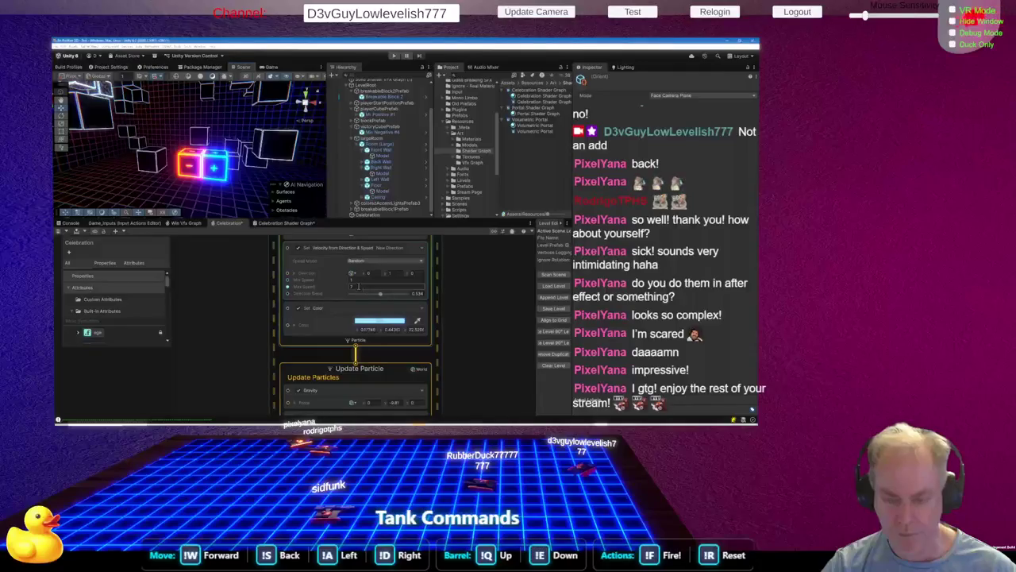
# Add a Set Size block to Initialize Particle with Size 0.05
pyautogui.rightClick(316, 340)
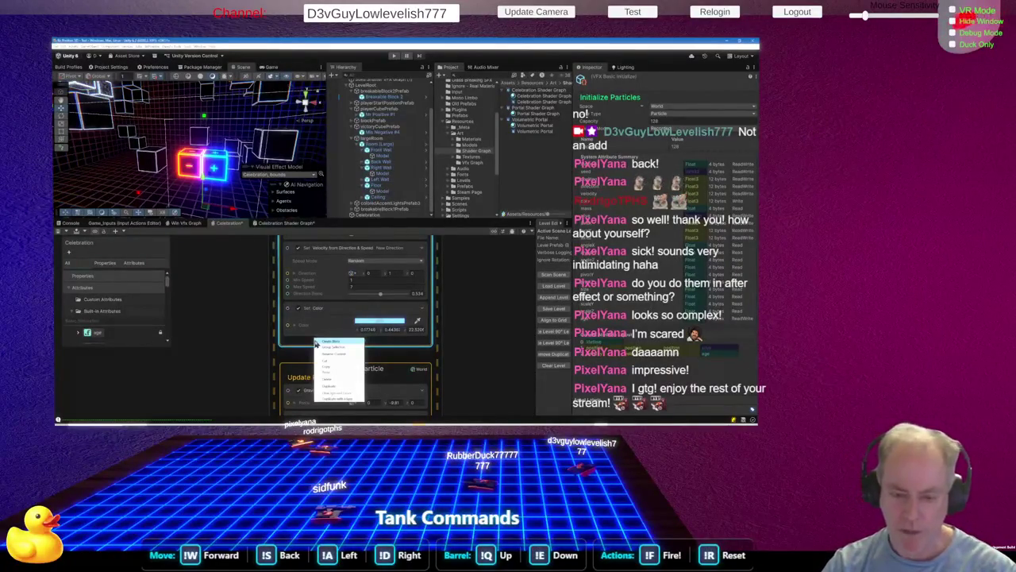
pyautogui.click(331, 344)
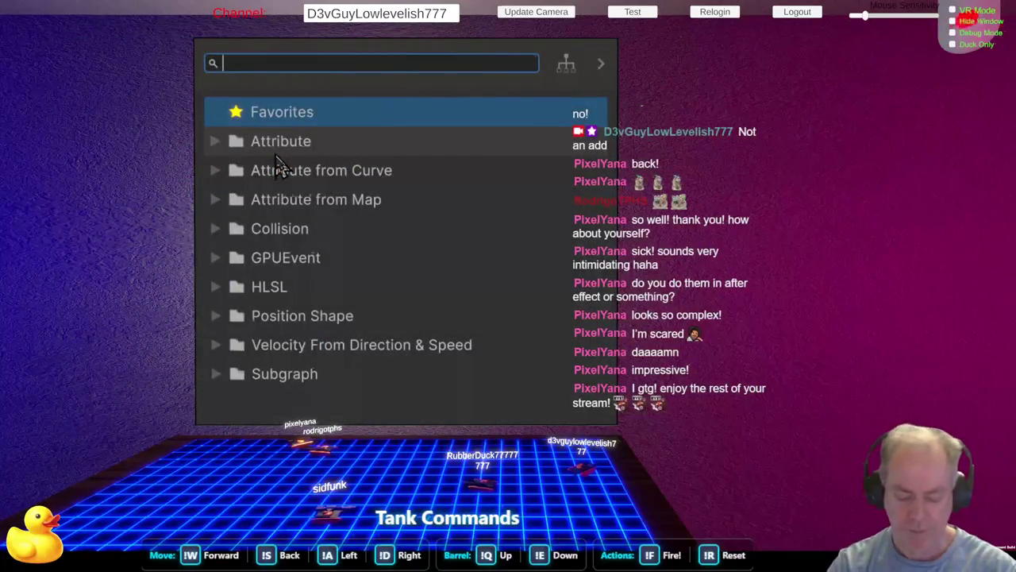
pyautogui.write('set si')
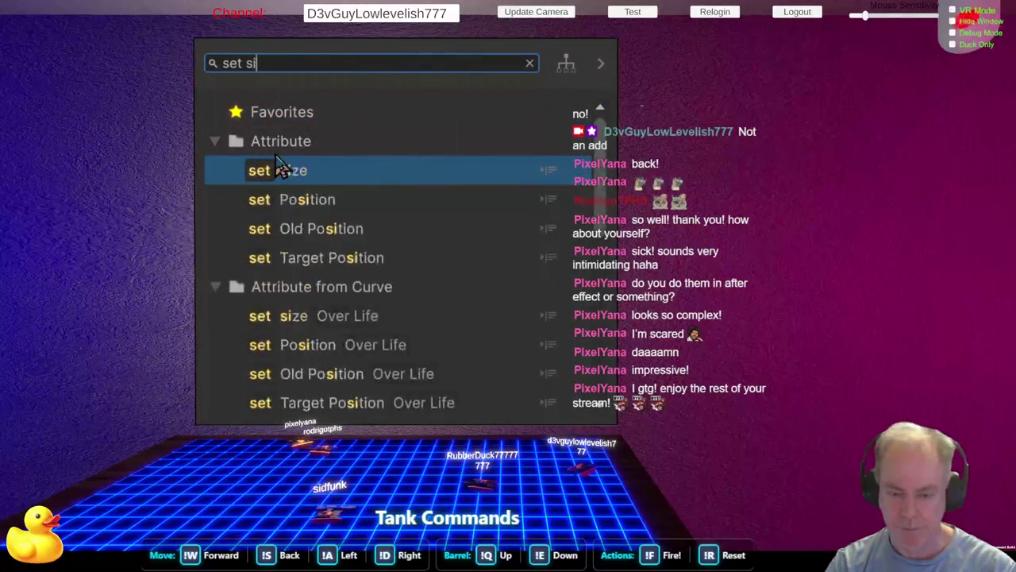
pyautogui.press('Return')
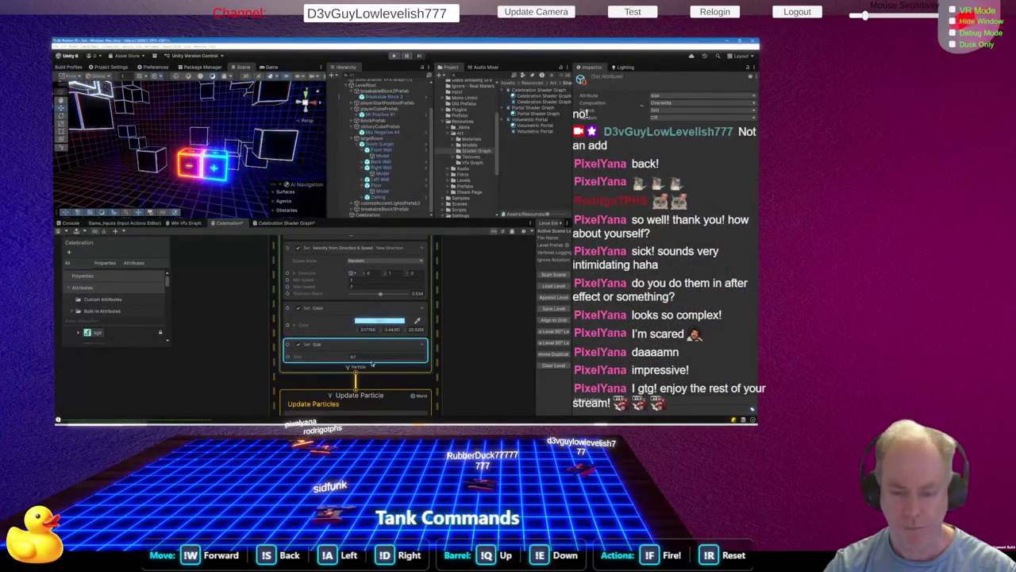
pyautogui.click(365, 357)
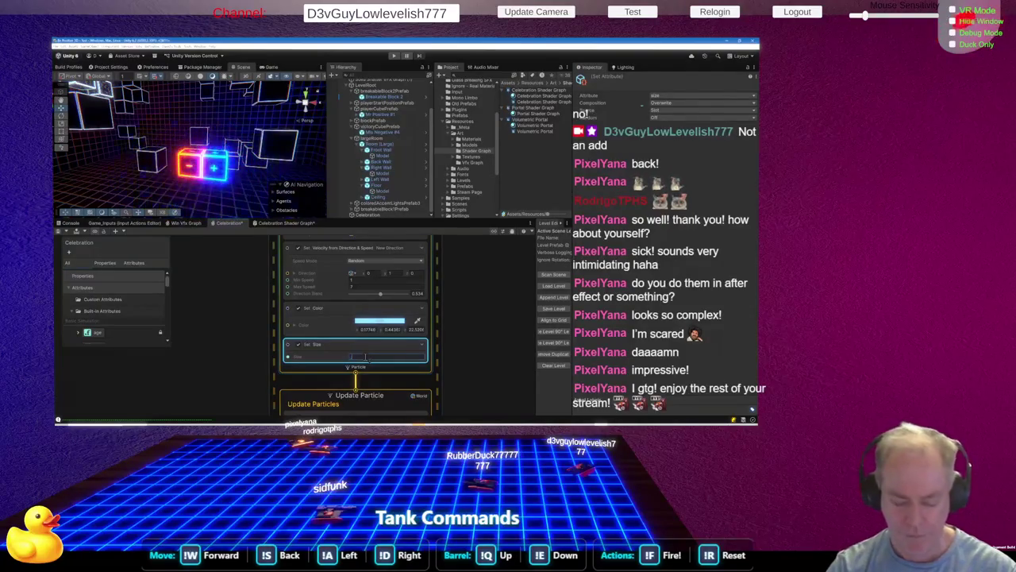
pyautogui.write('5')
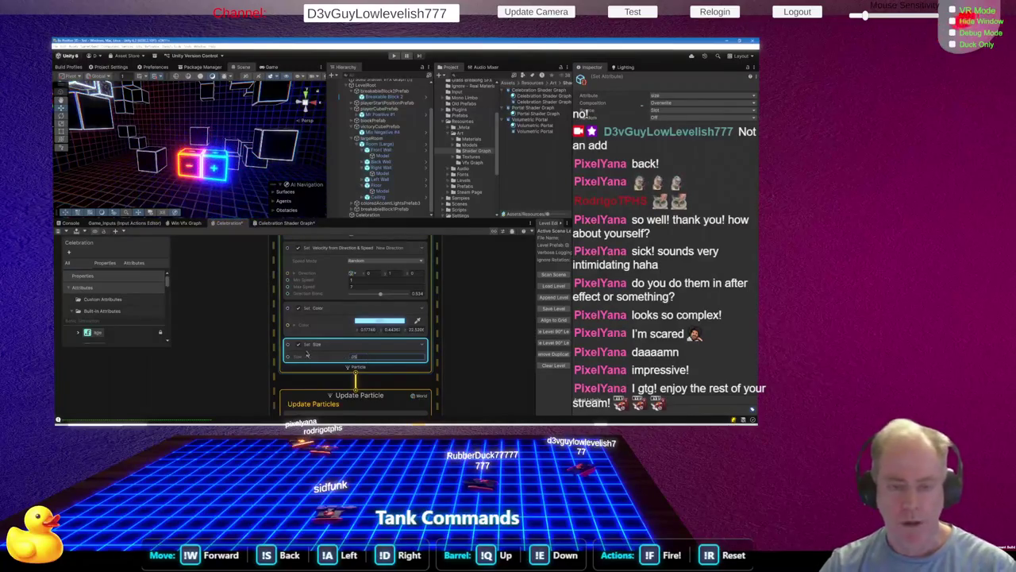
pyautogui.press('Return')
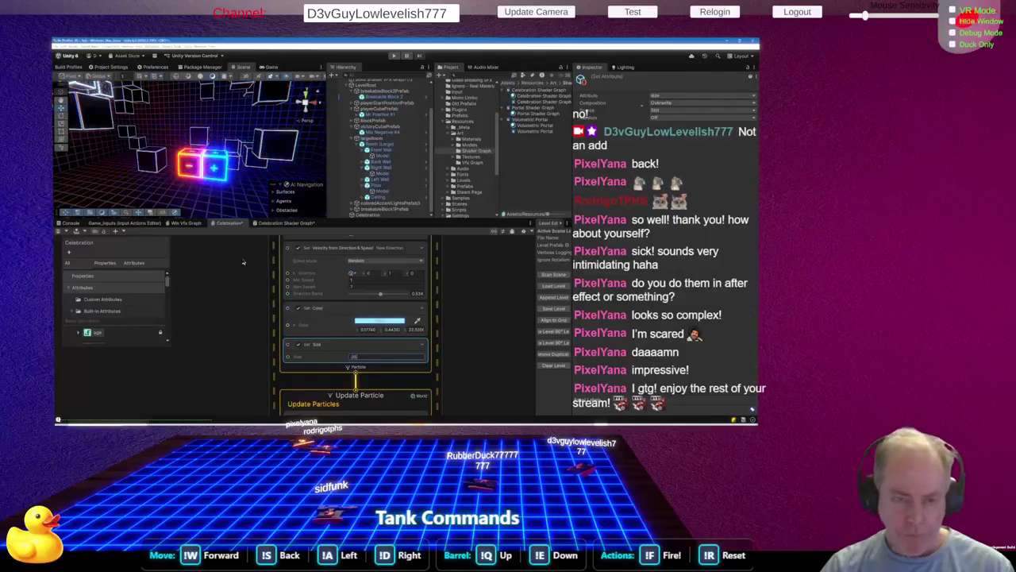
pyautogui.scroll(-5, 370, 346)
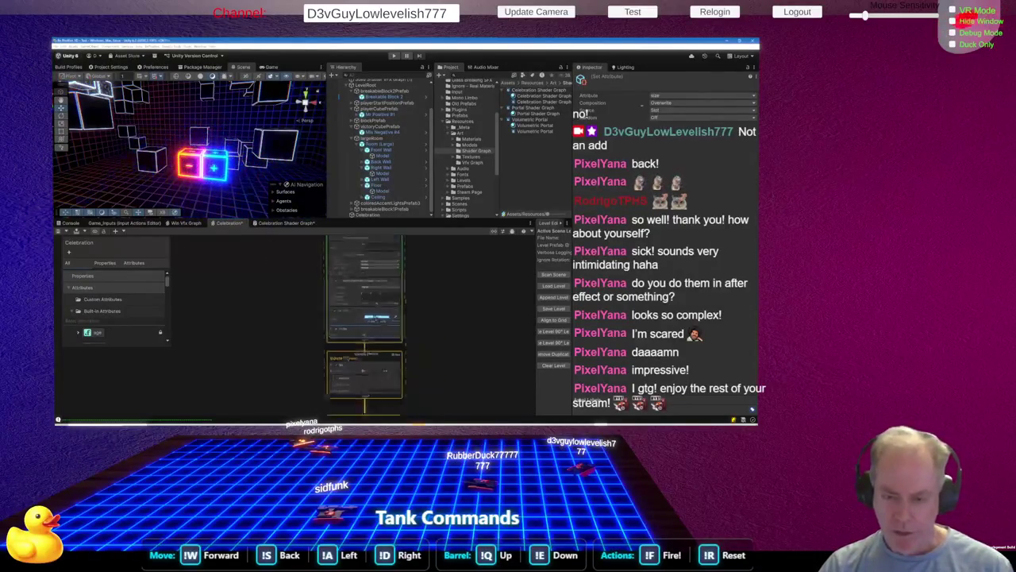
# Save the Celebration VFX graph, then switch to the Celebration Shader Graph and save it
pyautogui.scroll(8, 373, 302)
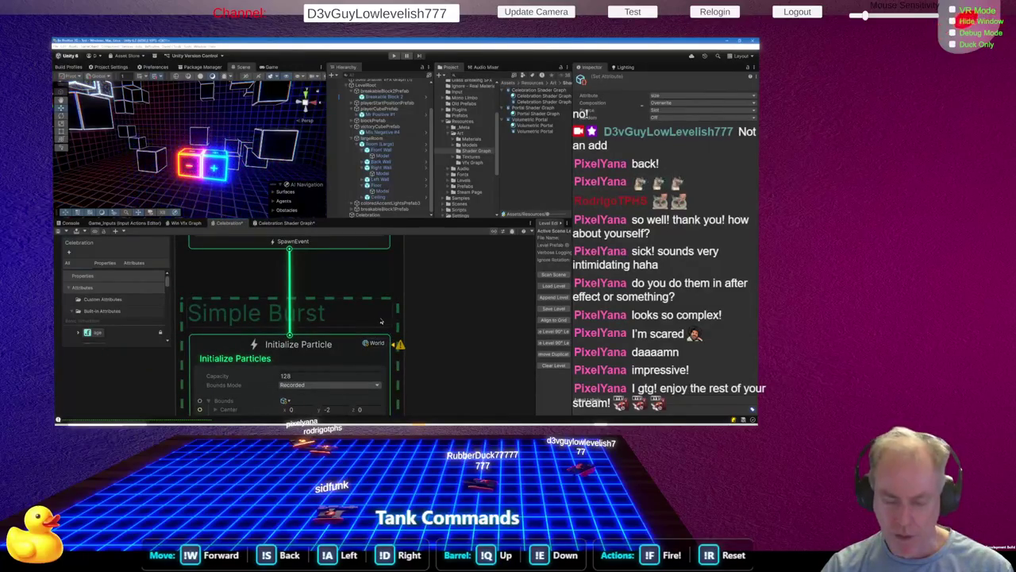
pyautogui.scroll(-2, 342, 286)
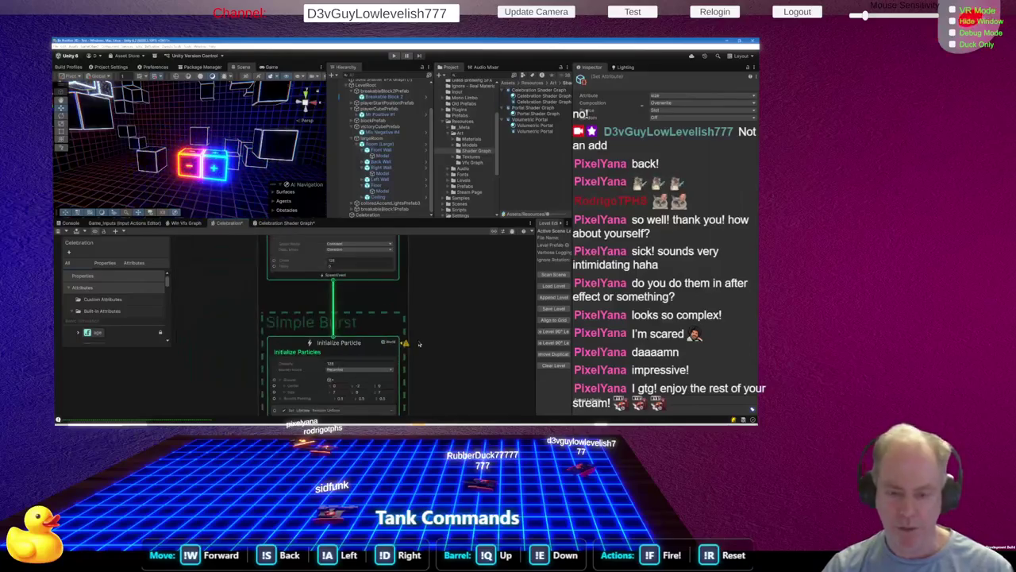
pyautogui.hotkey('ctrl', 's')
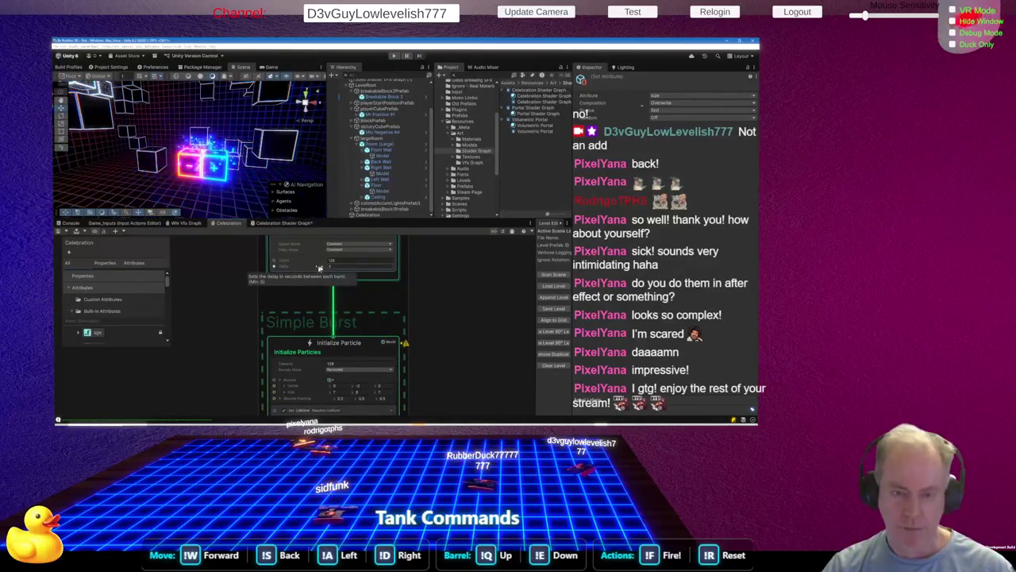
pyautogui.click(282, 223)
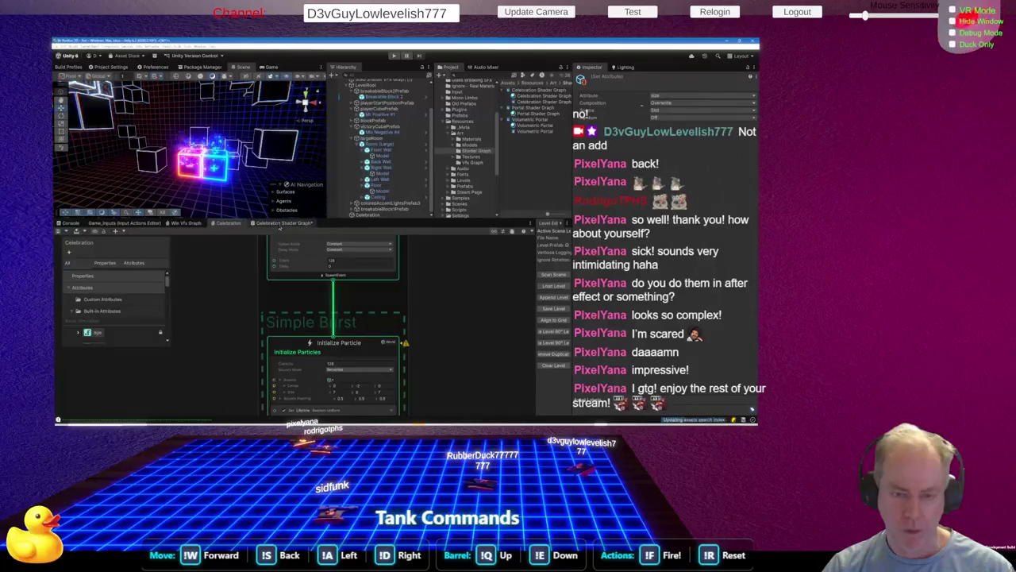
pyautogui.hotkey('ctrl', 's')
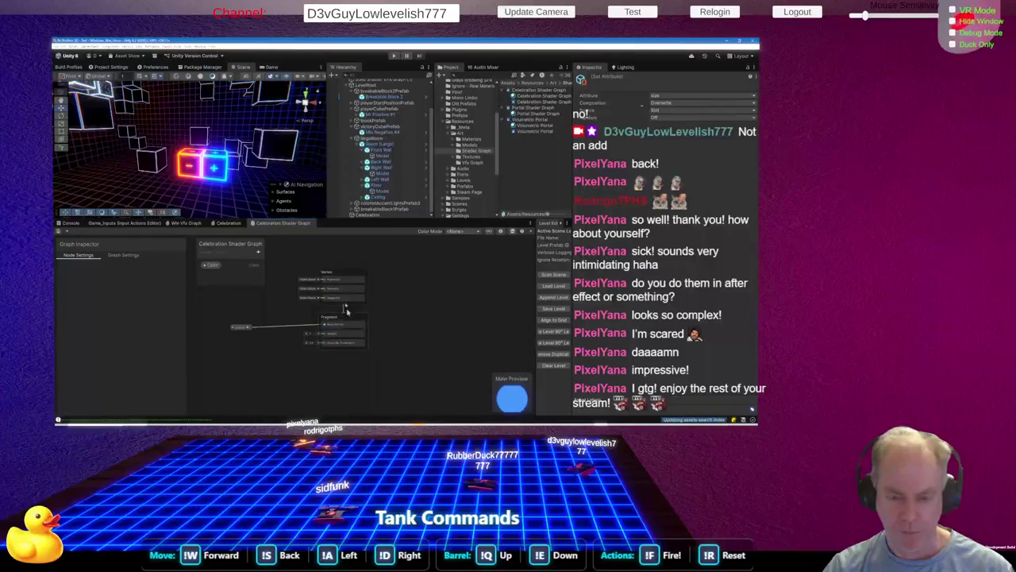
# Look over the Celebration VFX graph briefly
pyautogui.click(231, 224)
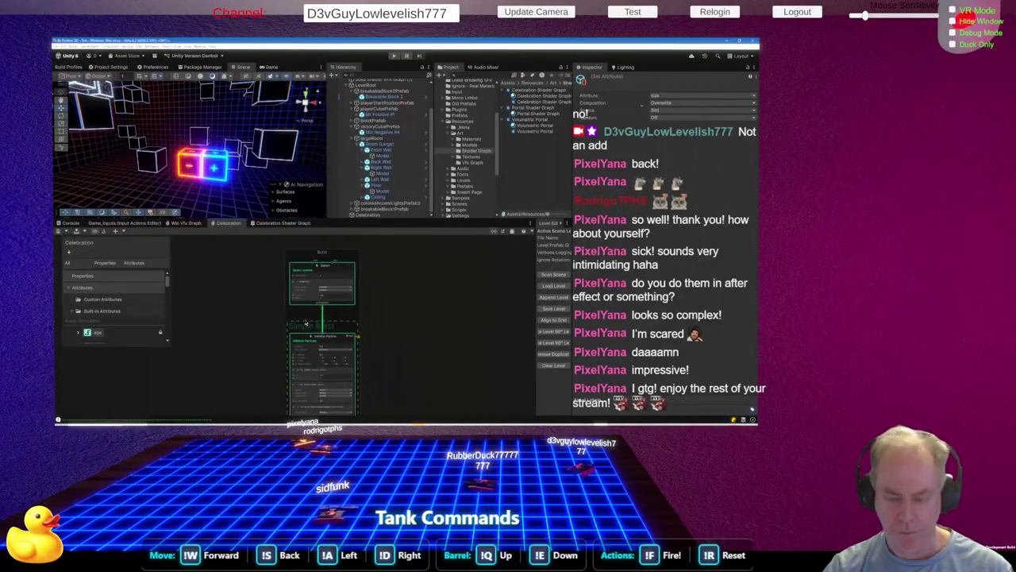
pyautogui.scroll(-2, 314, 350)
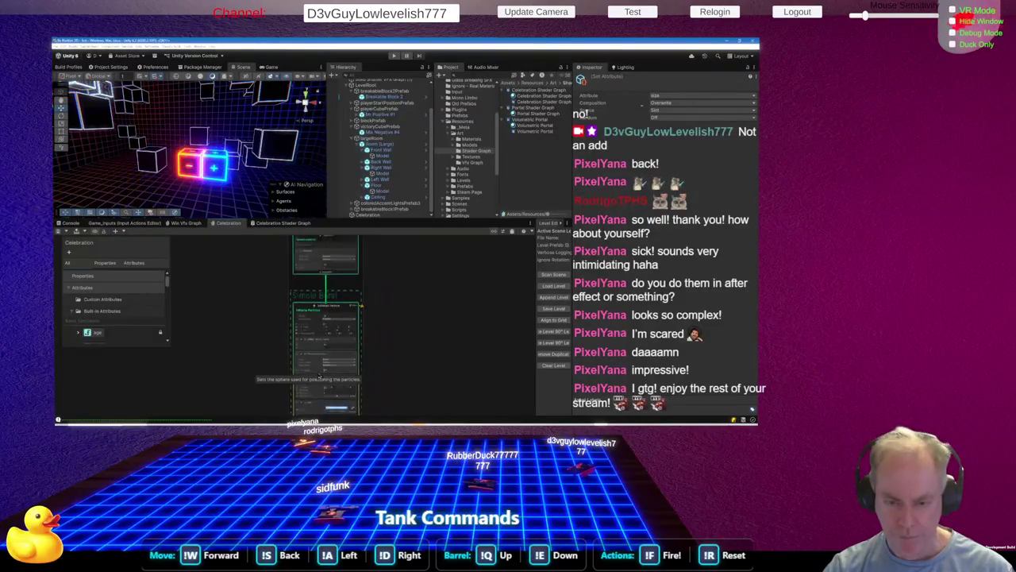
pyautogui.scroll(2, 366, 328)
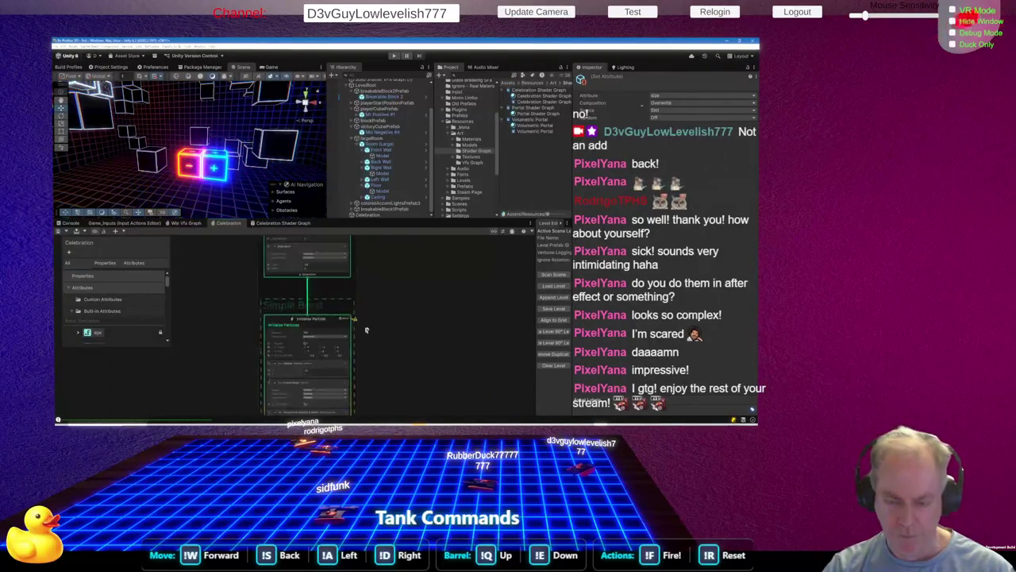
pyautogui.scroll(2, 366, 328)
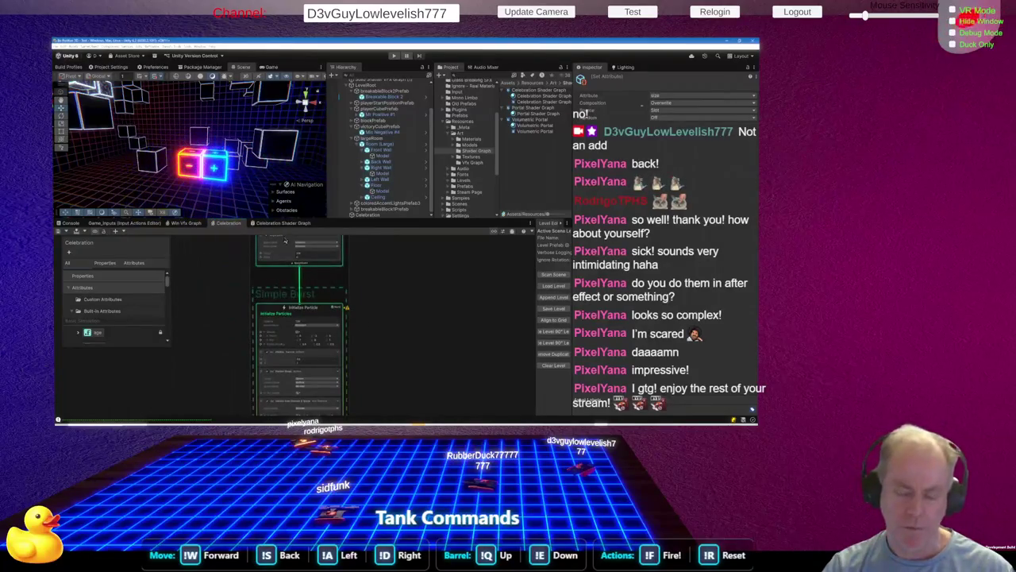
# Show the Shader Graph's Graph Settings: Universal, Unlit, Transparent, Additive, with VFX Graph support
pyautogui.click(283, 223)
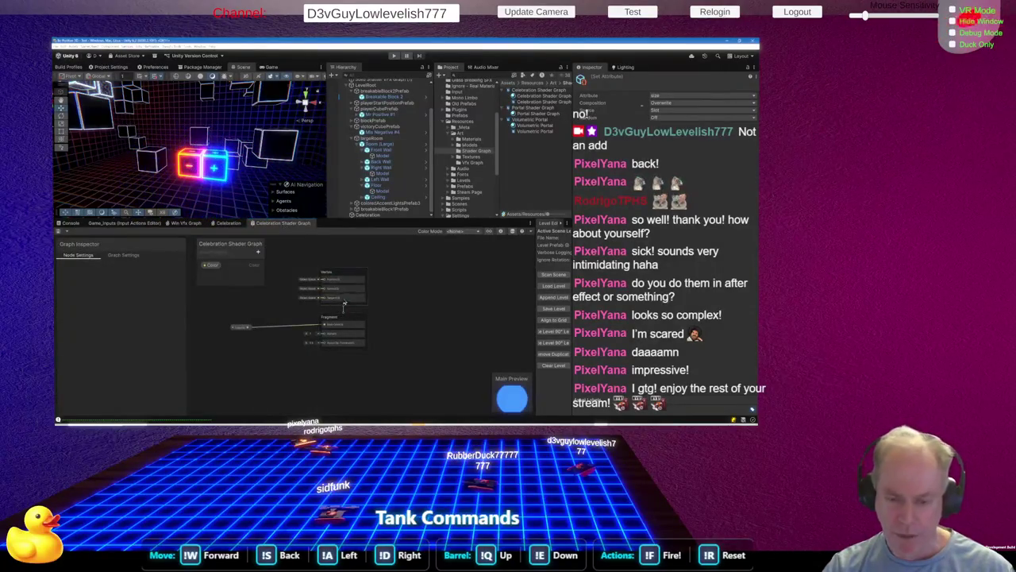
pyautogui.scroll(2, 349, 308)
pyautogui.scroll(-2, 361, 314)
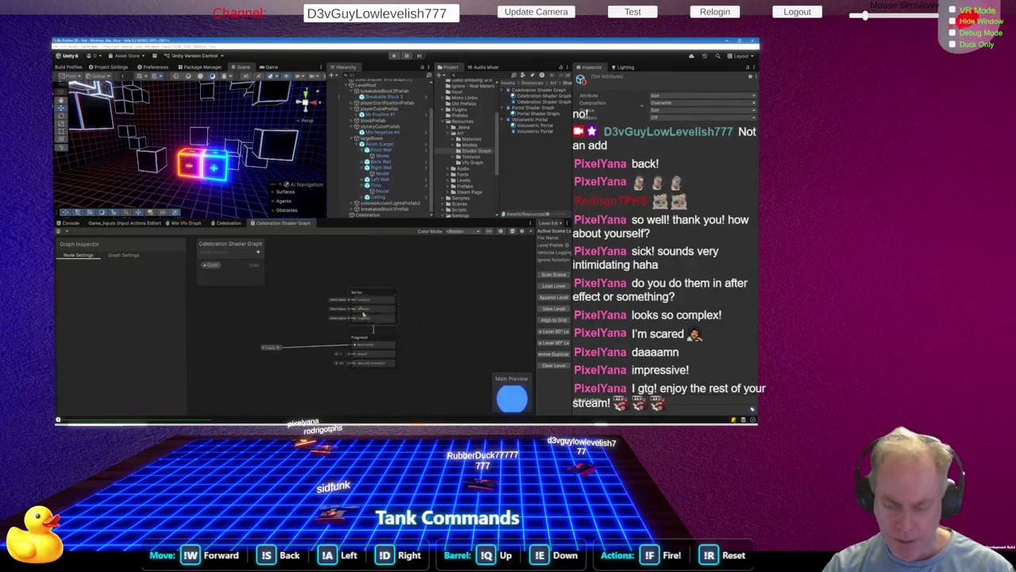
pyautogui.scroll(2, 363, 315)
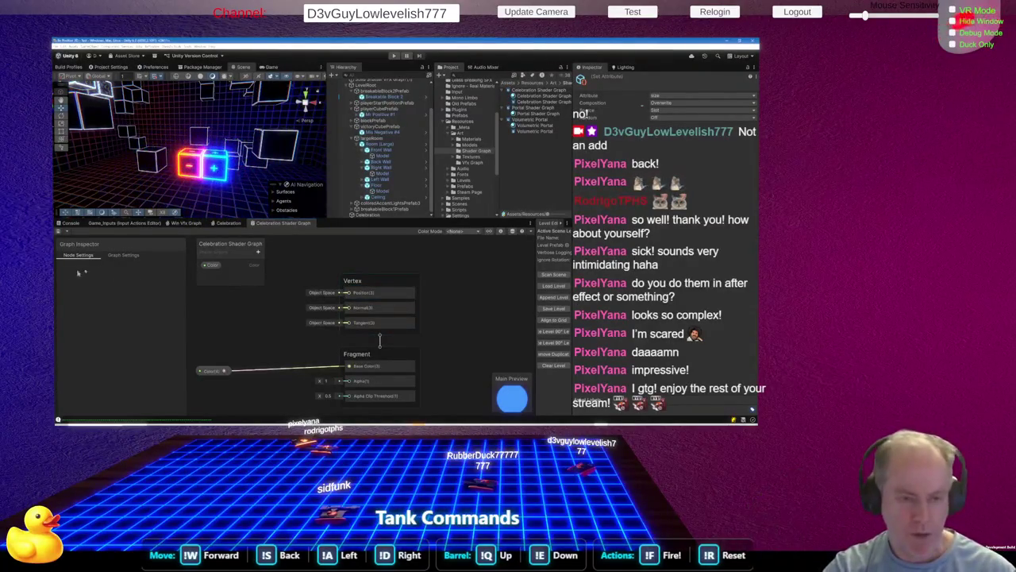
pyautogui.click(133, 256)
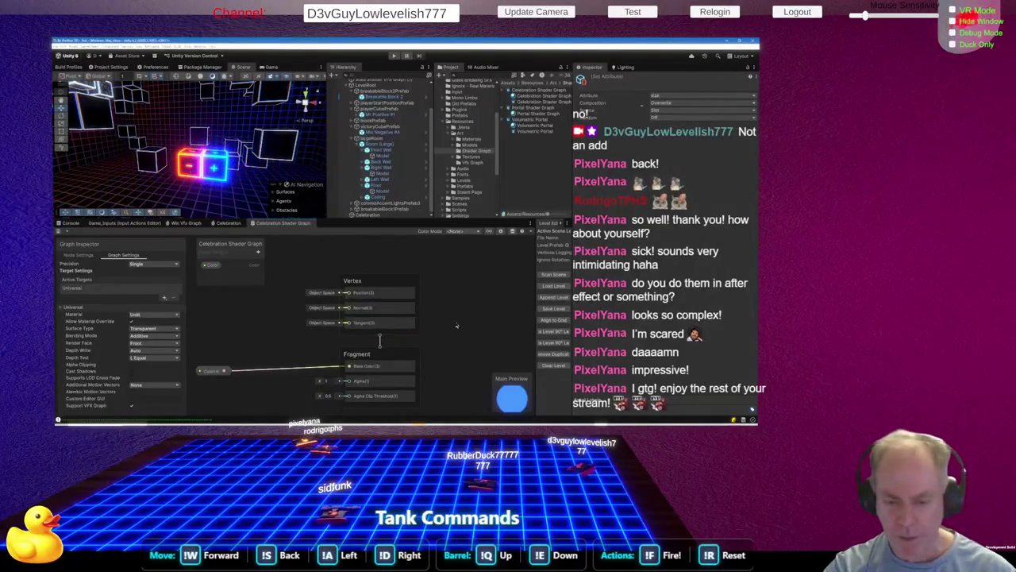
pyautogui.scroll(-1, 456, 326)
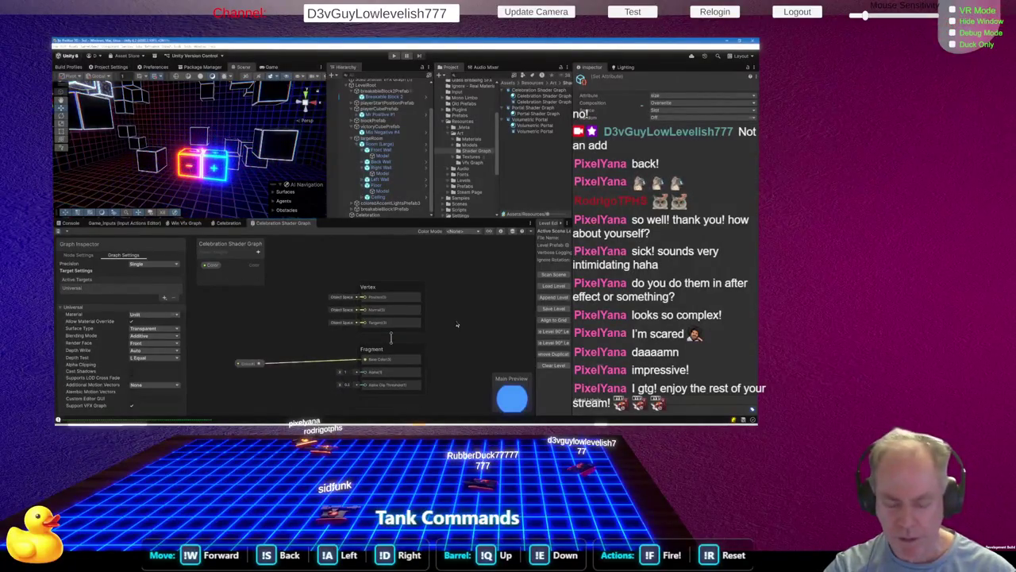
pyautogui.rightClick(221, 312)
# Add a World-space Position node with its preview collapsed, placed beside the Vertex block
pyautogui.click(231, 314)
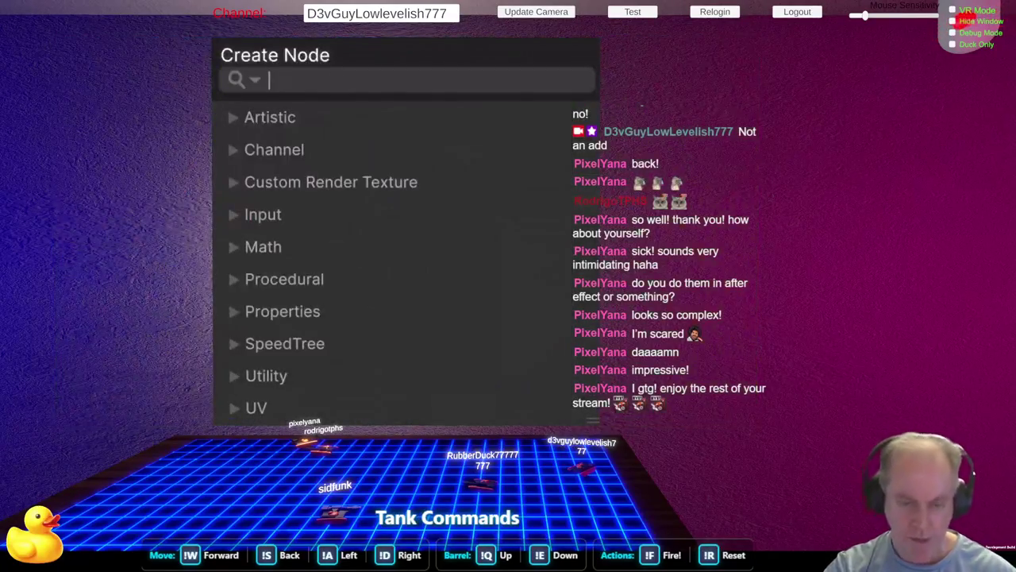
pyautogui.write('posi')
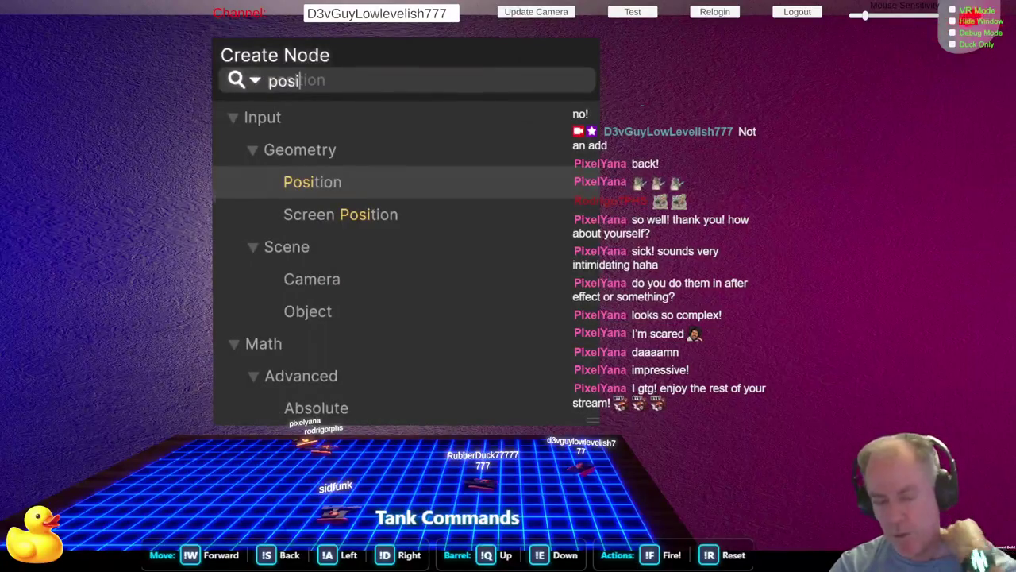
pyautogui.press('Return')
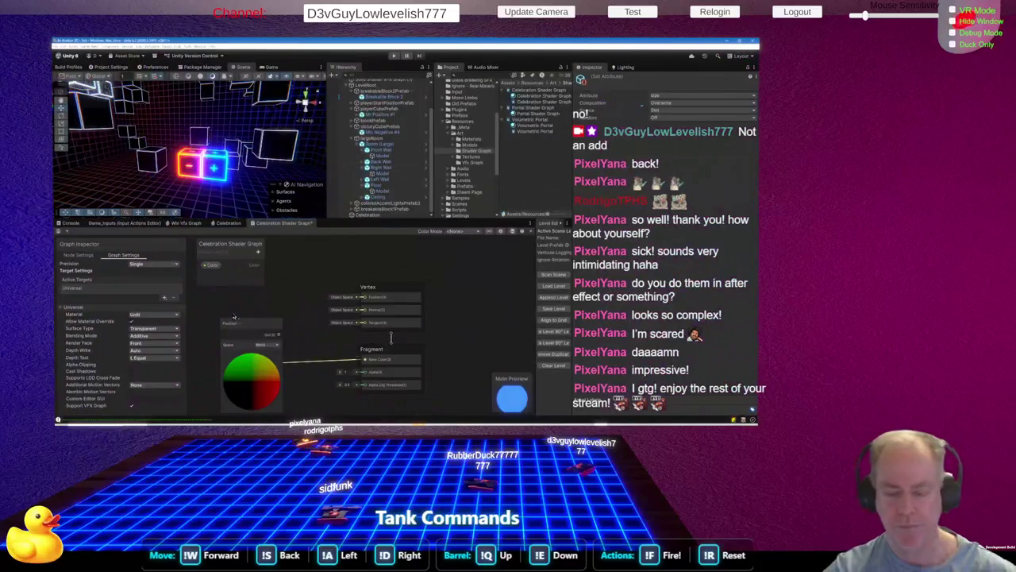
pyautogui.moveTo(246, 322)
pyautogui.mouseDown()
pyautogui.moveTo(253, 297)
pyautogui.moveTo(229, 304)
pyautogui.mouseUp()
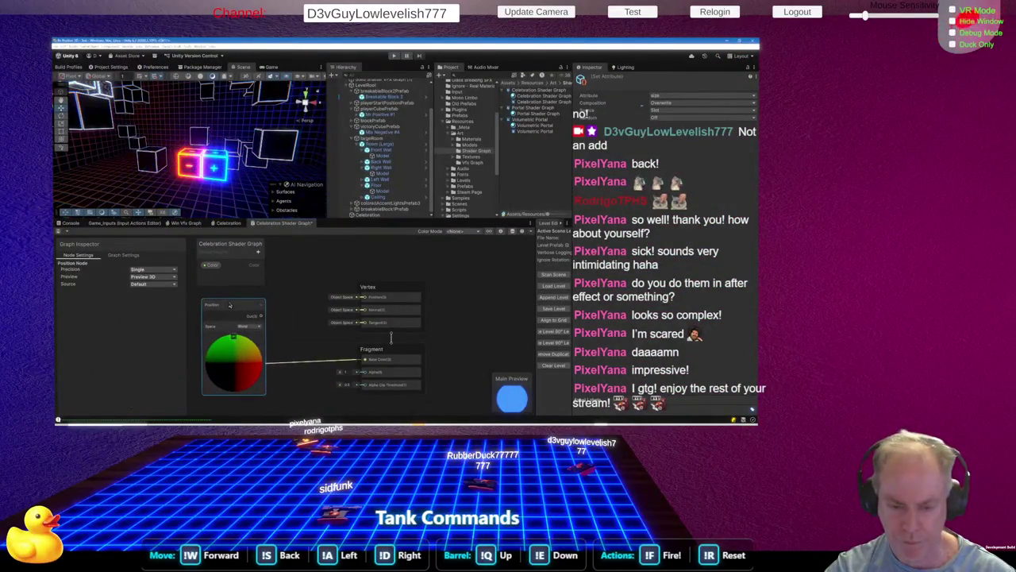
pyautogui.click(233, 388)
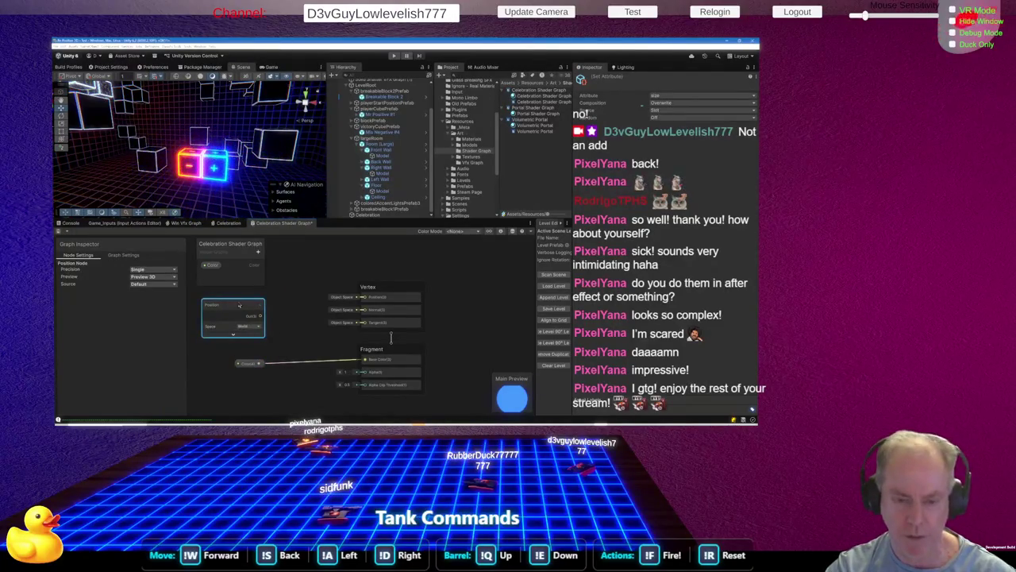
pyautogui.moveTo(239, 305); pyautogui.dragTo(246, 302)
pyautogui.click(230, 352)
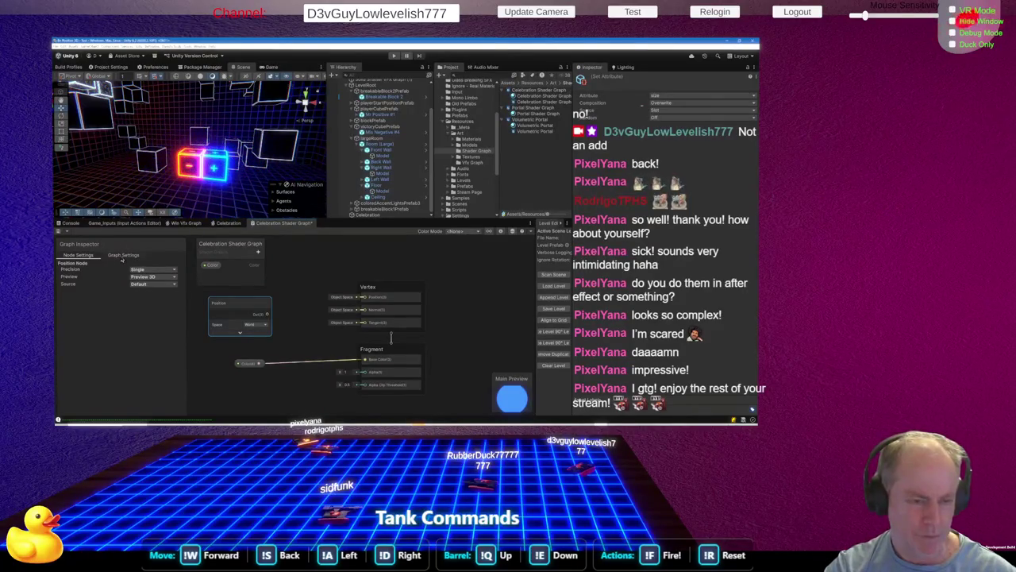
pyautogui.click(211, 355)
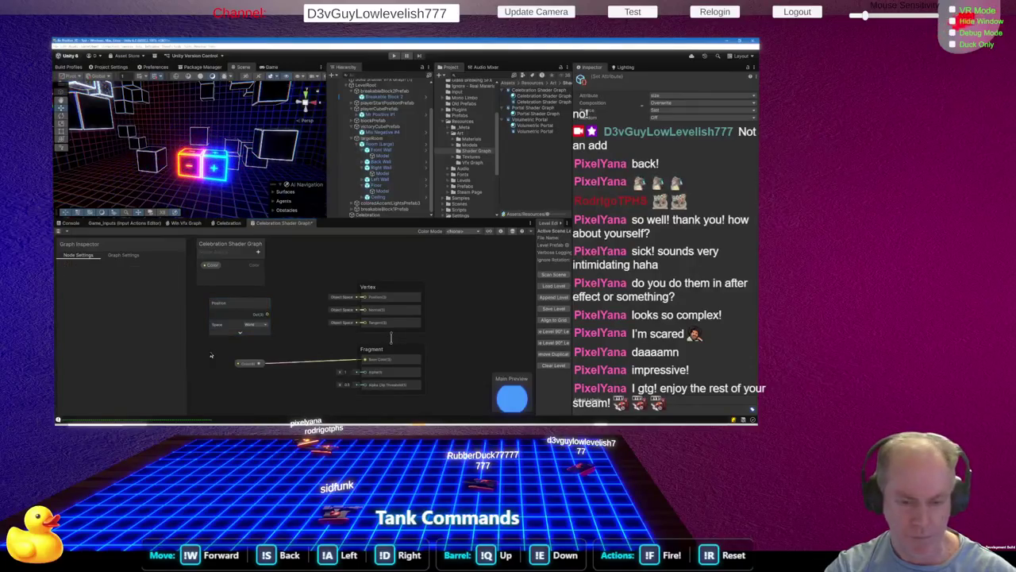
# Search the node list for 'Center', then dismiss the search without adding anything
pyautogui.rightClick(211, 355)
pyautogui.click(223, 356)
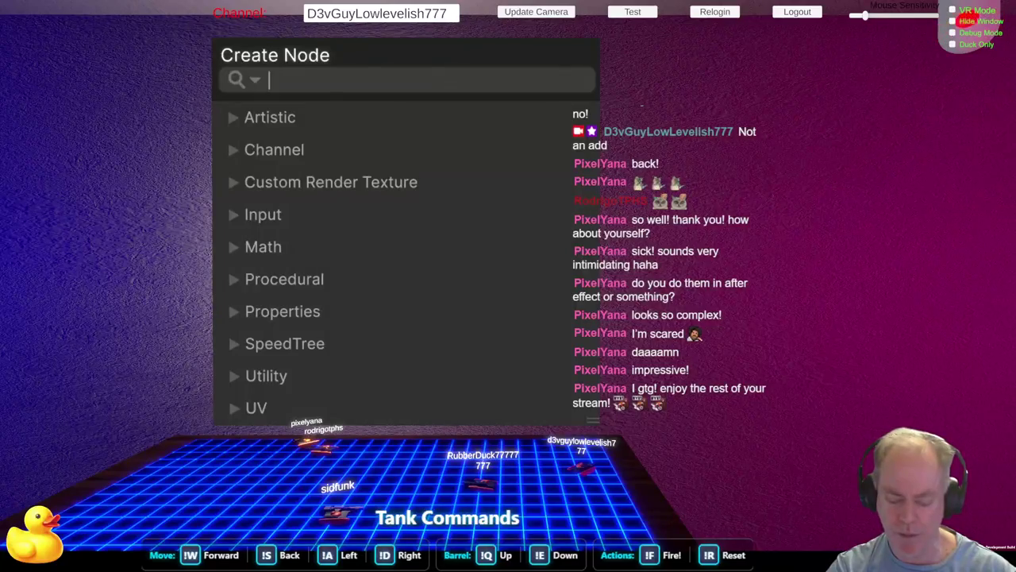
pyautogui.write('Center')
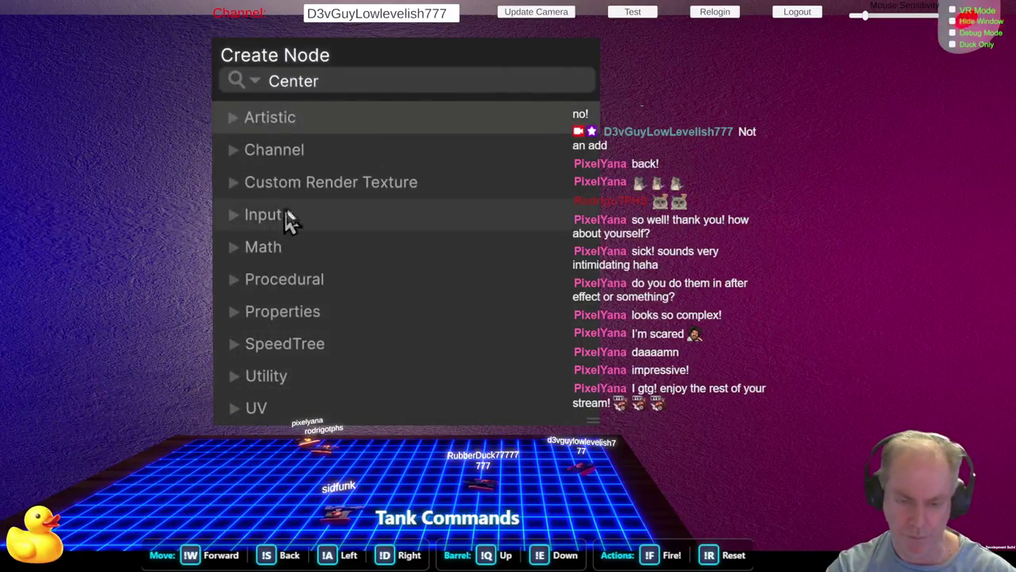
pyautogui.click(222, 375)
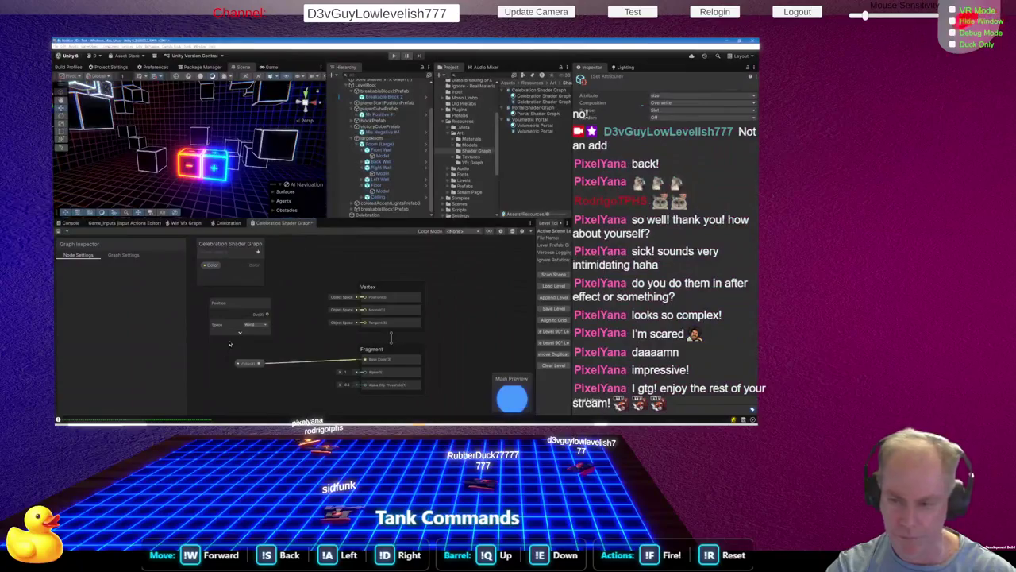
# Inspect the Color property's settings and widen the Blackboard
pyautogui.click(248, 363)
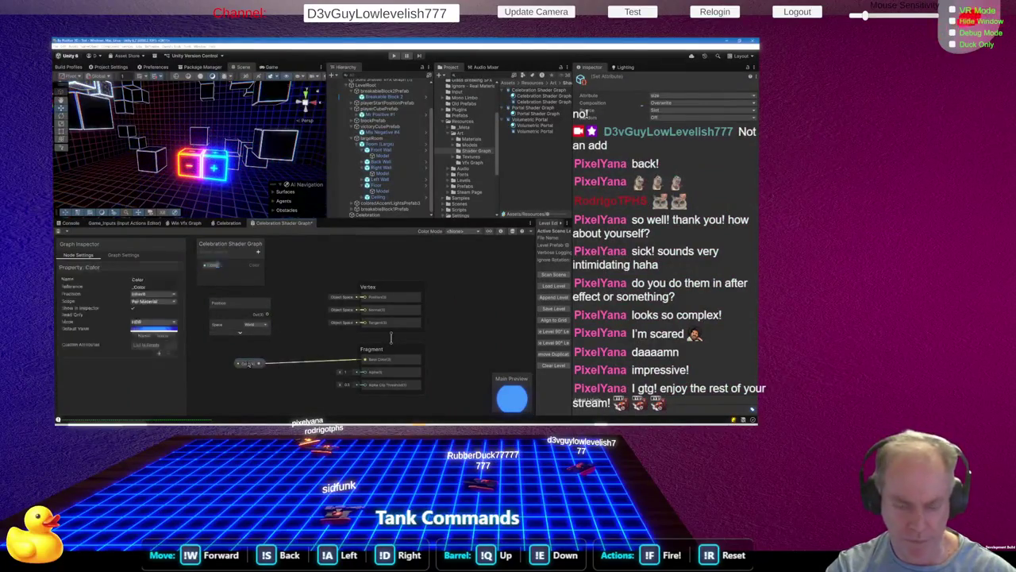
pyautogui.click(248, 339)
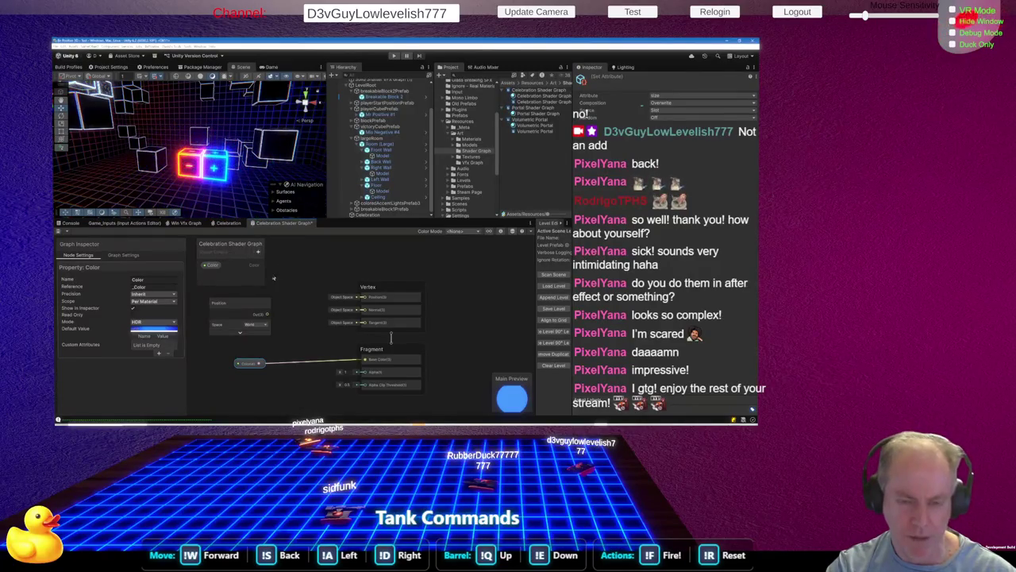
pyautogui.moveTo(266, 271); pyautogui.dragTo(299, 271)
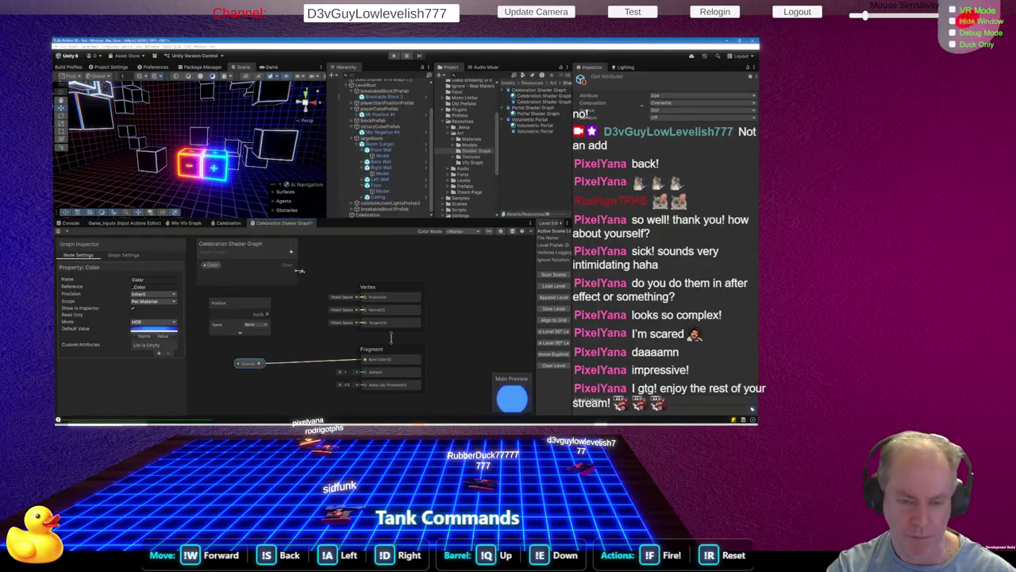
# Add a Vector3 property to the Blackboard and rename it Center
pyautogui.click(291, 251)
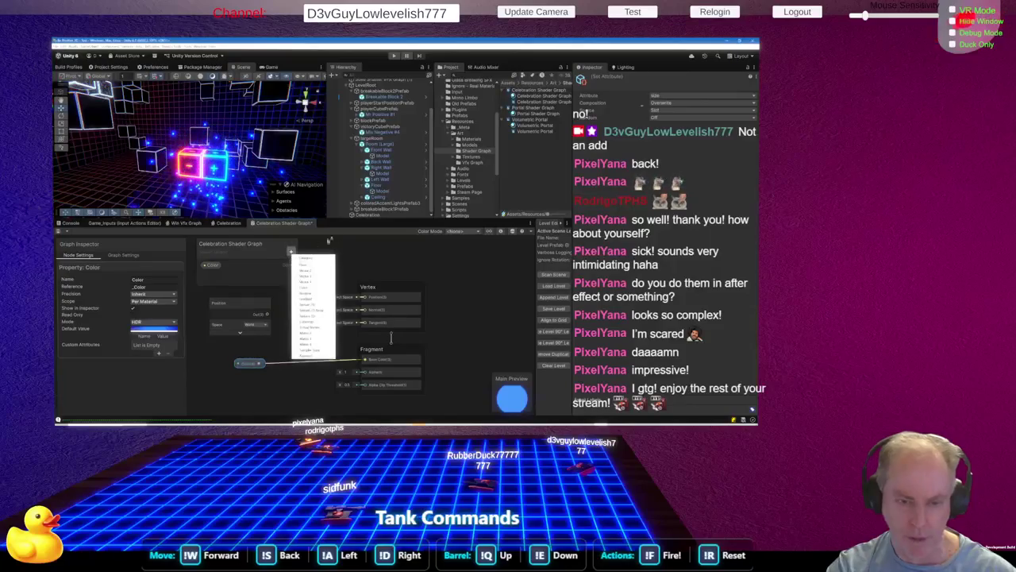
pyautogui.click(312, 276)
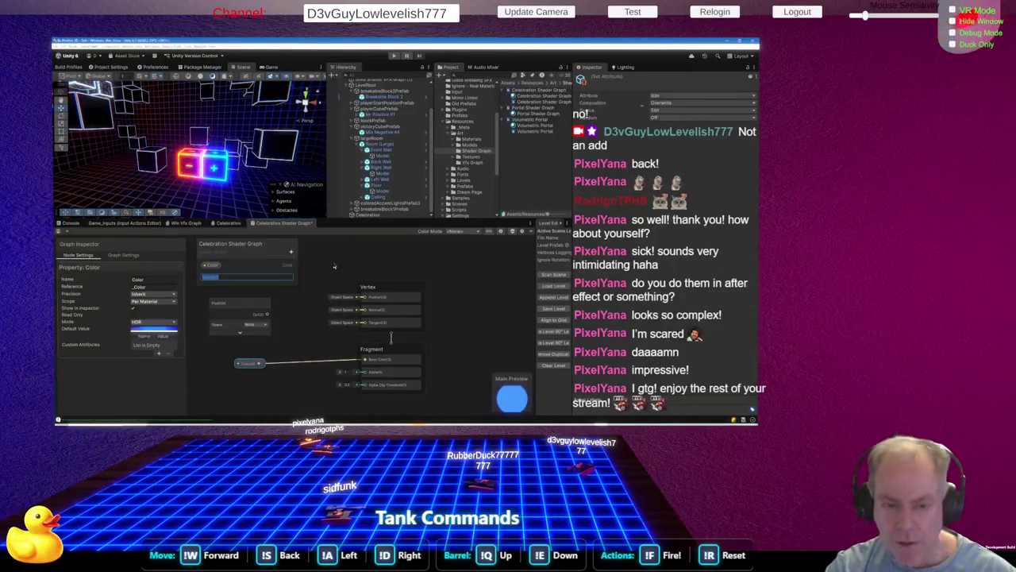
pyautogui.write('Position')
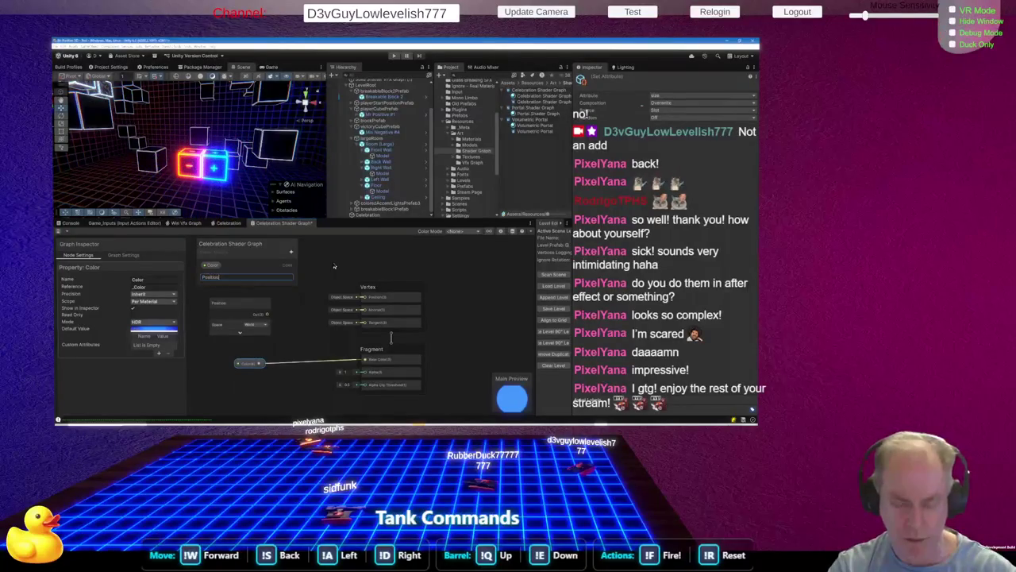
pyautogui.press('Return')
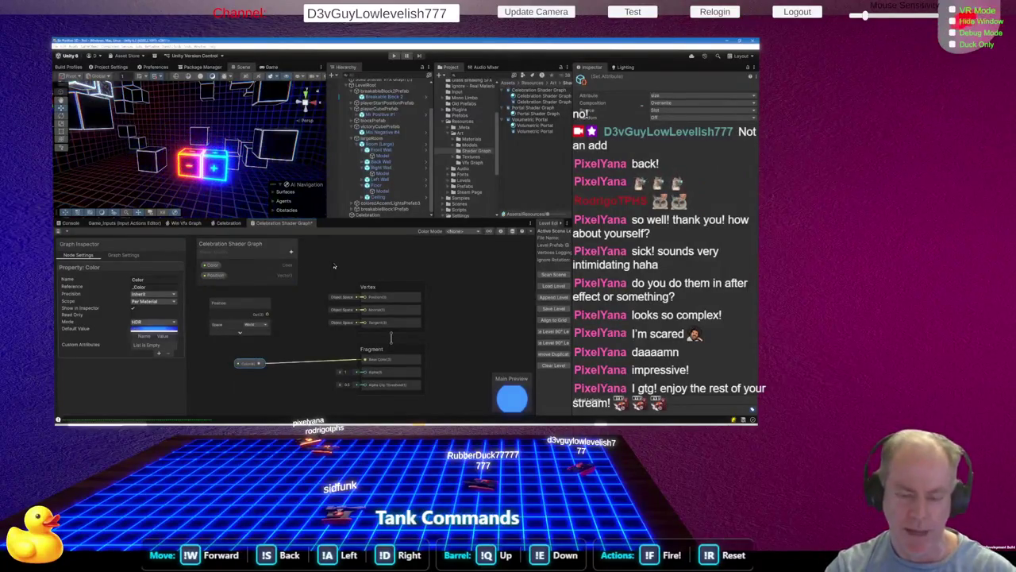
pyautogui.click(220, 277)
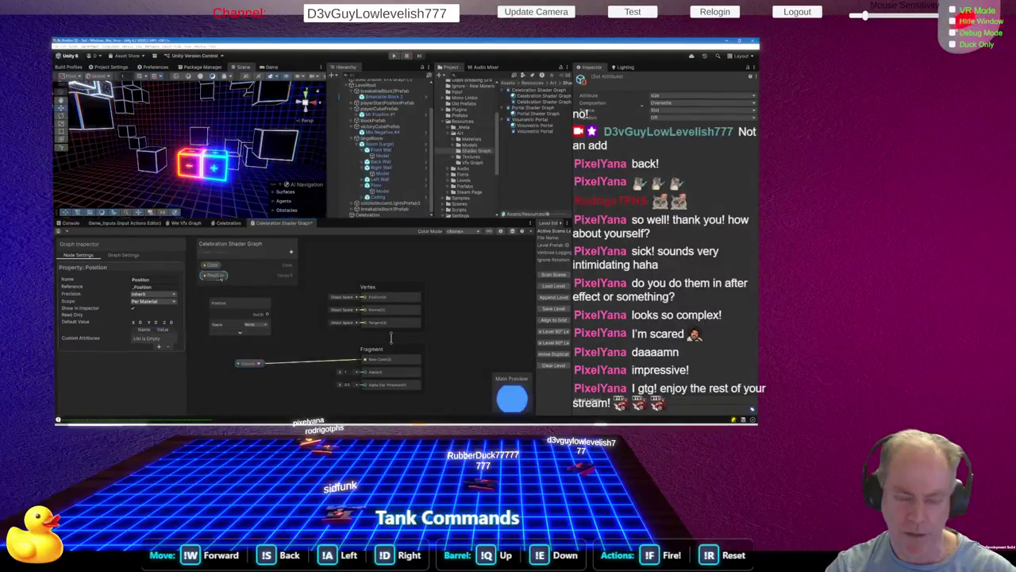
pyautogui.click(233, 276)
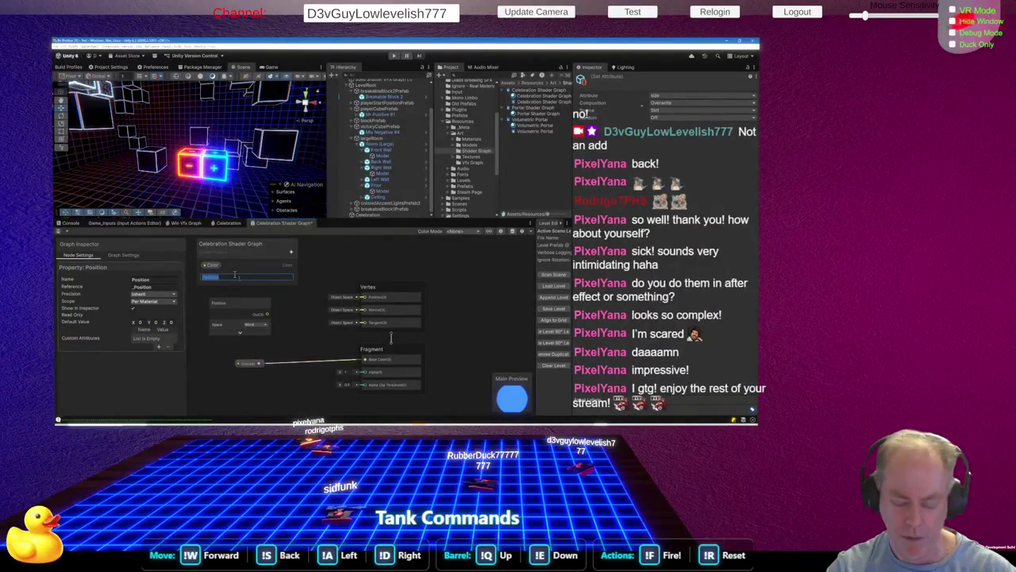
pyautogui.write('Center')
pyautogui.press('Return')
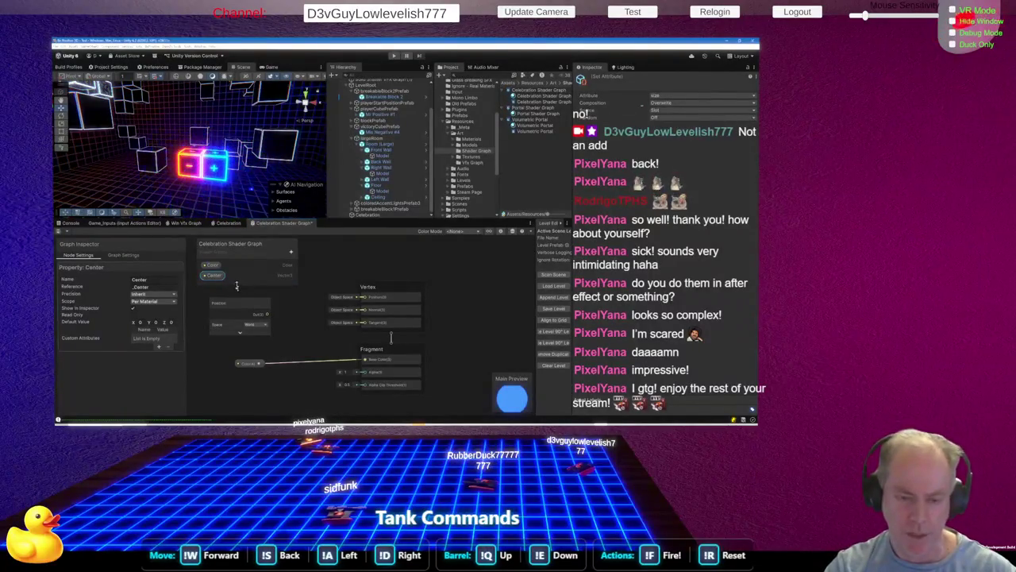
# Add another new property to the Blackboard
pyautogui.click(291, 251)
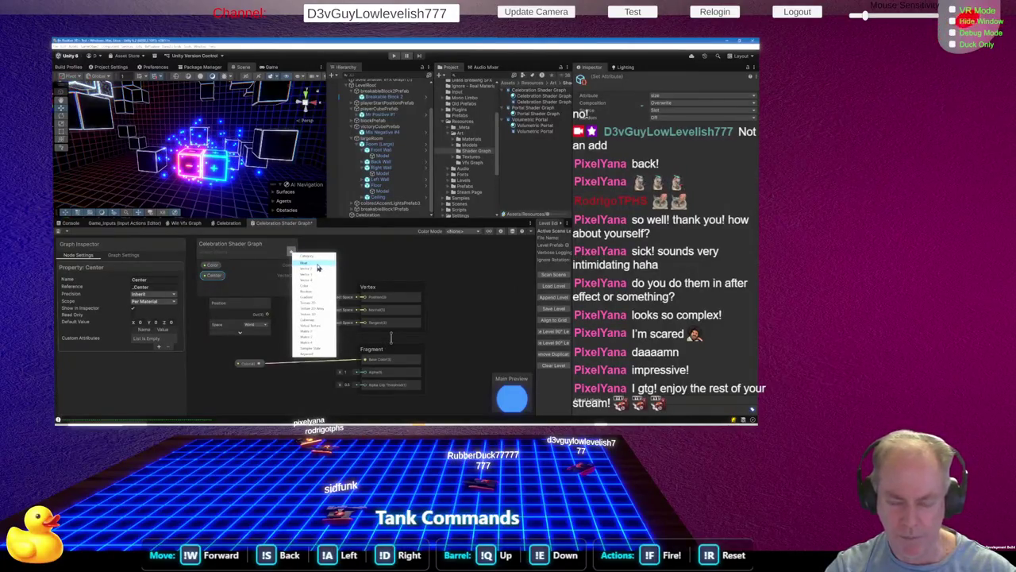
pyautogui.click(316, 274)
pyautogui.write('normal')
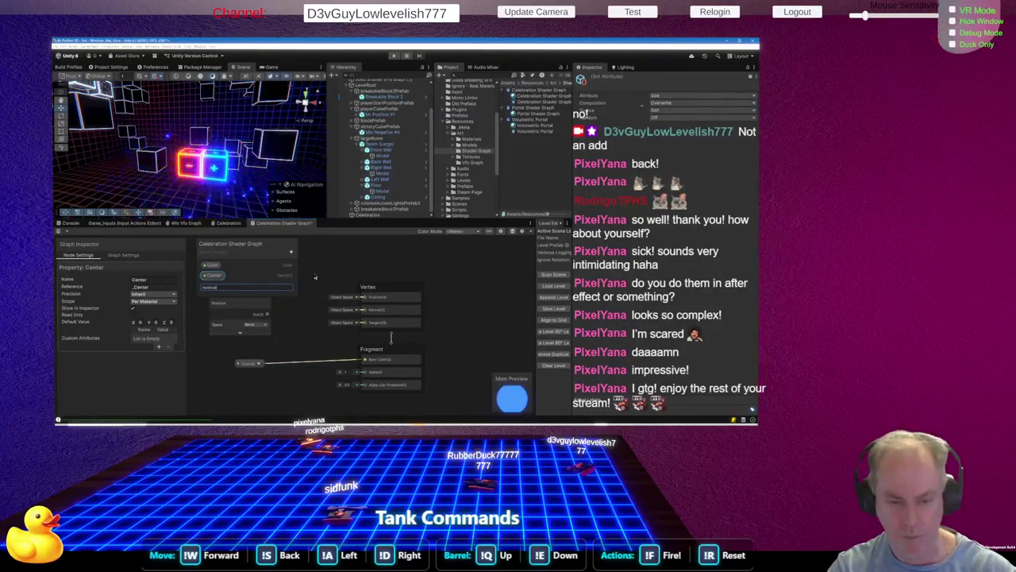
pyautogui.press('Return')
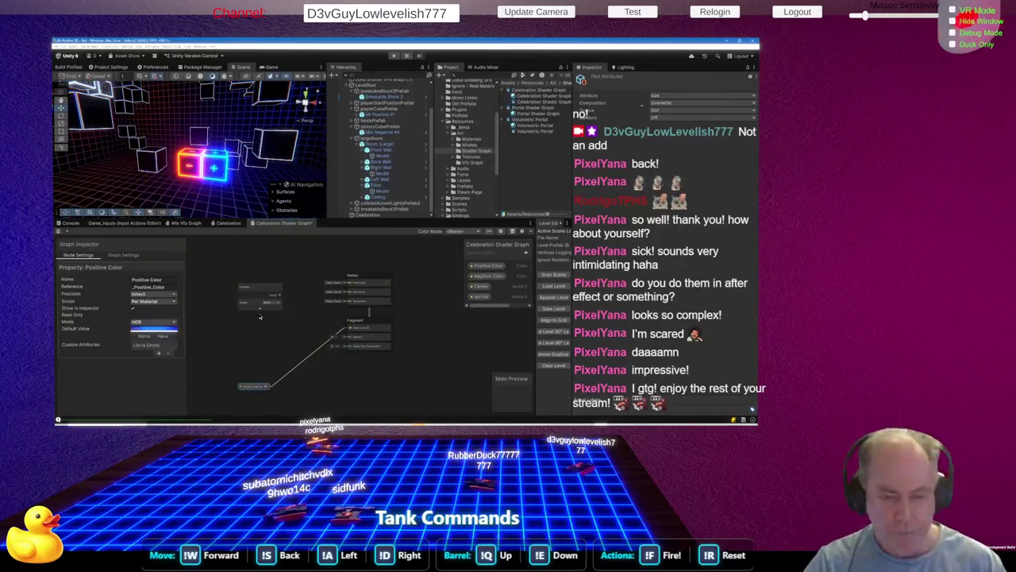
# Reposition the Position node and drag the Center property onto the canvas beside it
pyautogui.scroll(5, 251, 284)
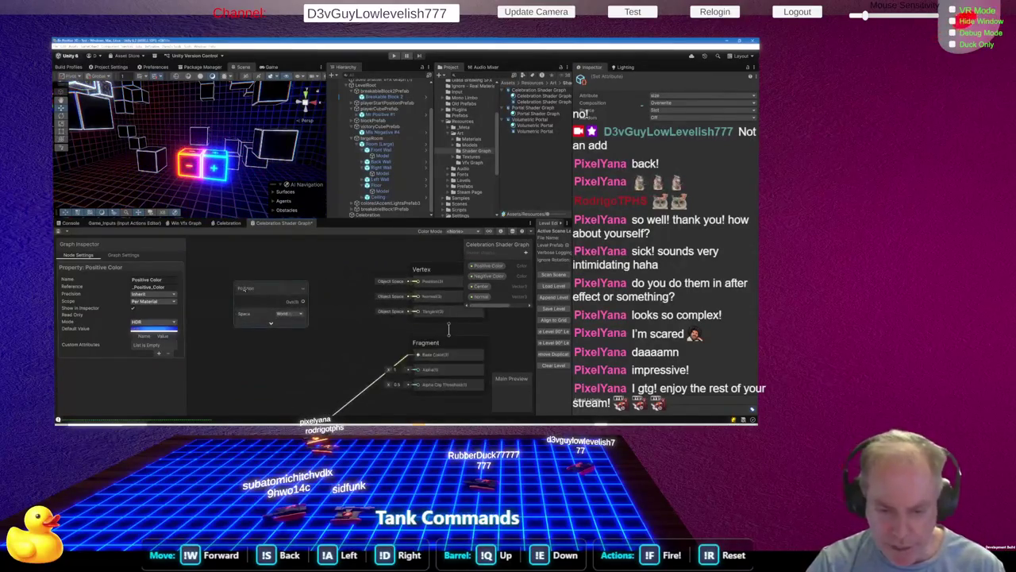
pyautogui.moveTo(281, 285); pyautogui.dragTo(244, 269)
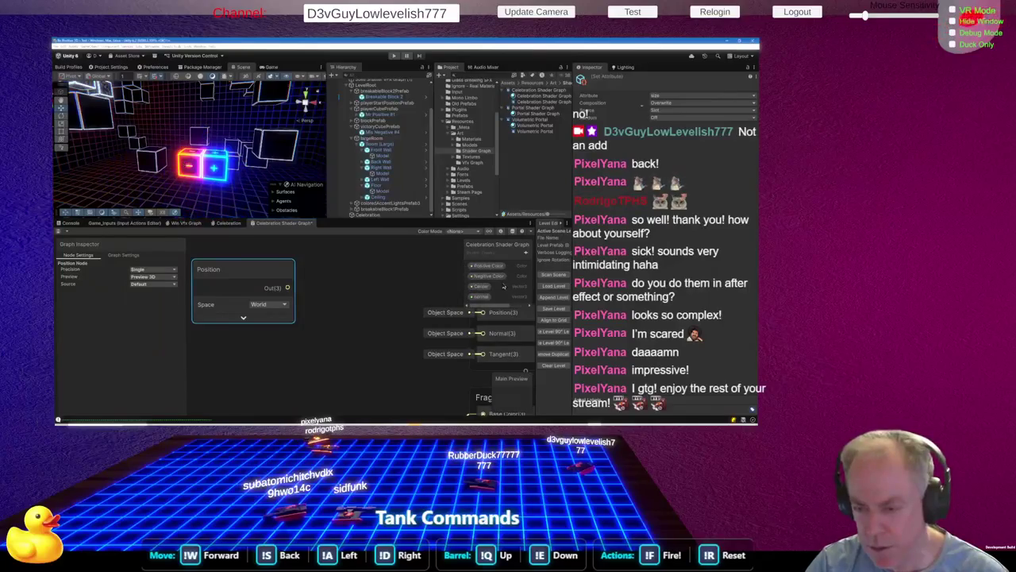
pyautogui.moveTo(503, 306); pyautogui.dragTo(502, 325)
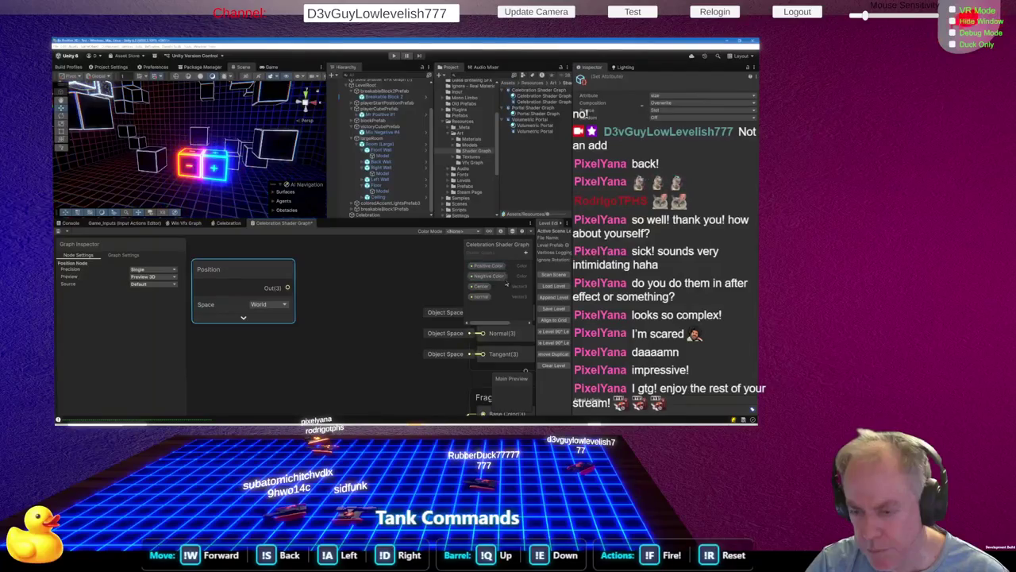
pyautogui.moveTo(252, 274); pyautogui.dragTo(269, 274)
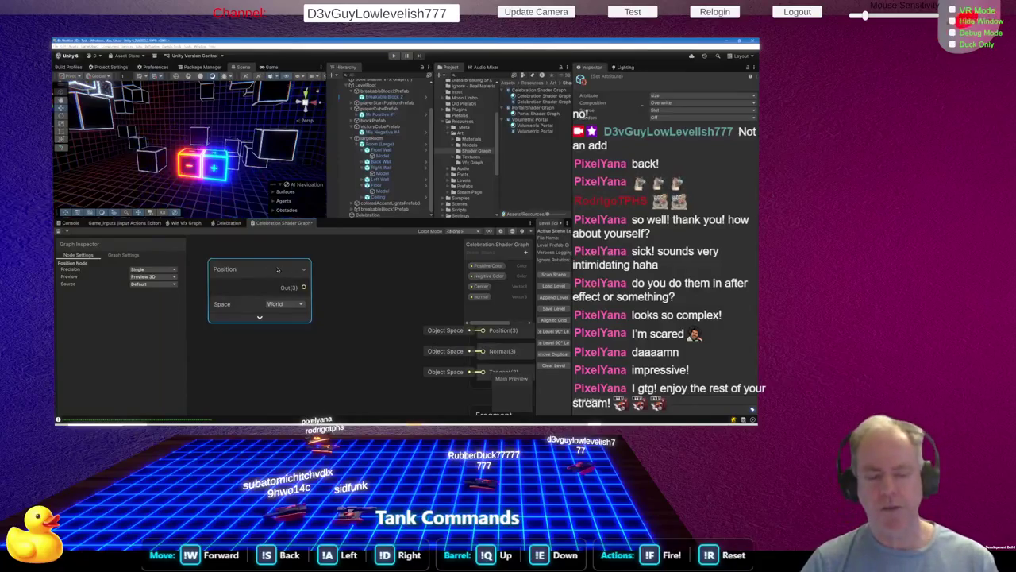
pyautogui.moveTo(482, 290)
pyautogui.mouseDown()
pyautogui.moveTo(299, 355)
pyautogui.moveTo(238, 358)
pyautogui.mouseUp()
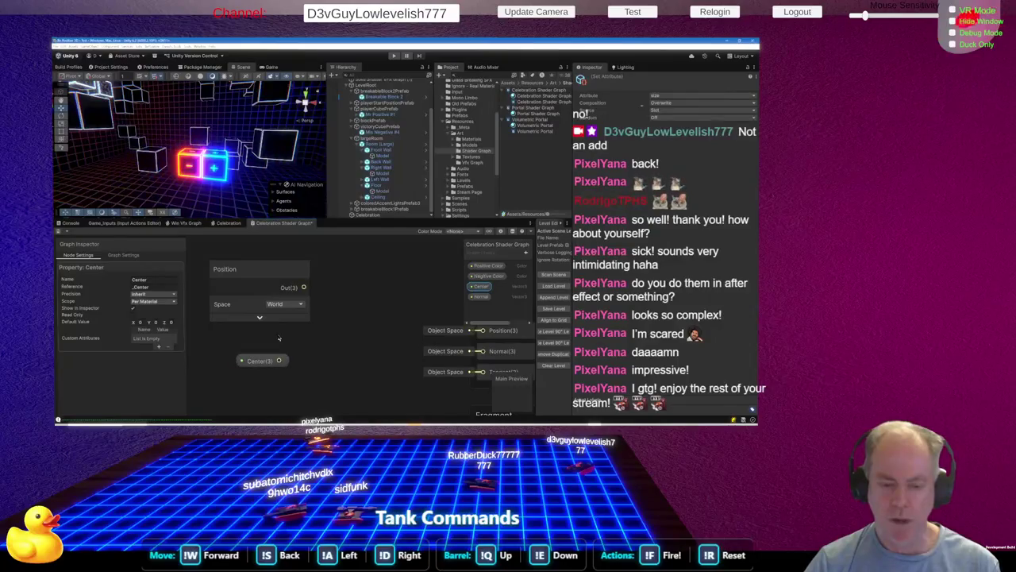
pyautogui.click(262, 290)
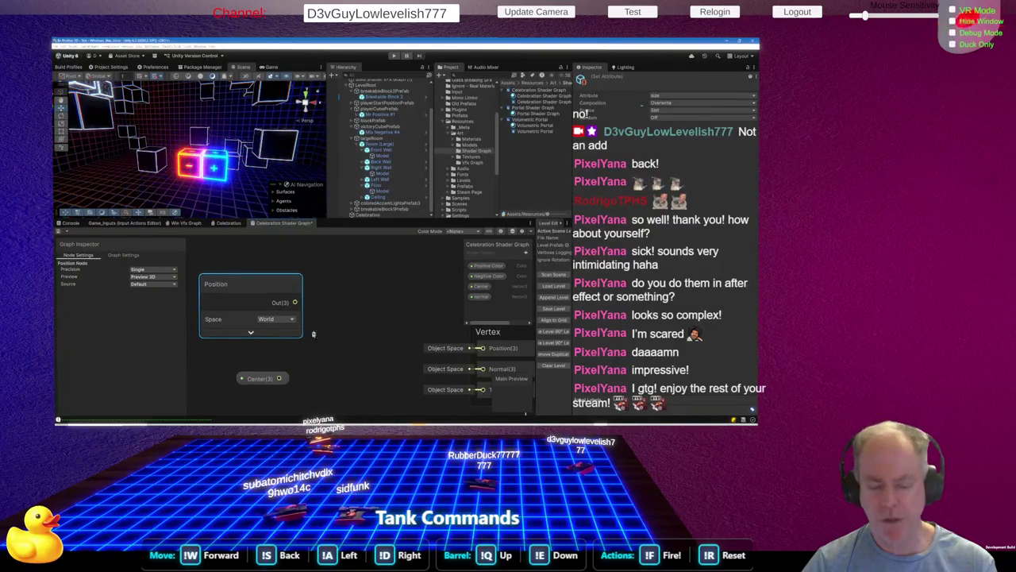
pyautogui.hotkey('ctrl', 'z')
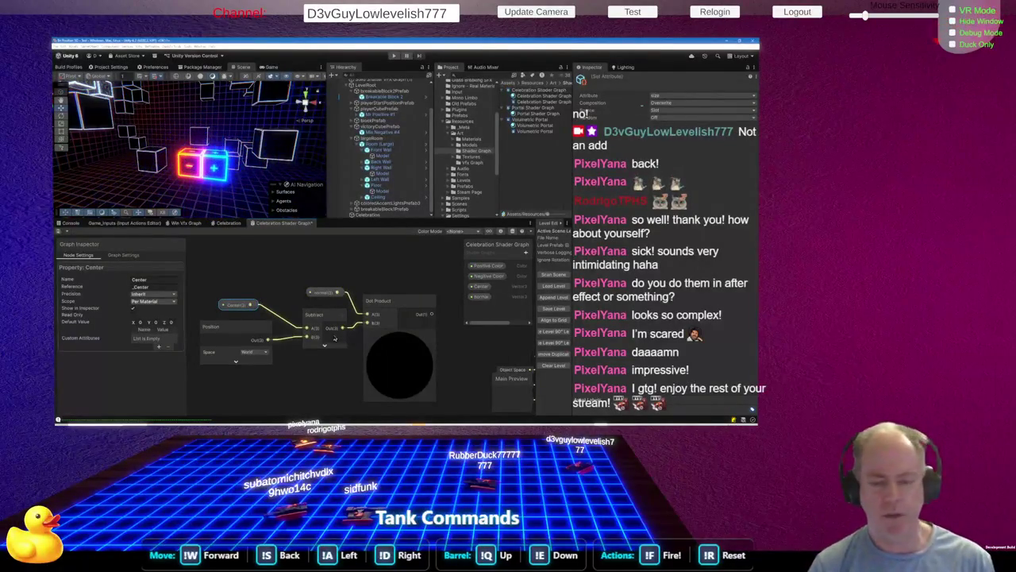
# Rearrange the Position, Center and math nodes, then pull a connection from the Dot Product output
pyautogui.scroll(-3, 270, 266)
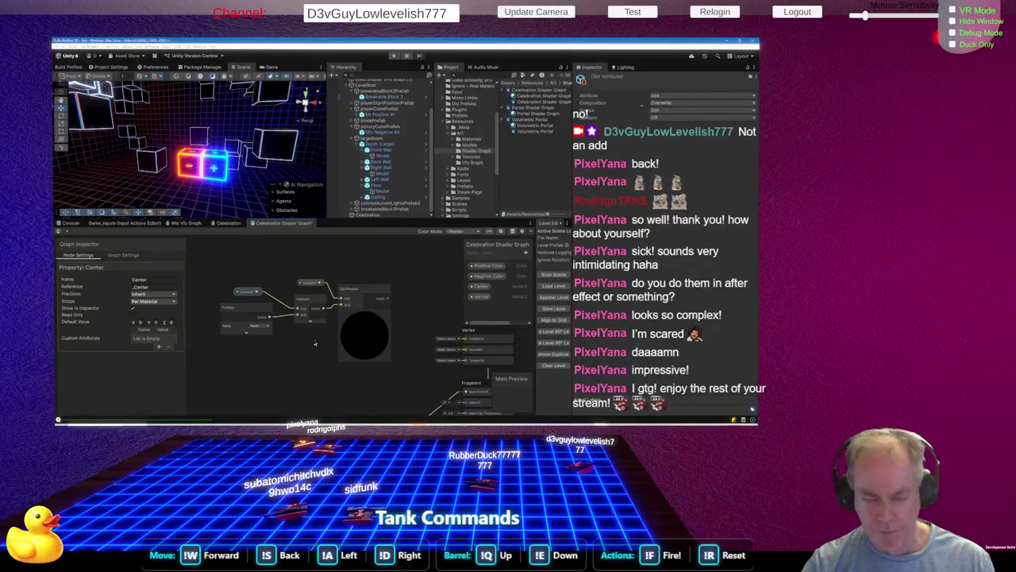
pyautogui.moveTo(210, 268); pyautogui.dragTo(380, 365)
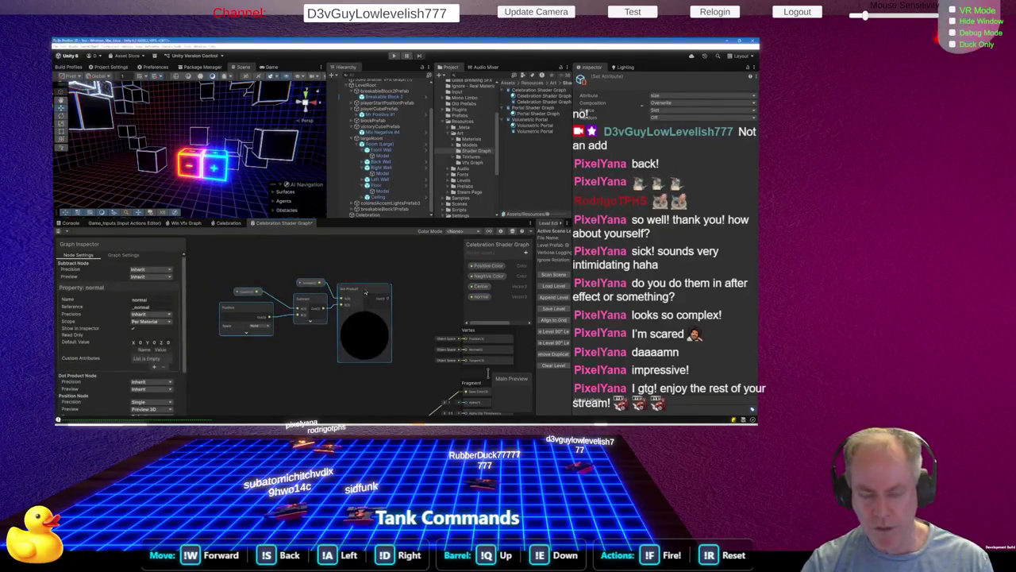
pyautogui.moveTo(365, 292); pyautogui.dragTo(333, 286)
pyautogui.click(225, 310)
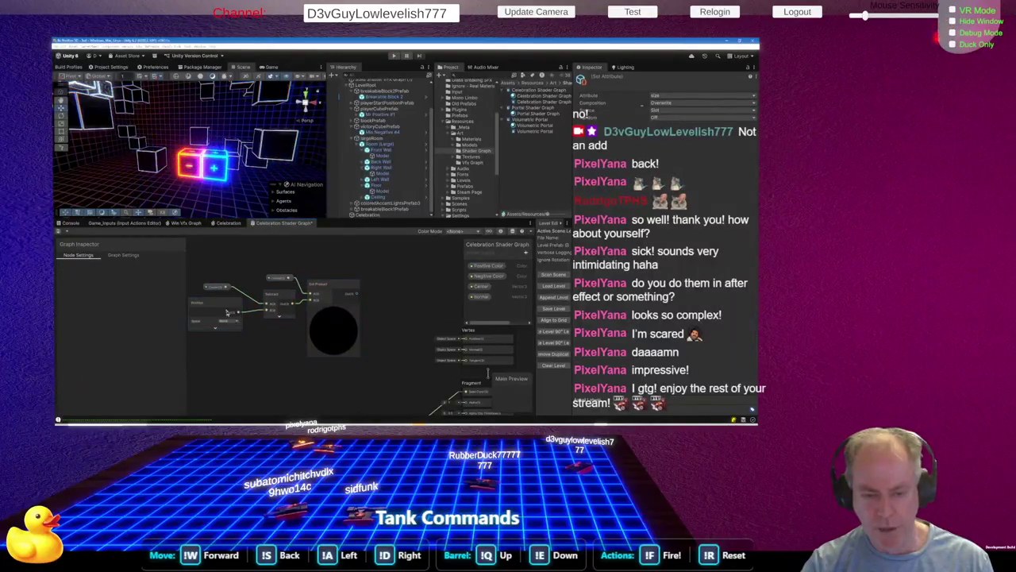
pyautogui.moveTo(216, 287); pyautogui.dragTo(232, 294)
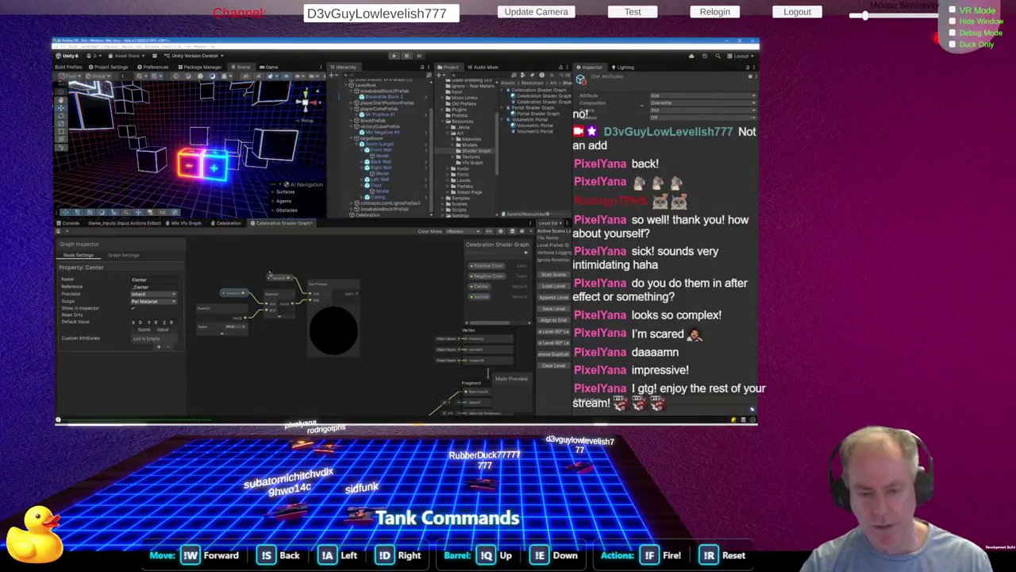
pyautogui.scroll(-1, 334, 308)
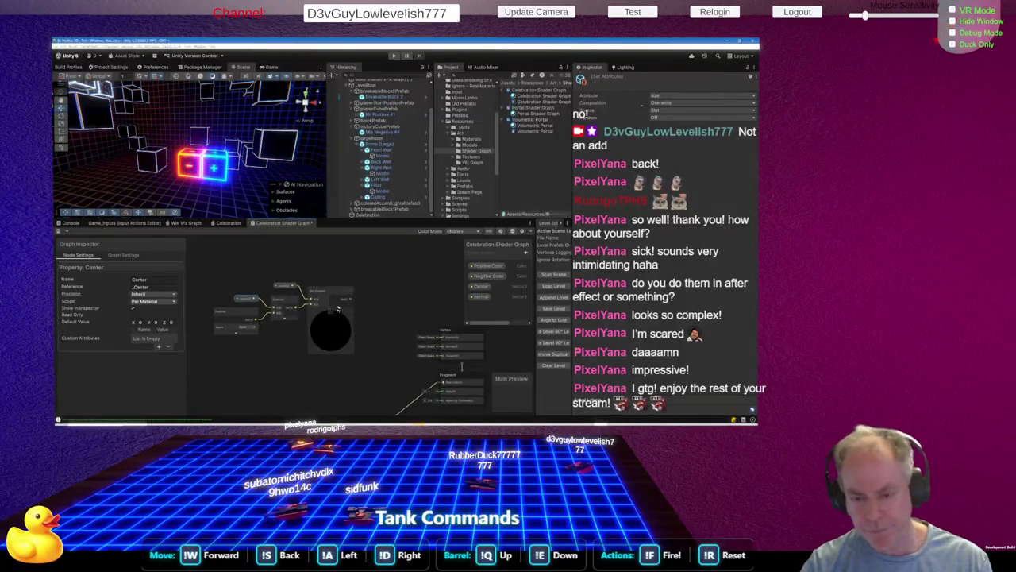
pyautogui.moveTo(352, 274)
pyautogui.mouseDown()
pyautogui.moveTo(295, 339)
pyautogui.moveTo(255, 366)
pyautogui.mouseUp()
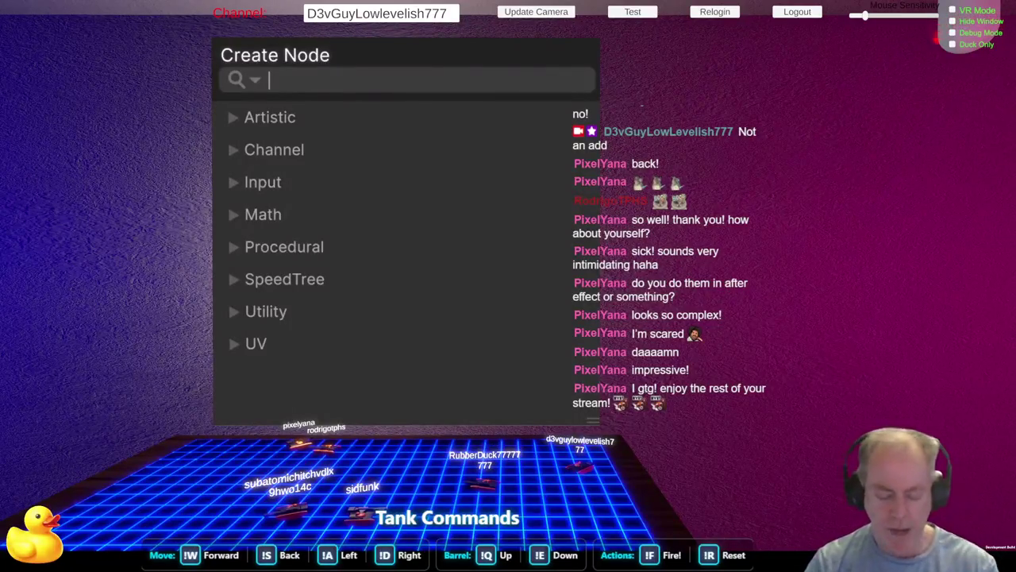
# Add a Step node after the Dot Product, then switch to the ChatGPT browser window
pyautogui.write('step')
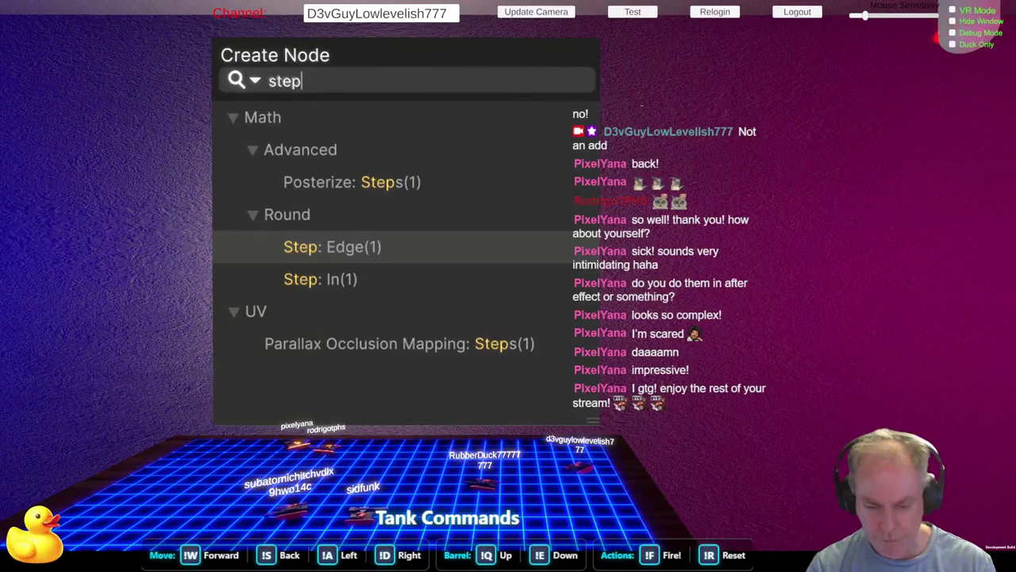
pyautogui.scroll(-3, 320, 376)
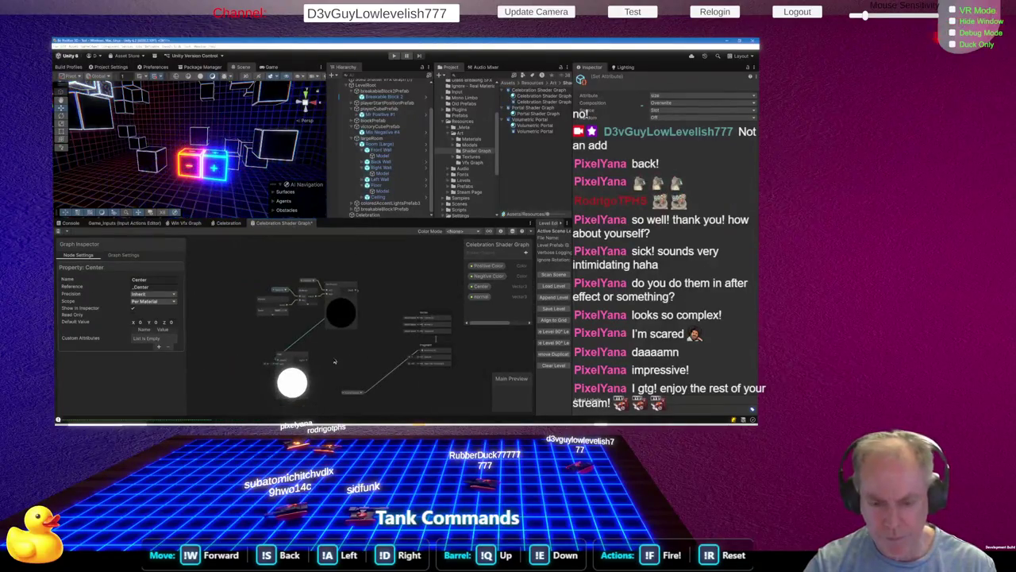
pyautogui.hotkey('alt', 'Tab')
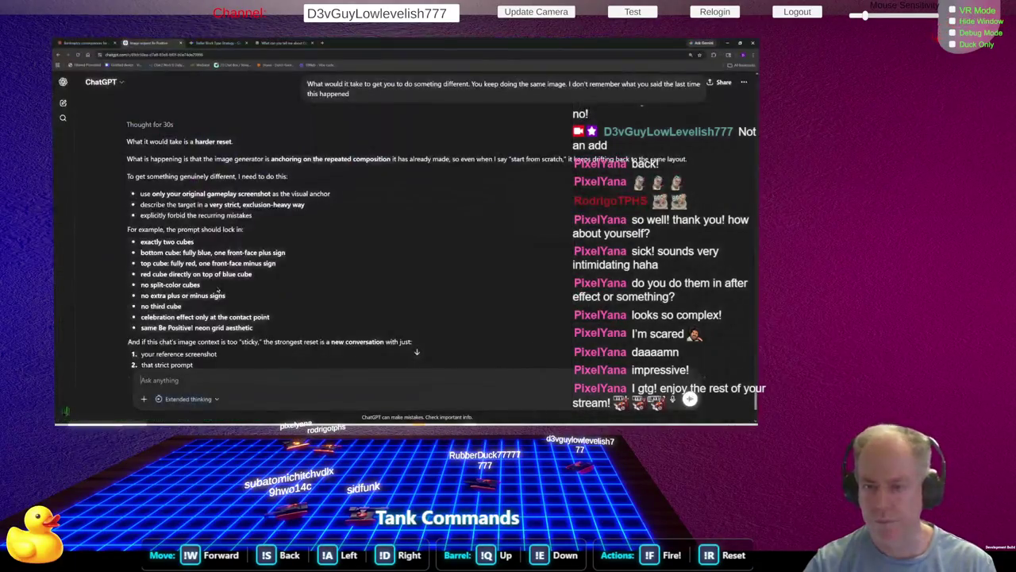
# Ask ChatGPT to "make the whole bottom cube Blue" in the generated image
pyautogui.scroll(-1, 249, 294)
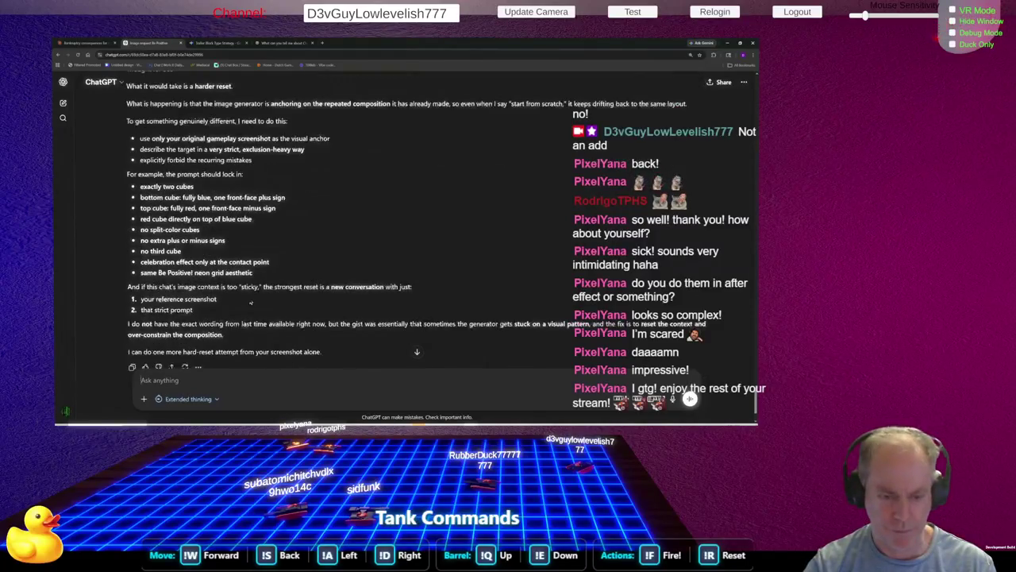
pyautogui.scroll(3, 250, 301)
pyautogui.scroll(2, 251, 300)
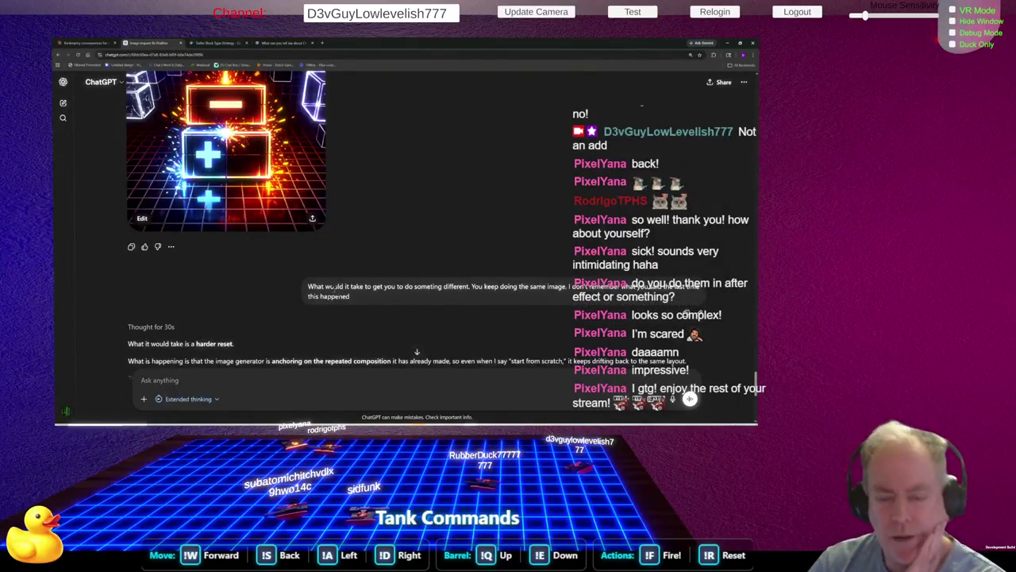
pyautogui.scroll(3, 354, 296)
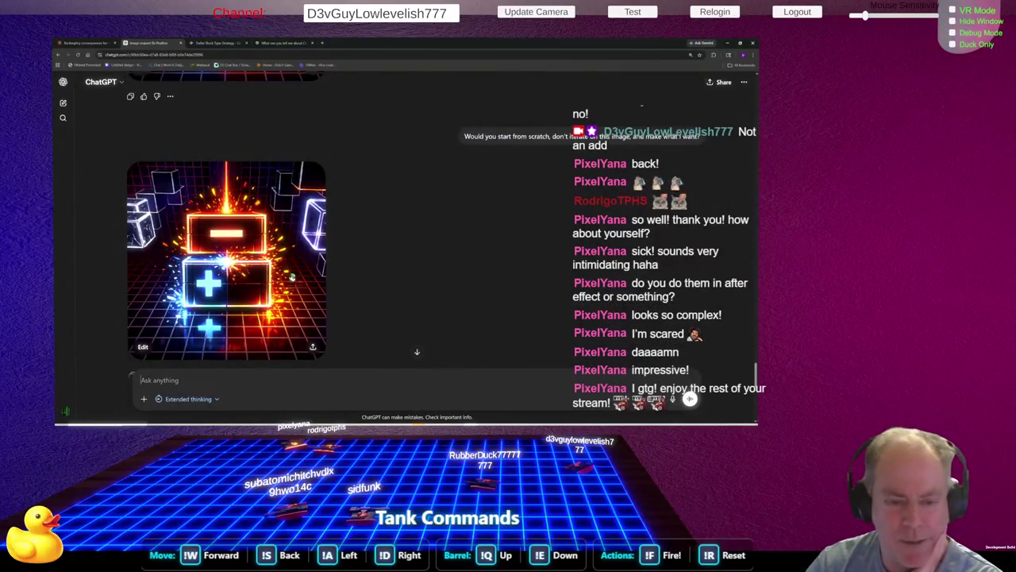
pyautogui.scroll(-5, 292, 278)
pyautogui.scroll(10, 288, 276)
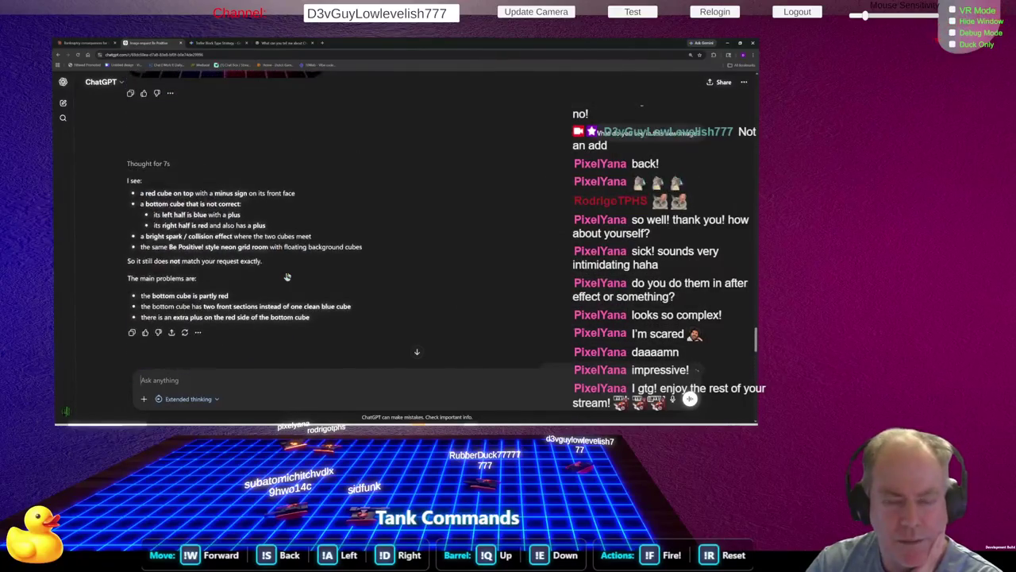
pyautogui.scroll(-10, 286, 277)
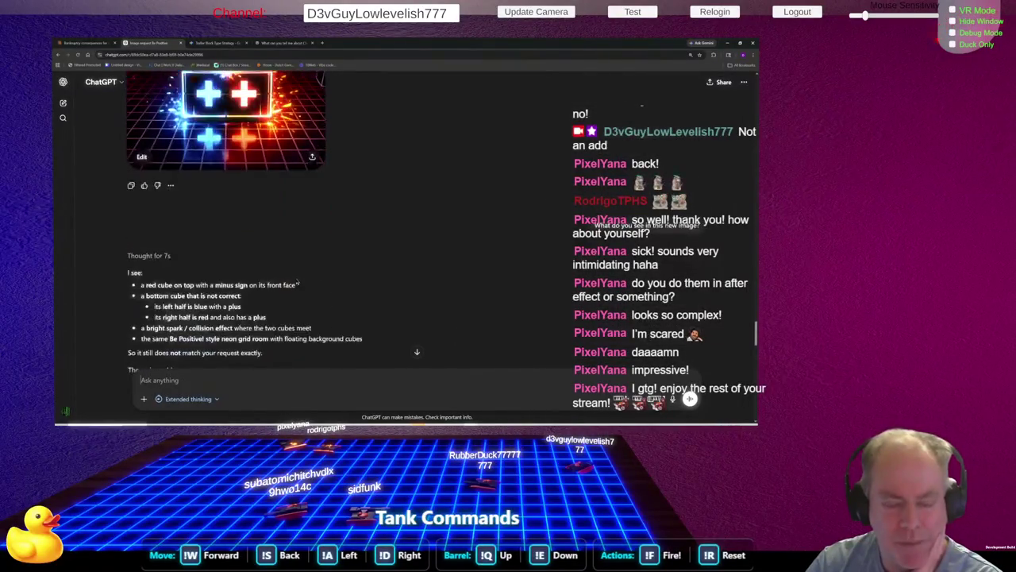
pyautogui.scroll(-8, 315, 286)
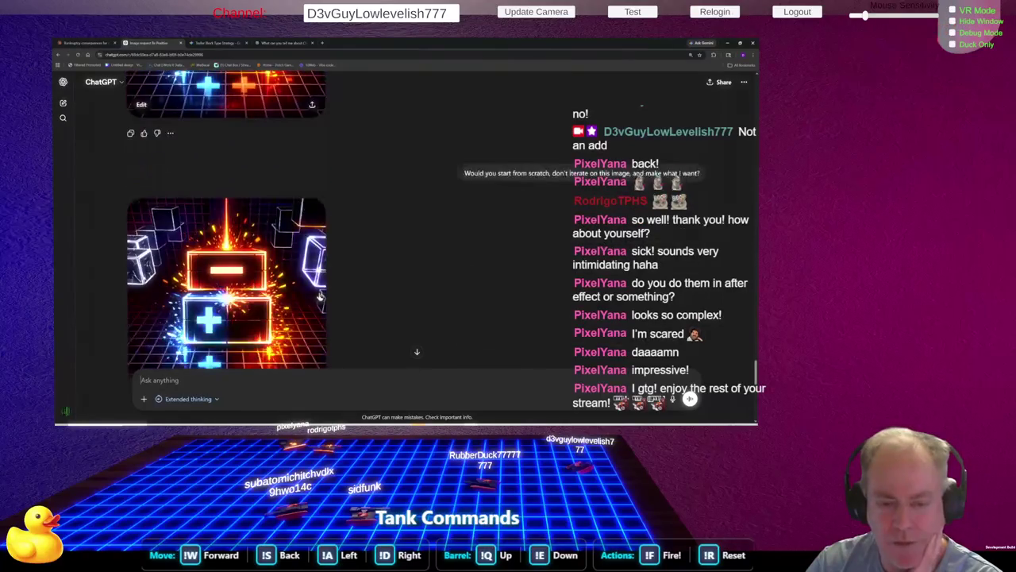
pyautogui.scroll(-2, 337, 292)
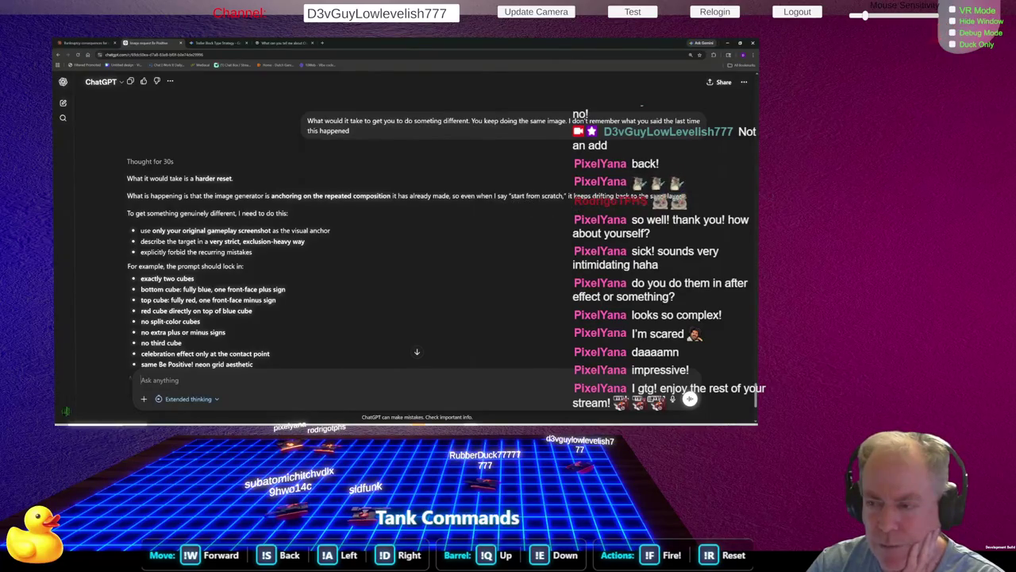
pyautogui.scroll(-1, 333, 208)
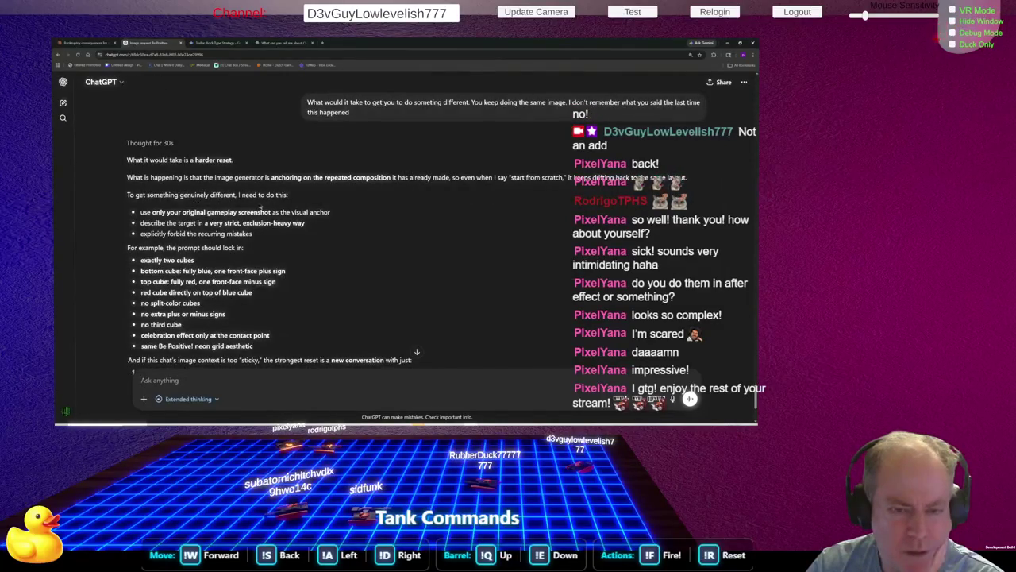
pyautogui.scroll(-3, 317, 194)
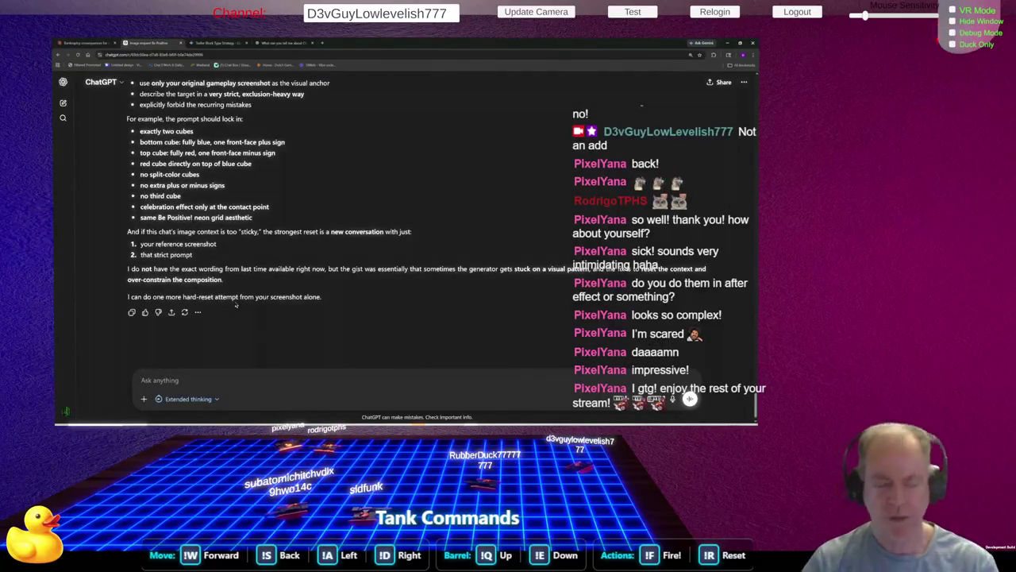
pyautogui.scroll(10, 235, 305)
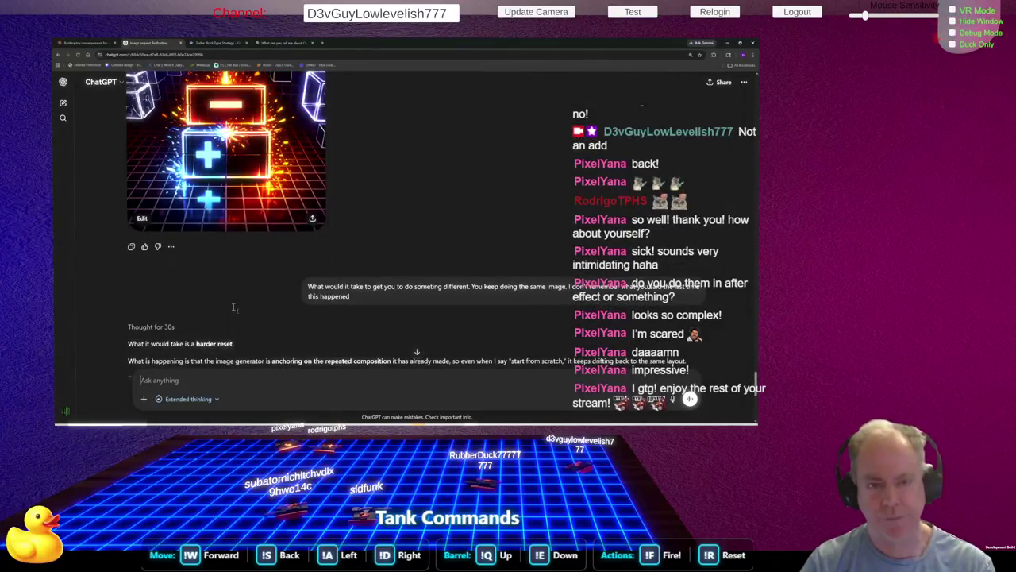
pyautogui.scroll(-5, 292, 257)
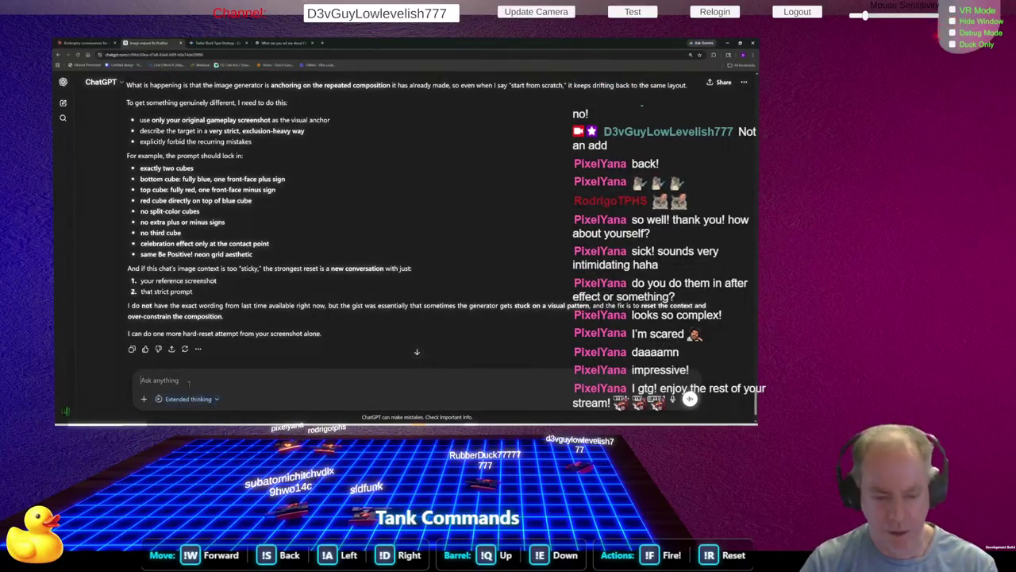
pyautogui.write('make')
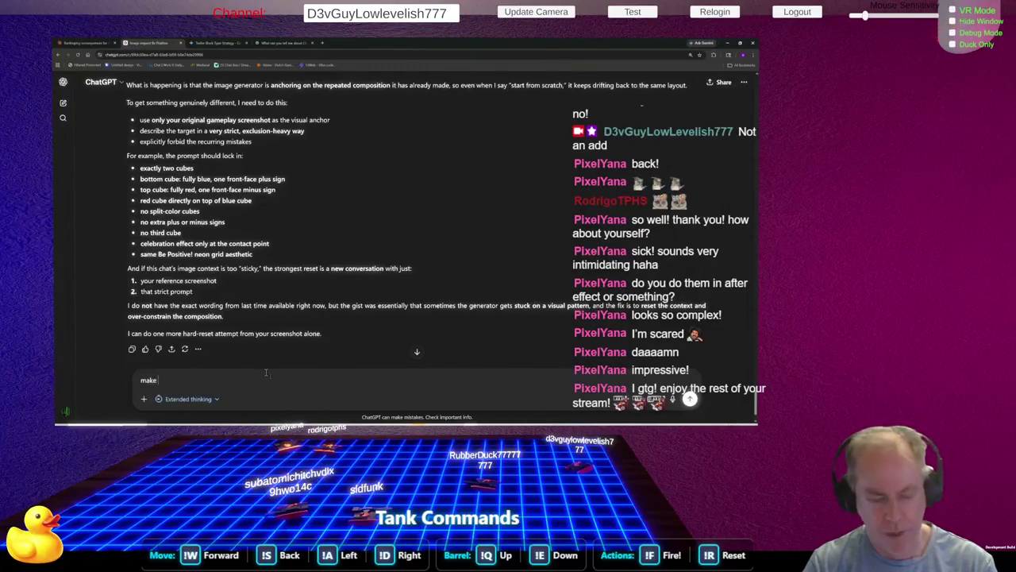
pyautogui.write(' theqhol')
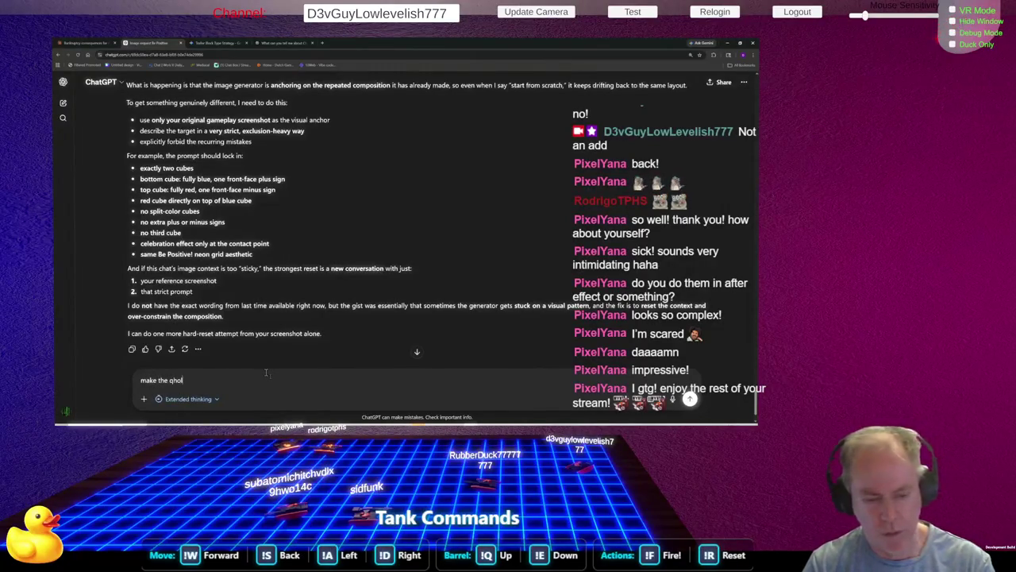
pyautogui.write(' bottom')
pyautogui.write('ube')
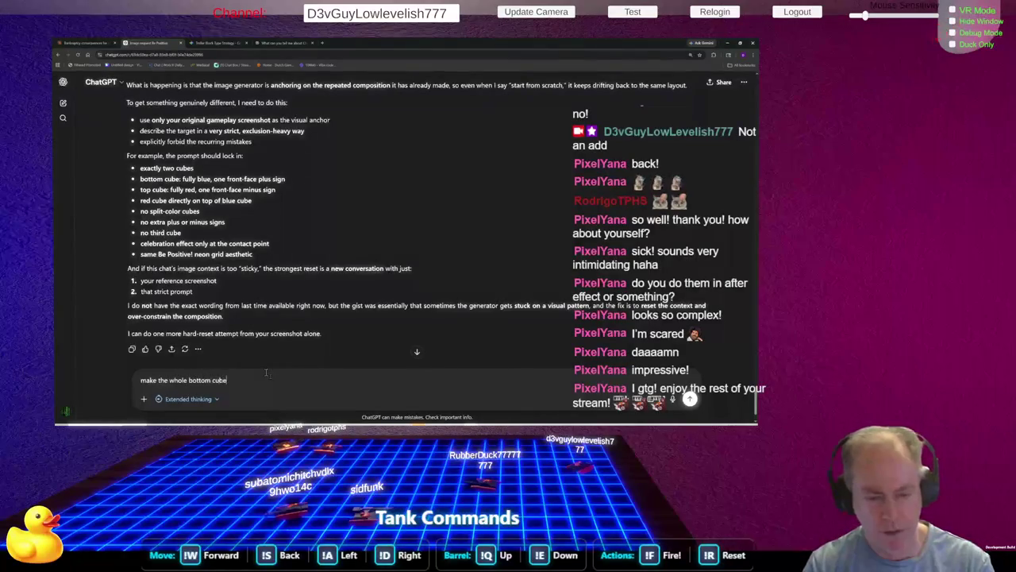
pyautogui.write('Blue')
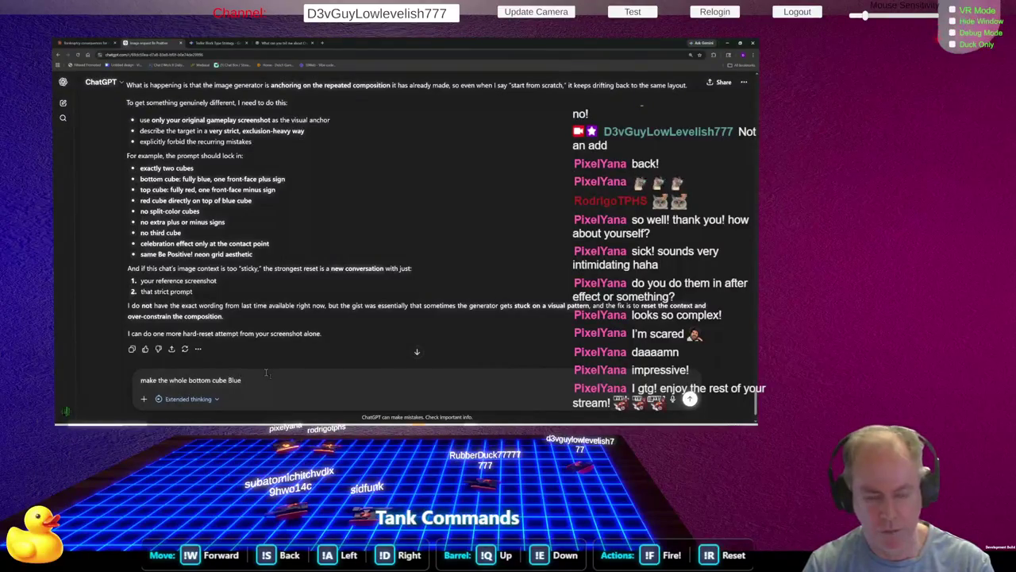
pyautogui.press('Return')
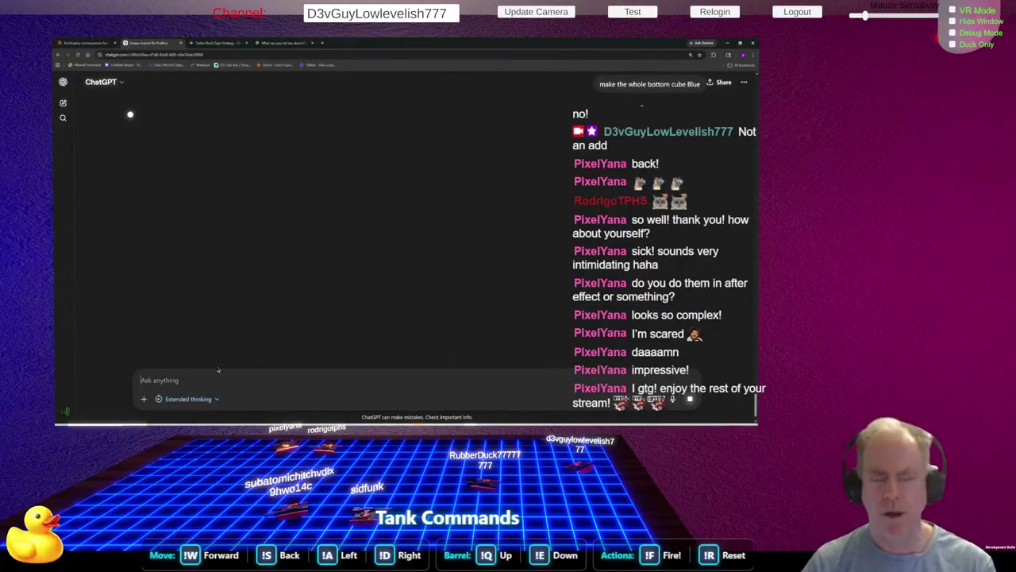
# Glance at the Unity Editor, then return to the ChatGPT conversation
pyautogui.hotkey('alt', 'Tab')
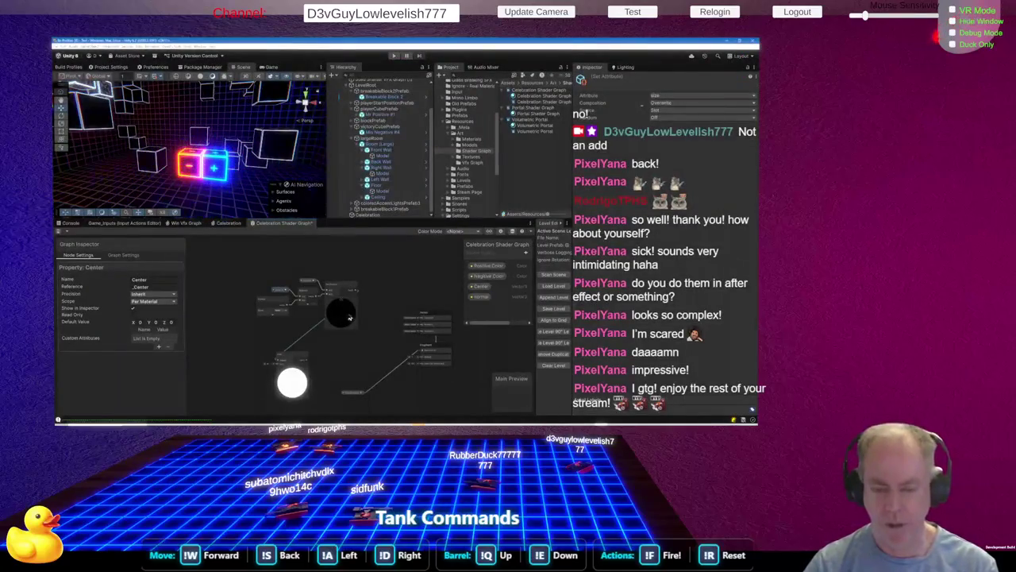
pyautogui.scroll(1, 317, 377)
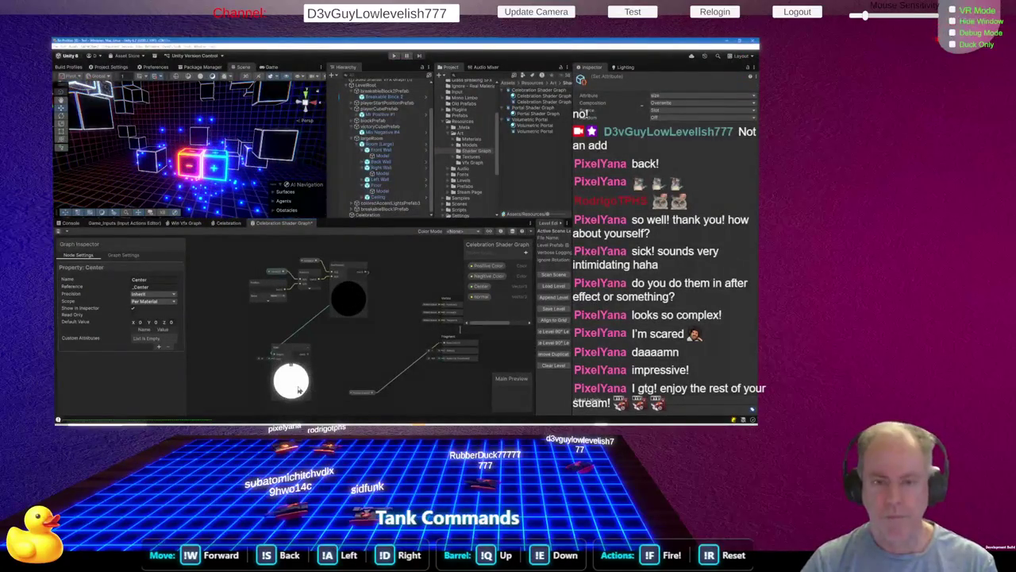
pyautogui.hotkey('alt', 'Tab')
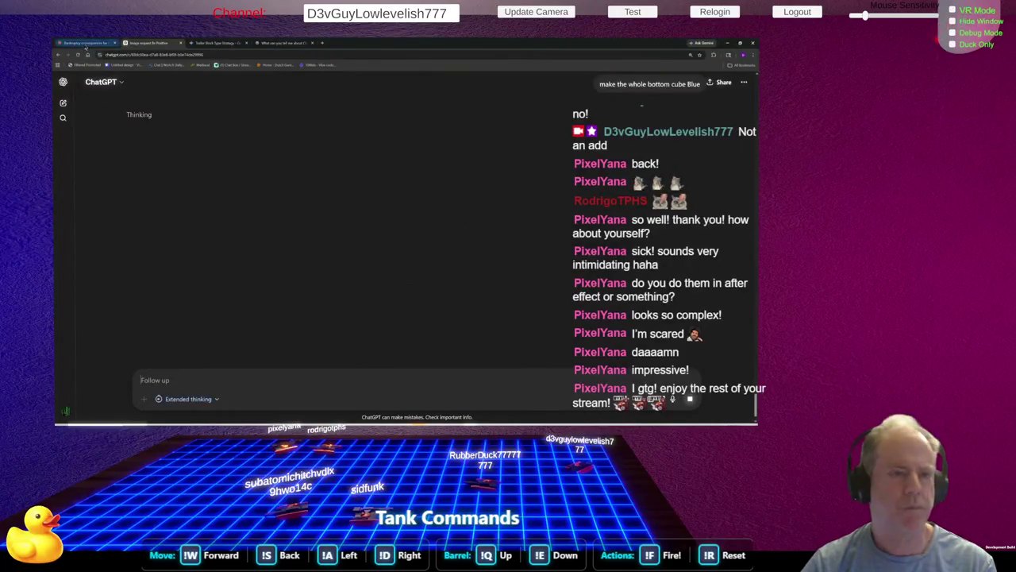
# Begin a new Claude chat, then enter 'unity shader graph step' in a new browser tab
pyautogui.click(84, 43)
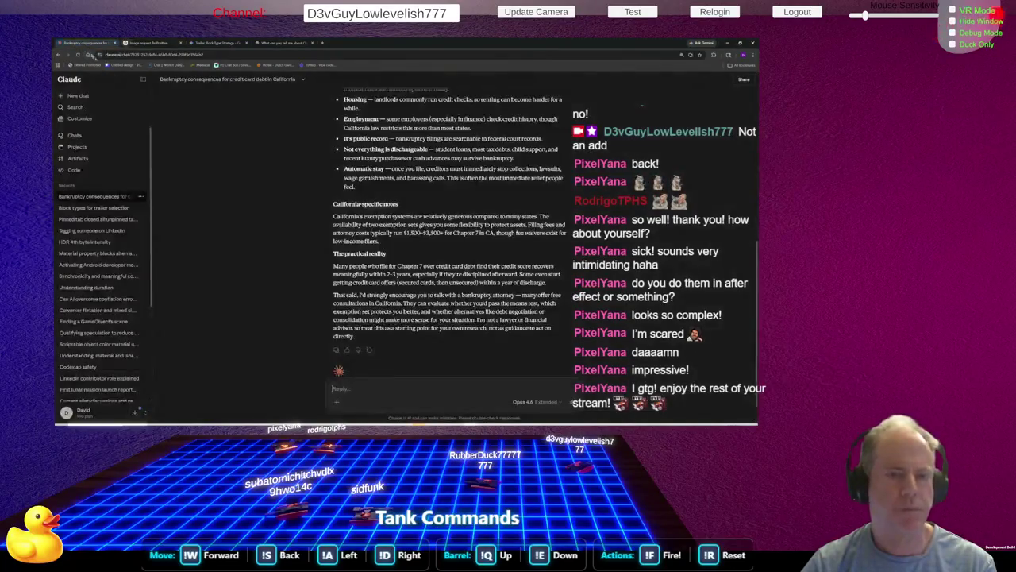
pyautogui.click(78, 96)
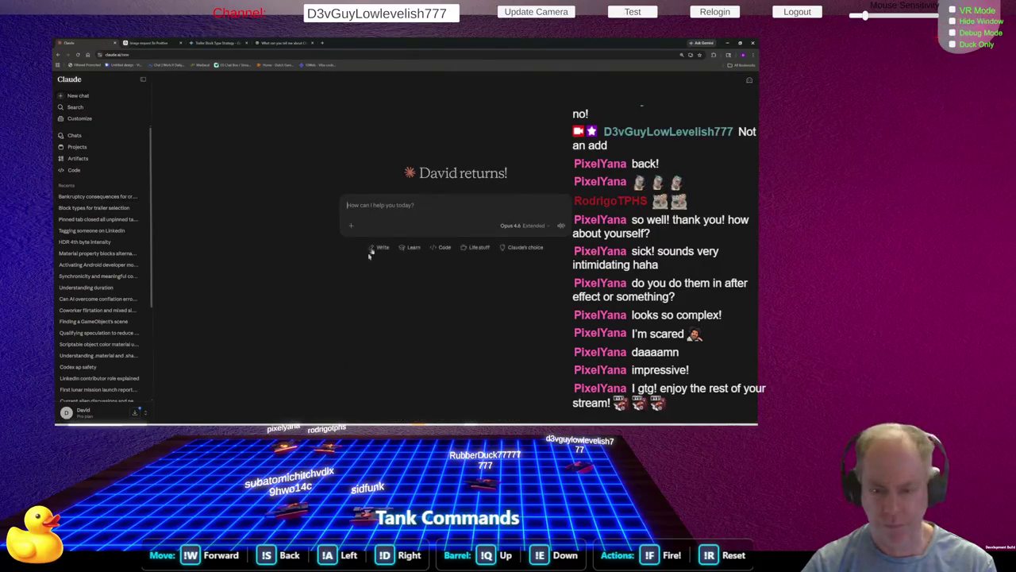
pyautogui.write('Hi')
pyautogui.write(' does the sh')
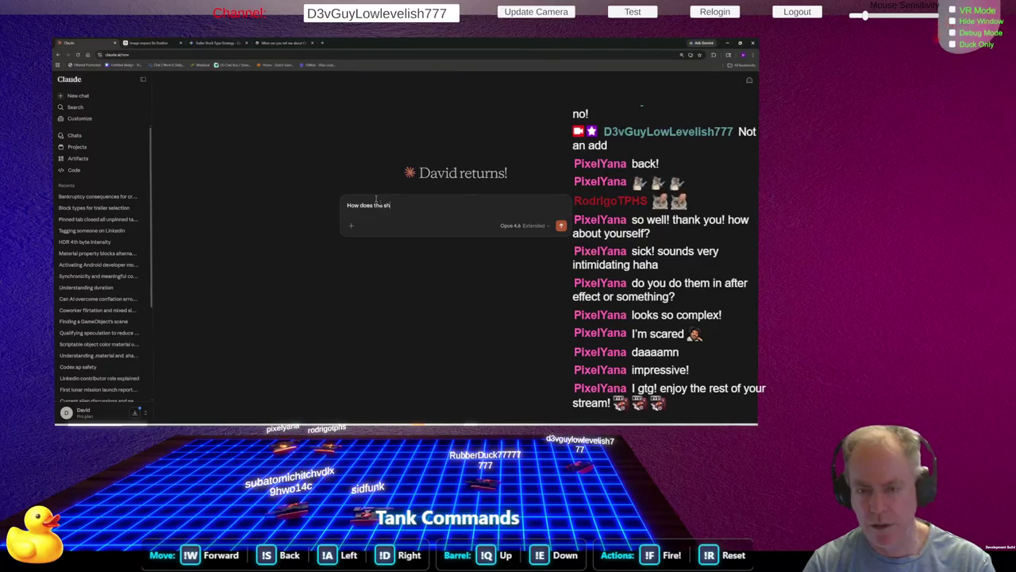
pyautogui.write('ader')
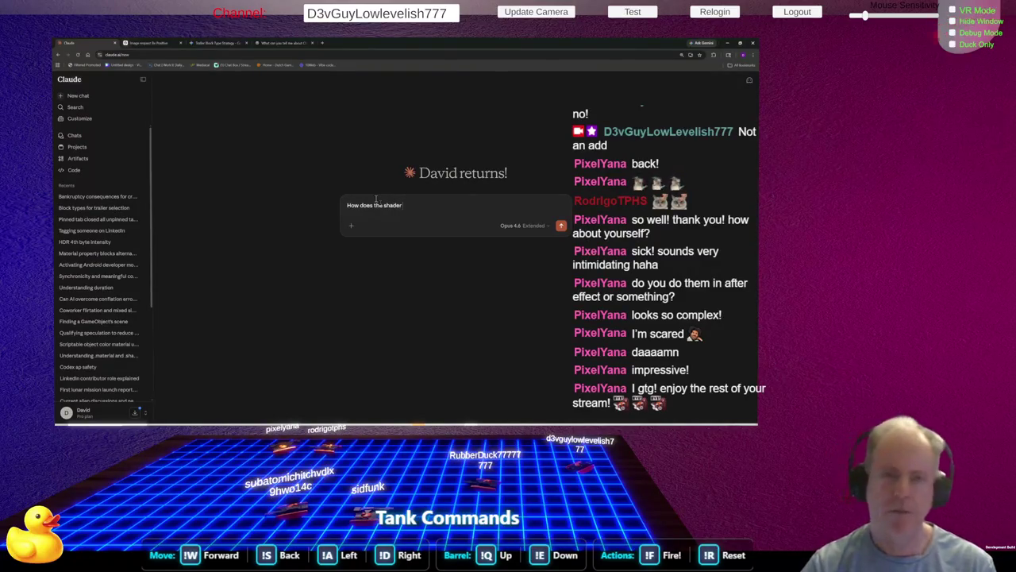
pyautogui.click(323, 44)
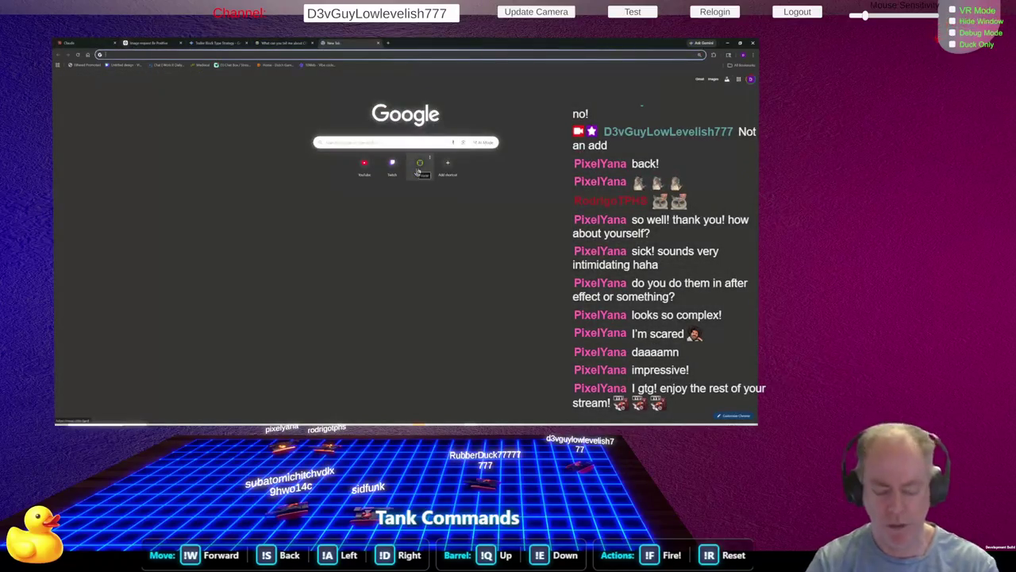
pyautogui.write('unity')
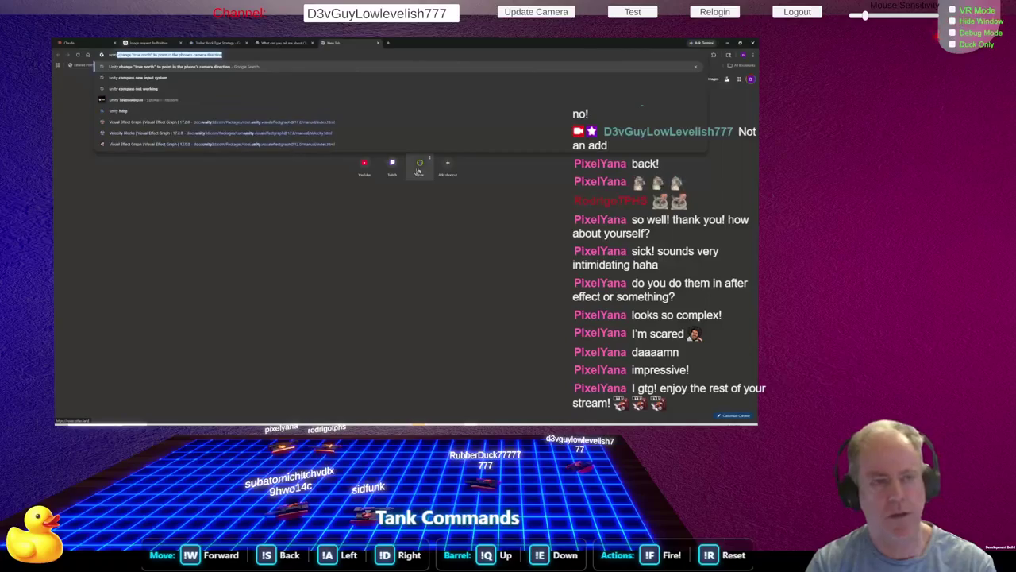
pyautogui.write(' shader graph s')
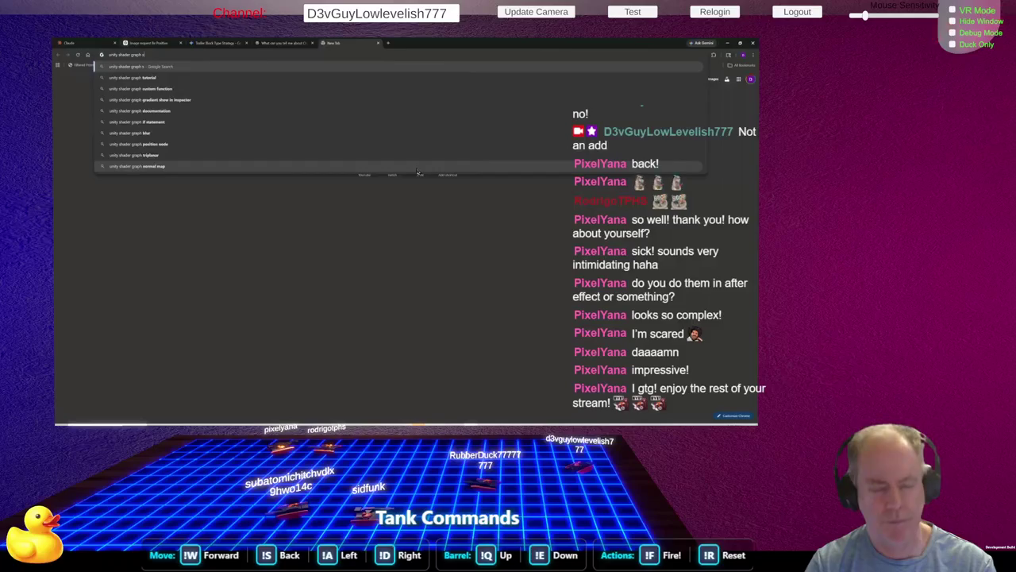
pyautogui.write('tep')
# Run the search, open Unity's Step Node documentation, then return to the Unity Editor
pyautogui.press('Return')
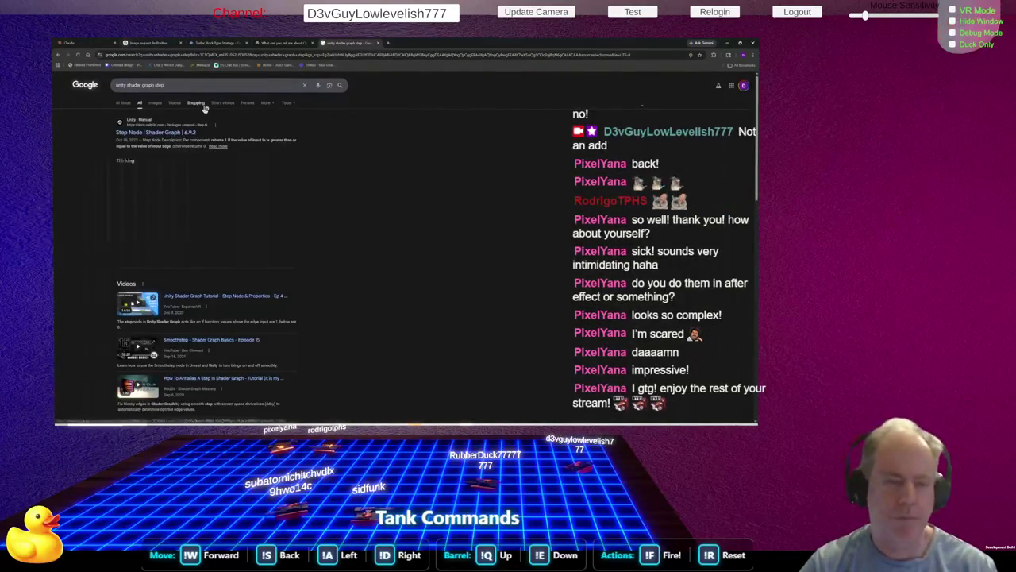
pyautogui.click(182, 133)
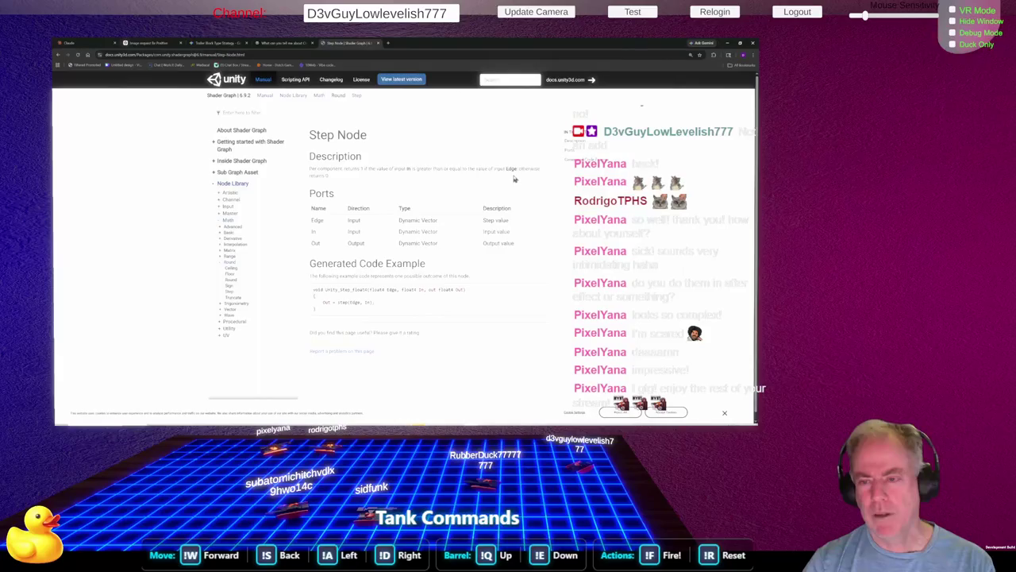
pyautogui.hotkey('alt', 'Tab')
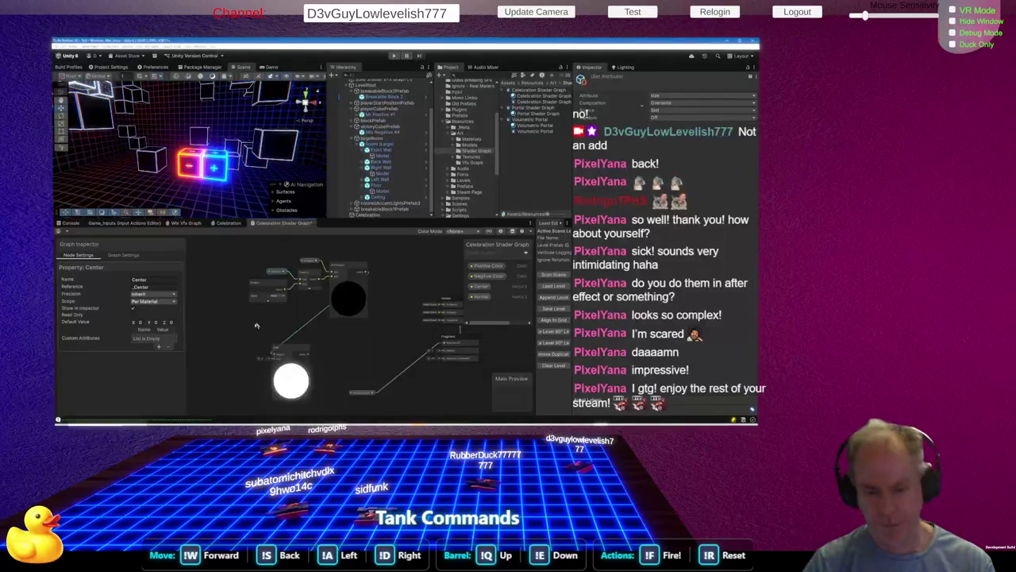
# Remove the wire into the Step node's Edge input, give Edge a constant value, and collapse its preview
pyautogui.scroll(1, 274, 370)
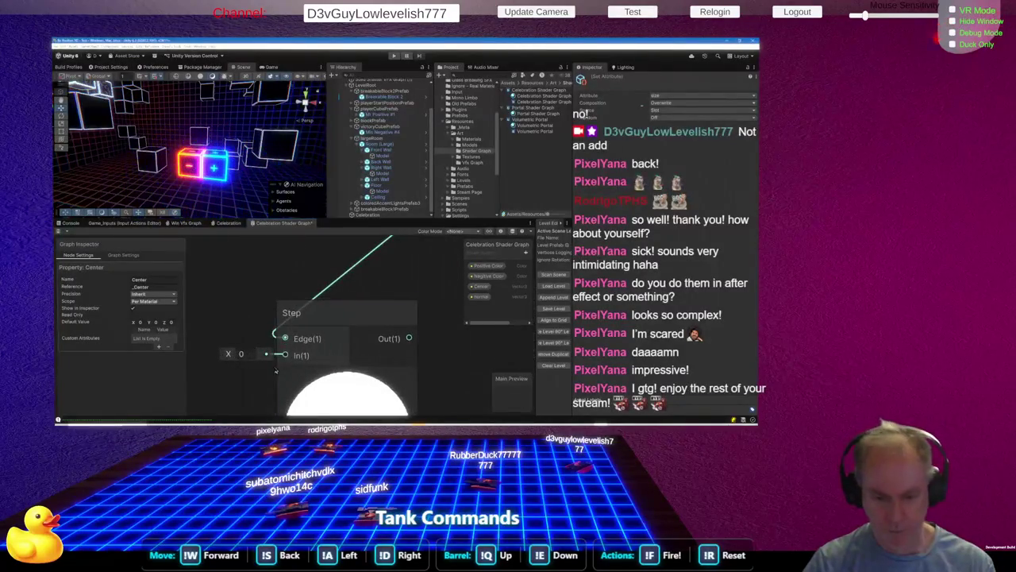
pyautogui.scroll(-3, 296, 355)
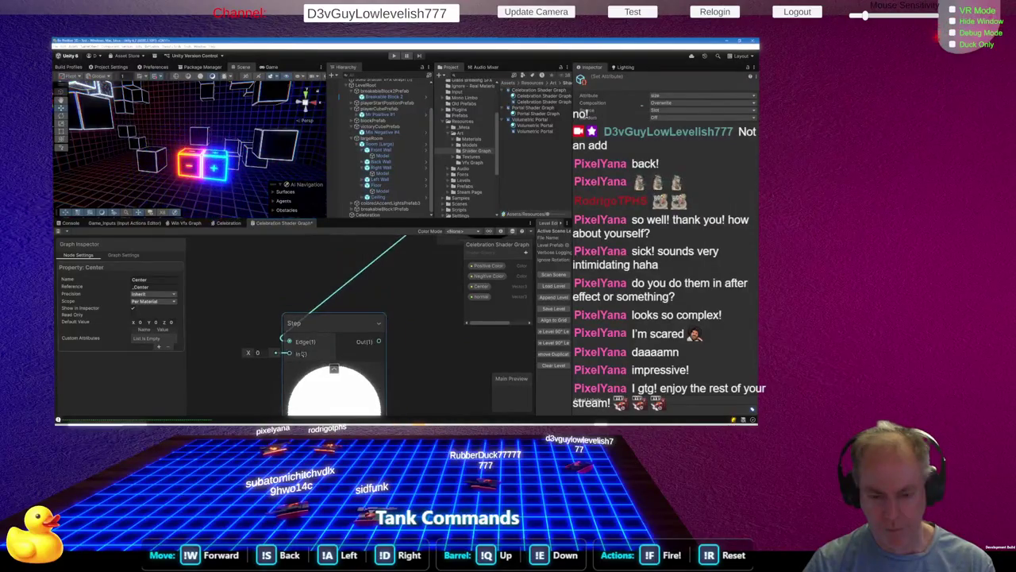
pyautogui.scroll(-2, 294, 338)
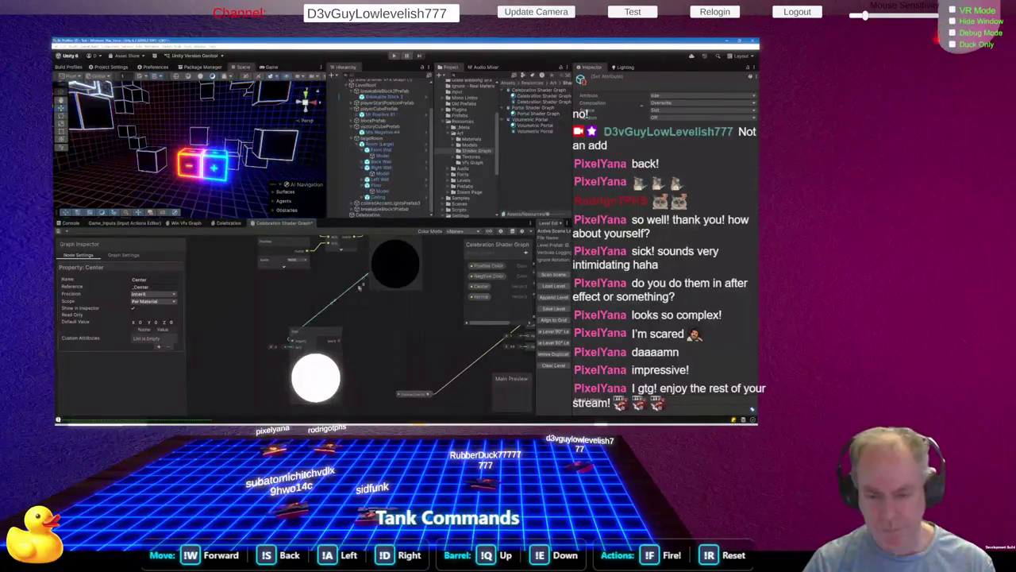
pyautogui.scroll(-2, 399, 270)
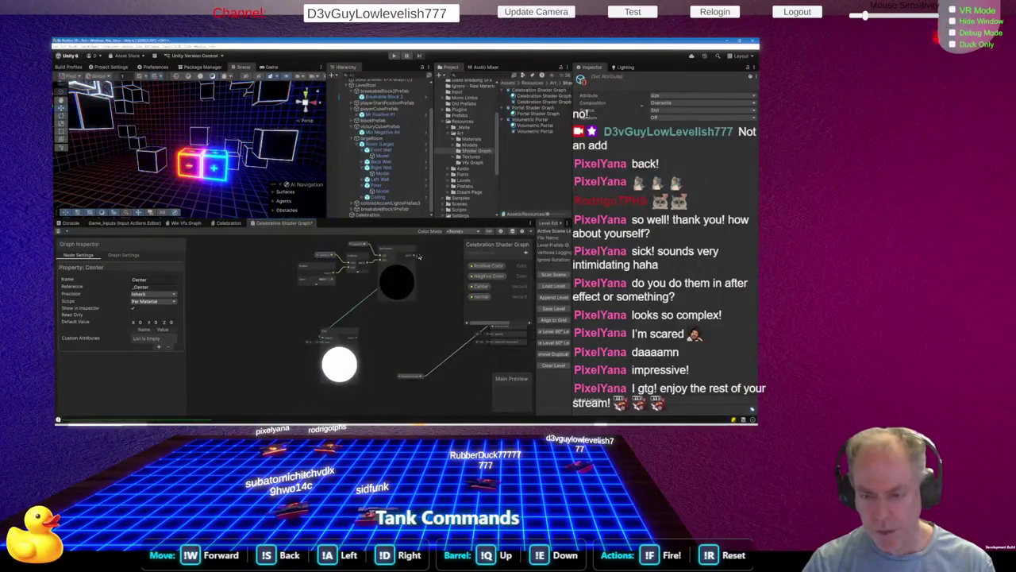
pyautogui.moveTo(414, 259)
pyautogui.mouseDown()
pyautogui.moveTo(400, 312)
pyautogui.moveTo(346, 346)
pyautogui.moveTo(312, 349)
pyautogui.moveTo(323, 359)
pyautogui.mouseUp()
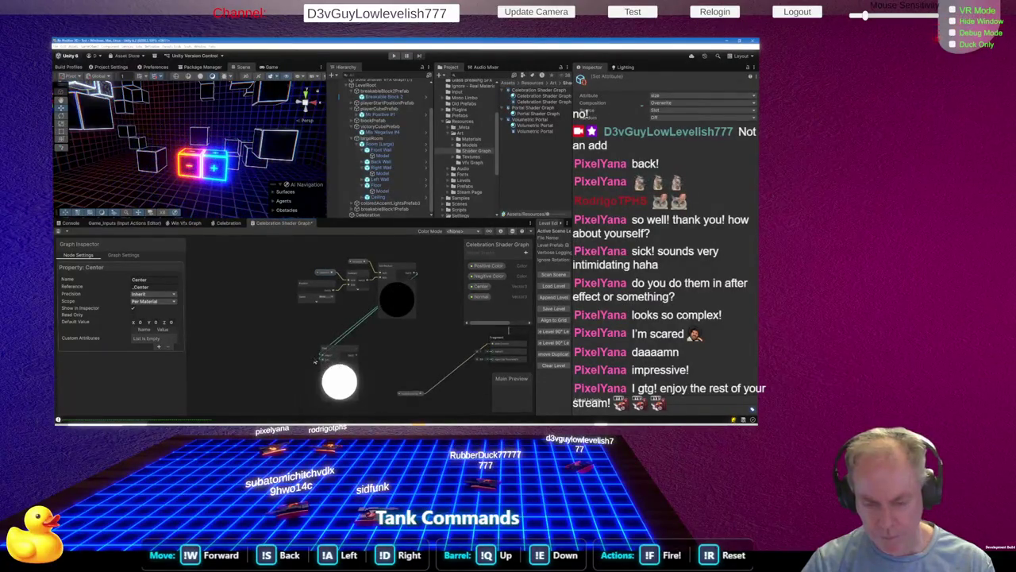
pyautogui.scroll(4, 323, 359)
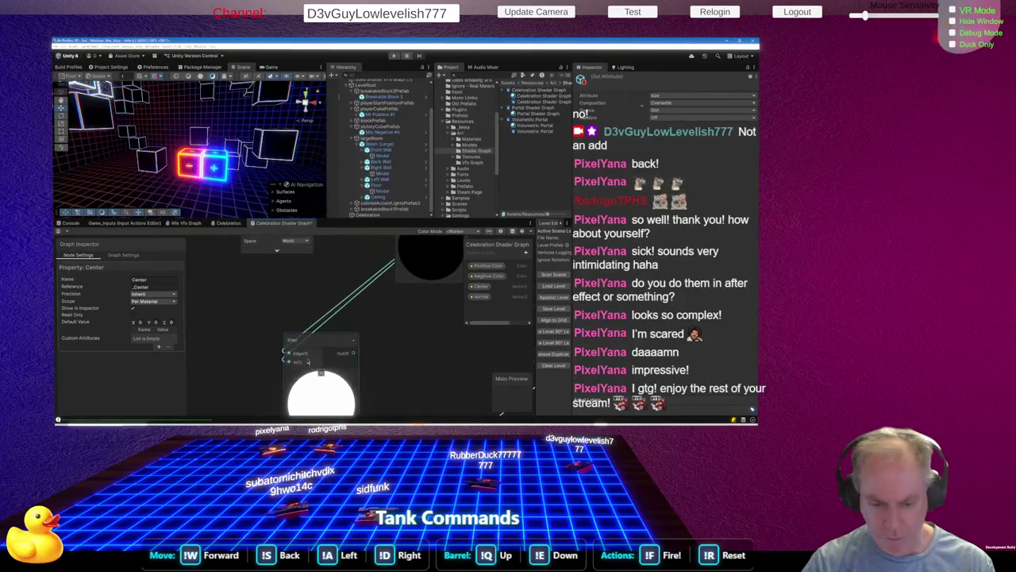
pyautogui.press('space')
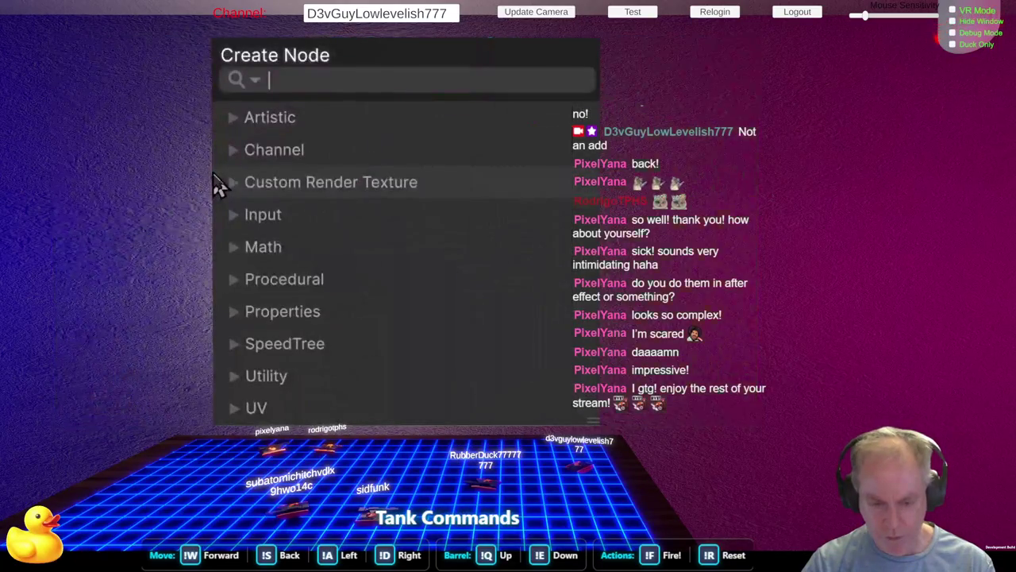
pyautogui.press('Escape')
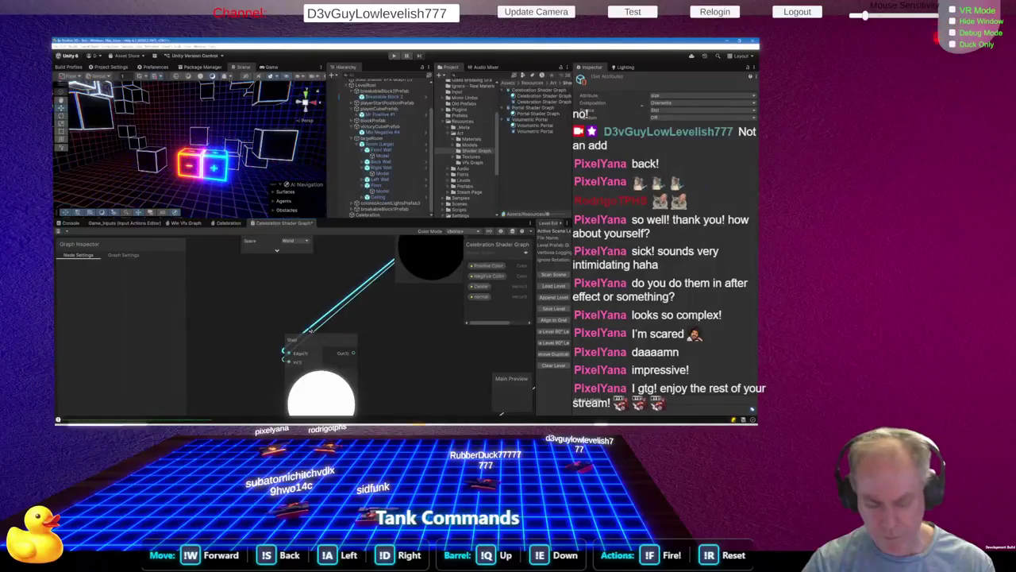
pyautogui.press('Delete')
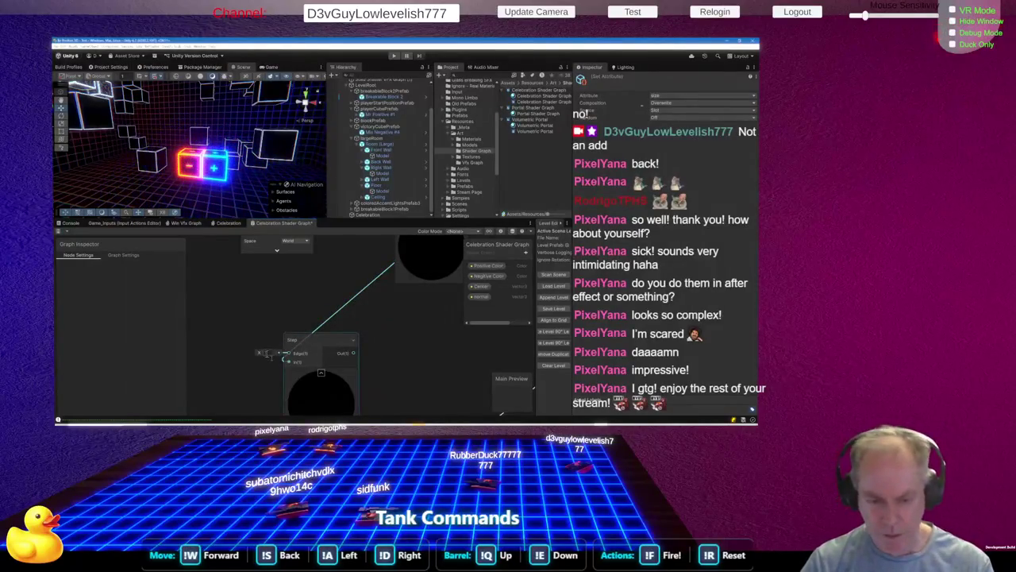
pyautogui.moveTo(270, 353); pyautogui.dragTo(261, 353)
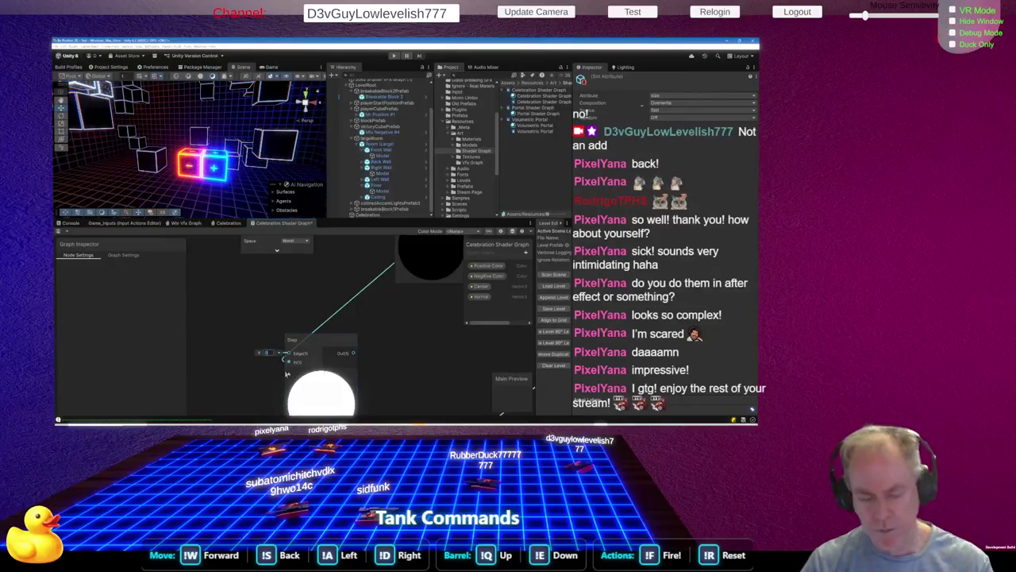
pyautogui.scroll(-2, 357, 324)
pyautogui.click(329, 367)
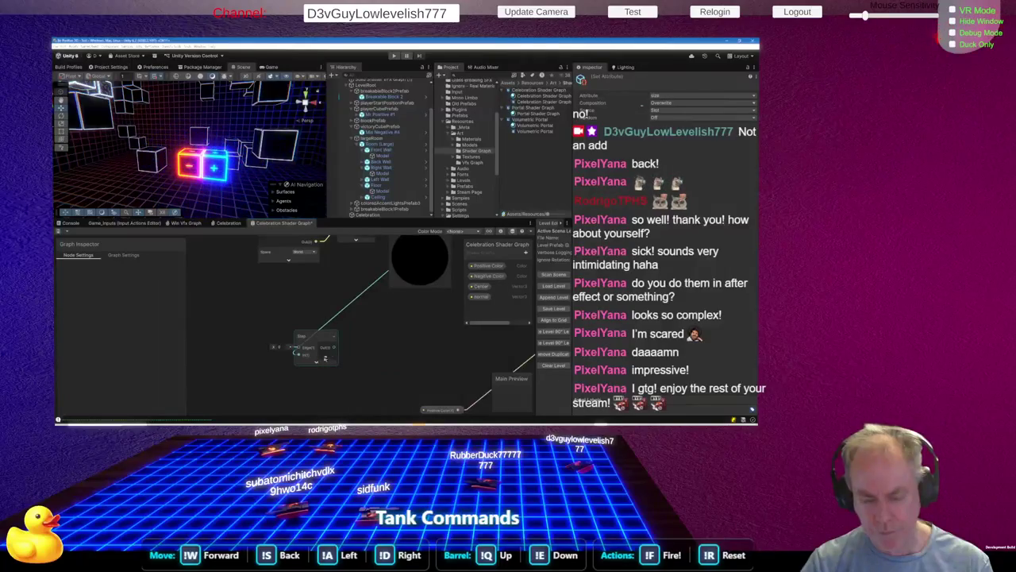
# Rearrange the Step node and the upstream node group into a tidier layout
pyautogui.moveTo(311, 342); pyautogui.dragTo(361, 334)
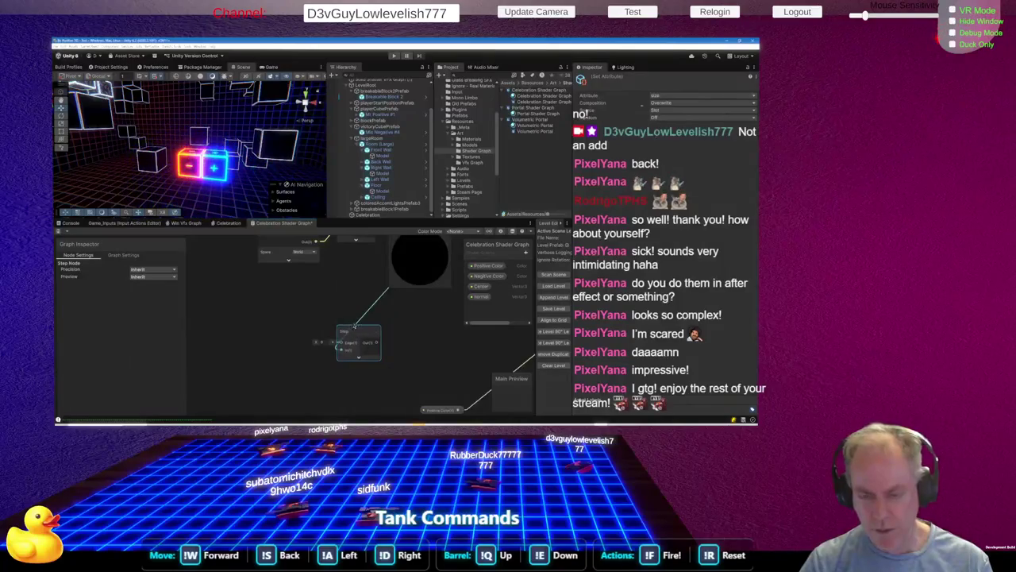
pyautogui.scroll(-3, 359, 349)
pyautogui.scroll(2, 389, 321)
pyautogui.hotkey('ctrl', 'a')
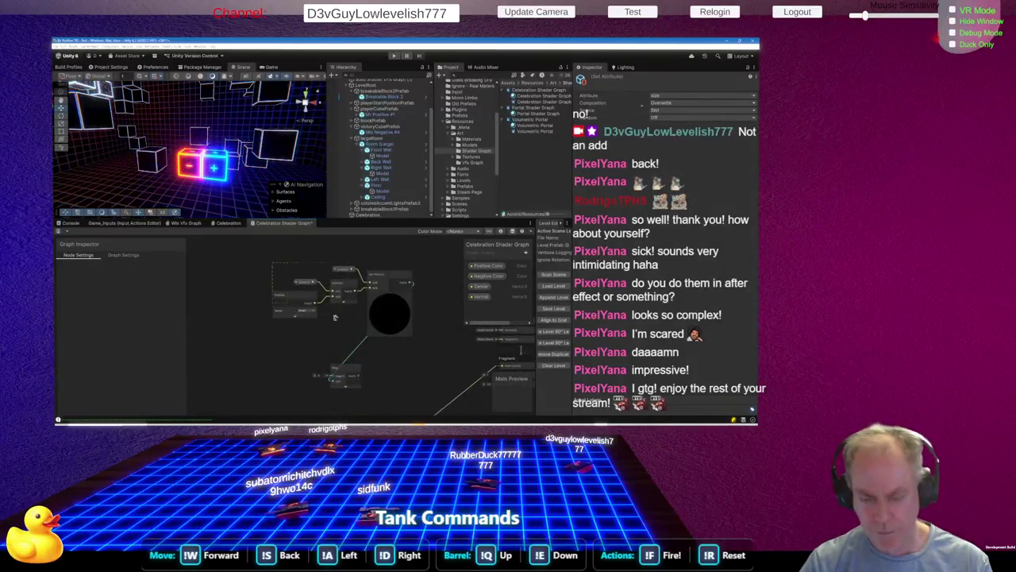
pyautogui.moveTo(398, 319); pyautogui.dragTo(326, 328)
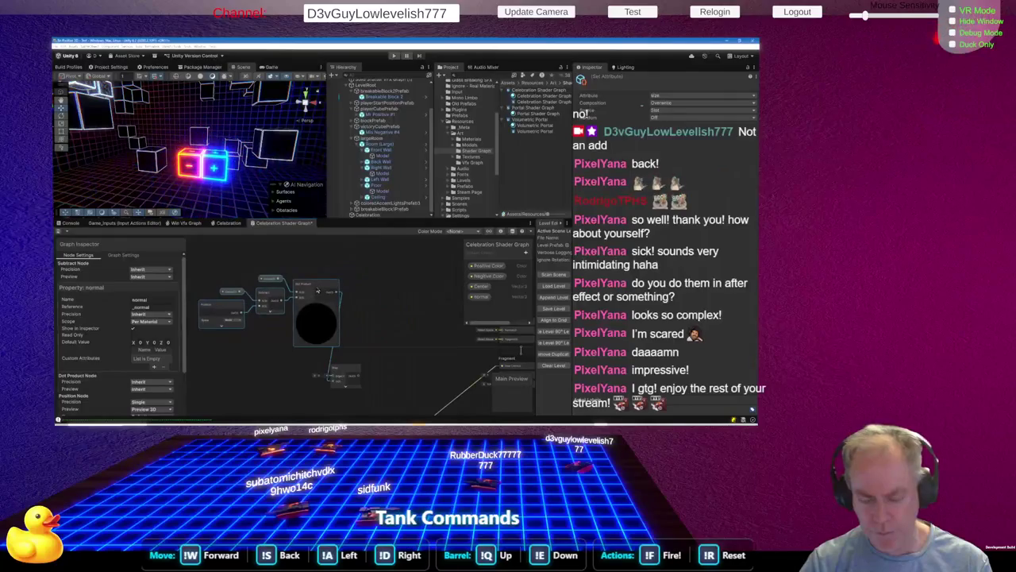
pyautogui.moveTo(344, 370); pyautogui.dragTo(364, 354)
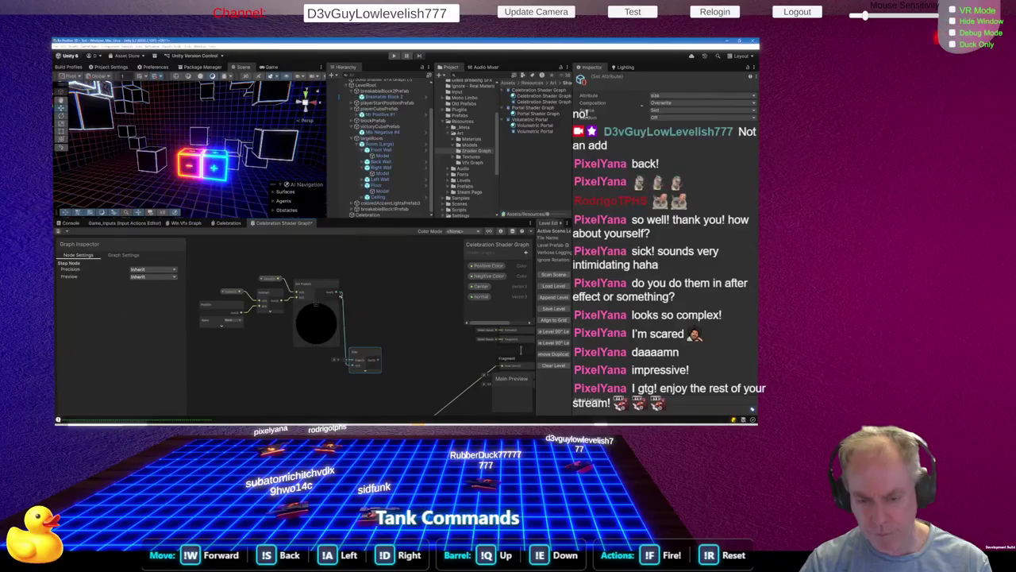
pyautogui.press('space')
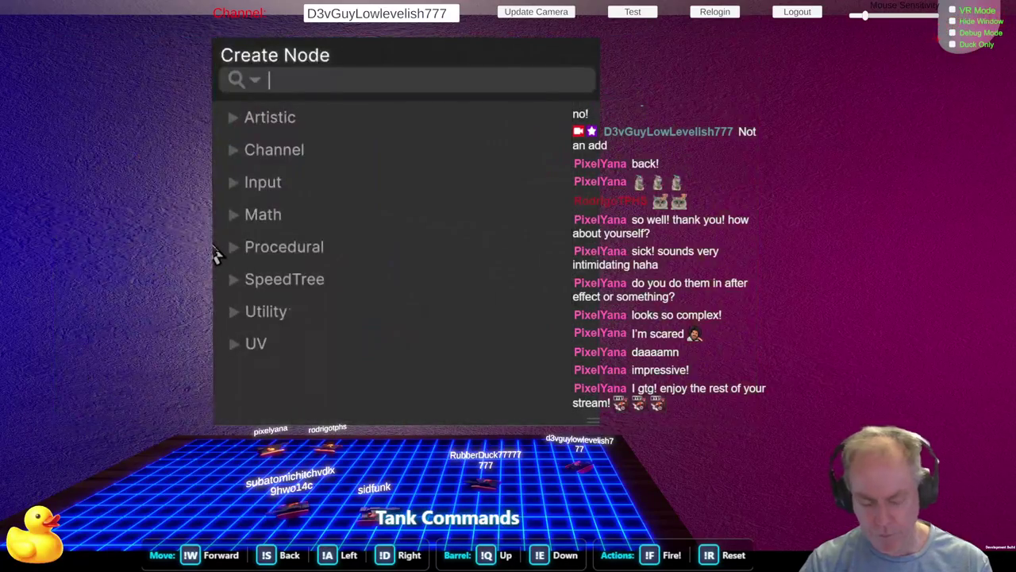
# Filter the Create Node search by 'edg', highlight Smoothstep's Edge1 entry, then switch to the browser
pyautogui.write('ed')
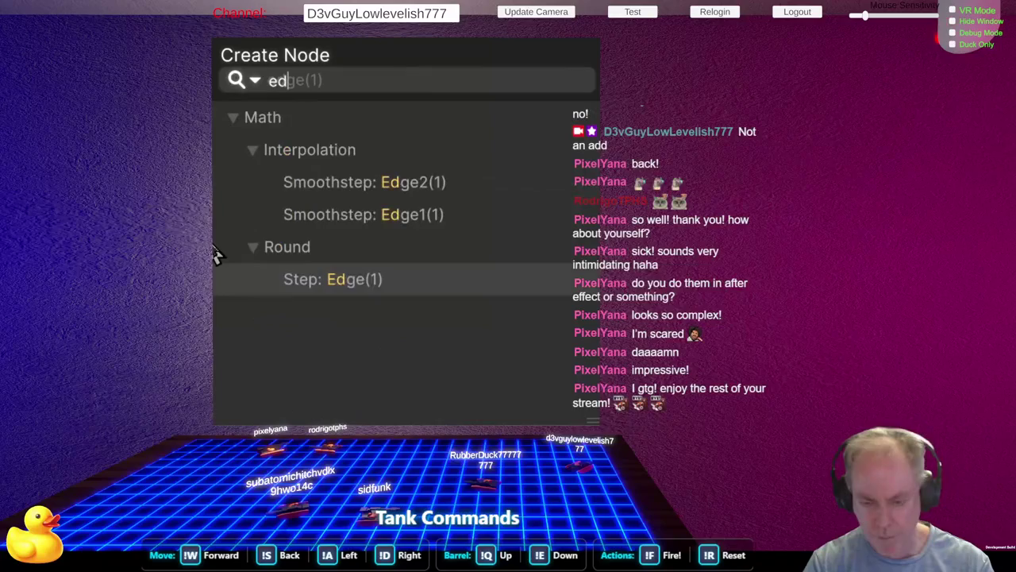
pyautogui.write('gge')
pyautogui.hotkey('ctrl', 'a')
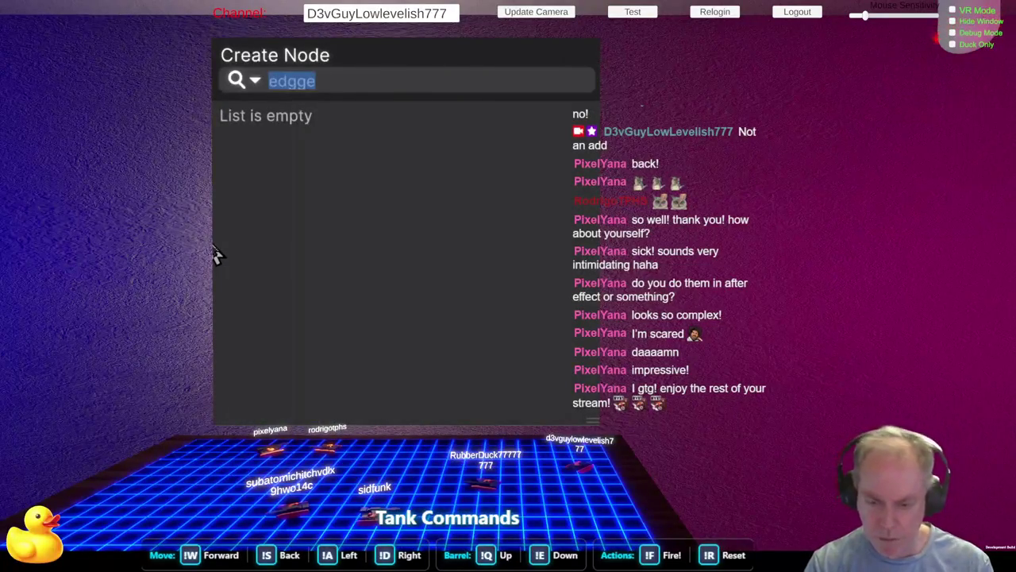
pyautogui.press('BackSpace')
pyautogui.write('edg')
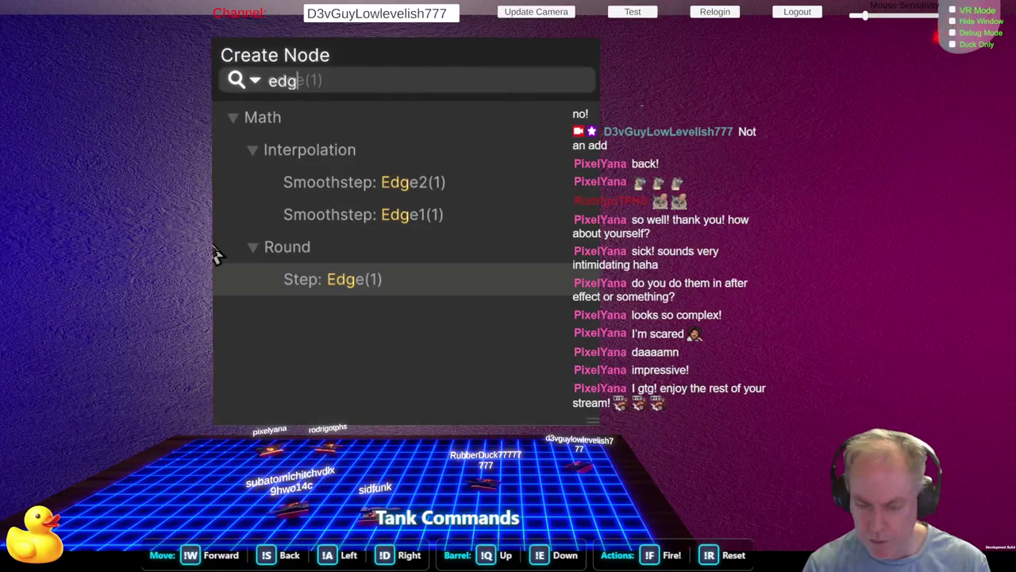
pyautogui.press('Up')
pyautogui.press('Up')
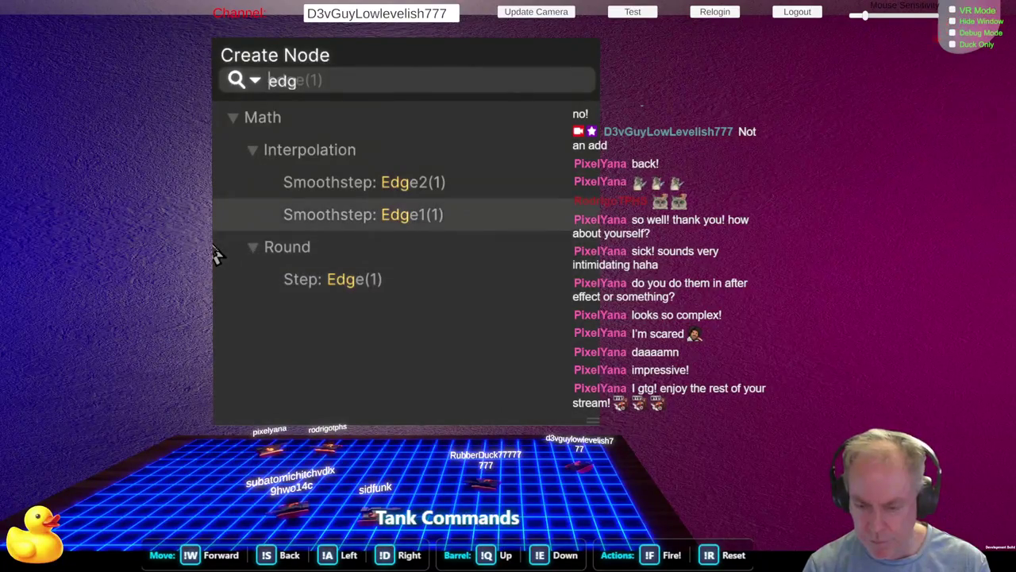
pyautogui.hotkey('alt', 'Tab')
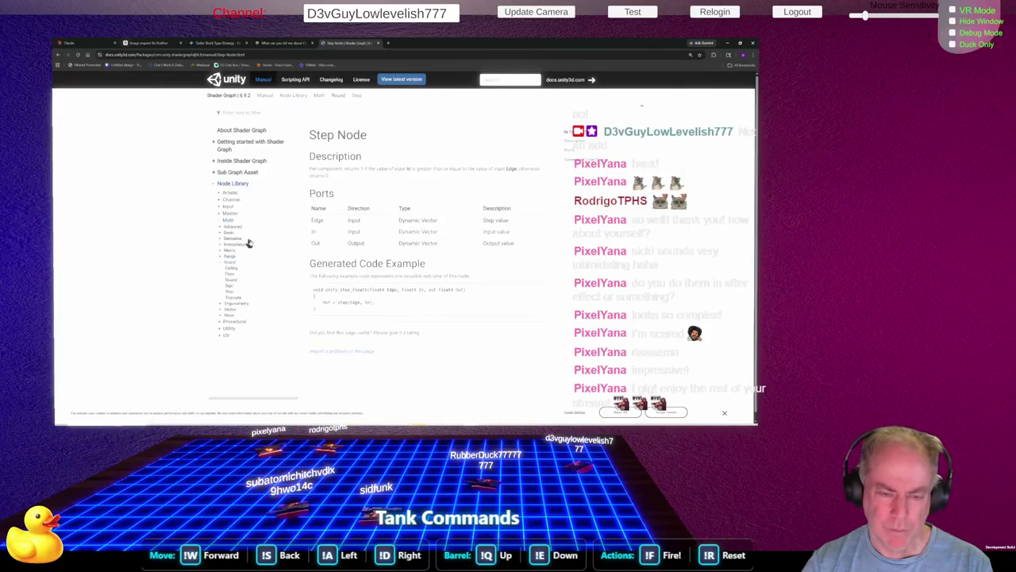
# Open the Smoothstep Node page under Interpolation in the docs, then return to Unity
pyautogui.click(220, 245)
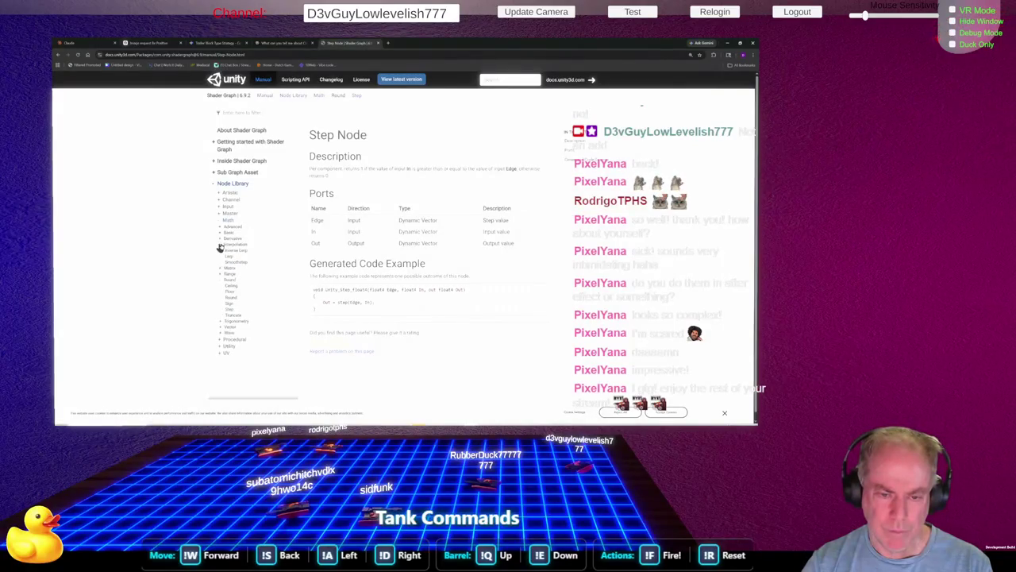
pyautogui.click(235, 262)
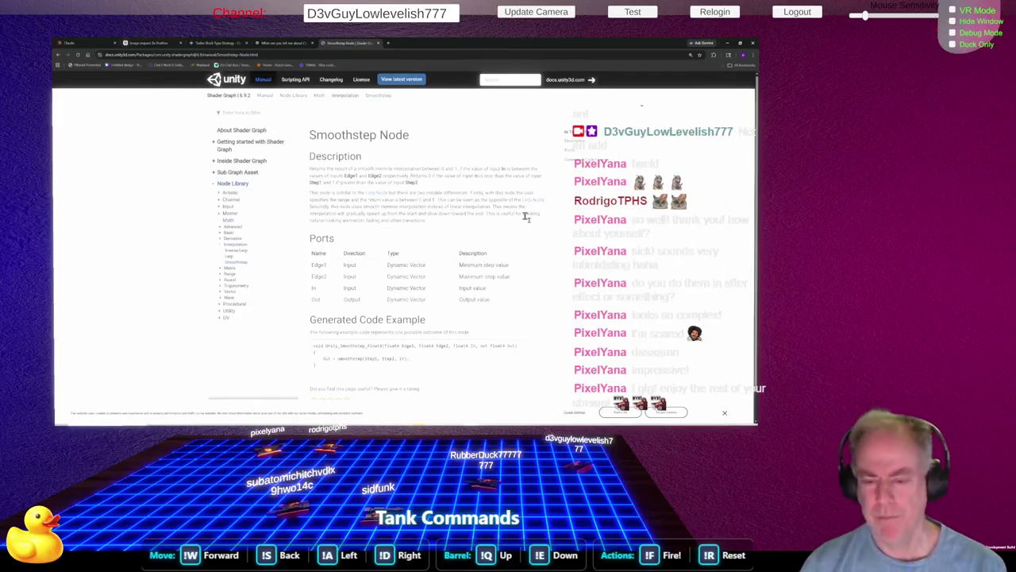
pyautogui.hotkey('alt', 'Tab')
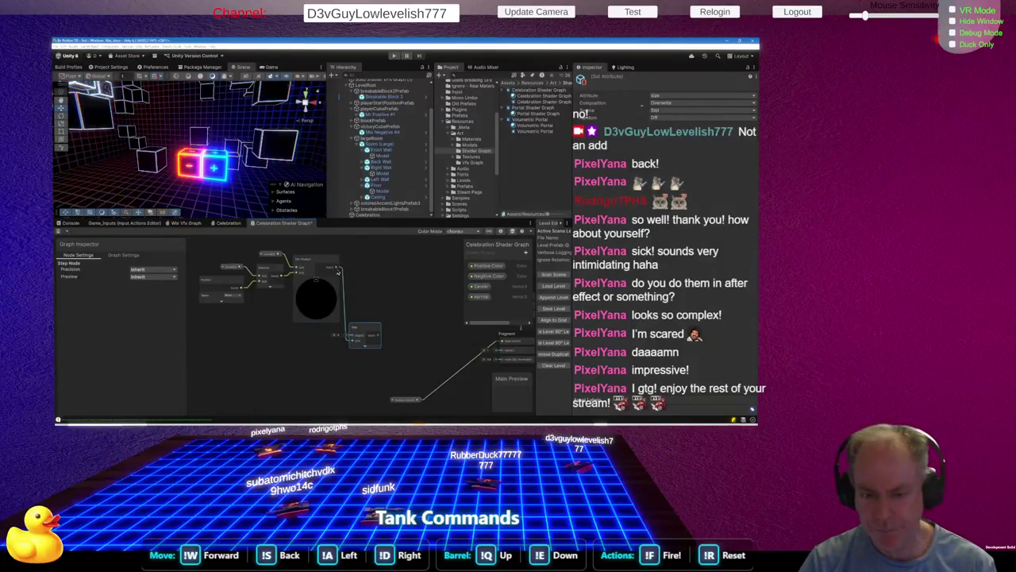
# Add a second Step node connected to the Dot Product output
pyautogui.moveTo(339, 272)
pyautogui.mouseDown()
pyautogui.moveTo(332, 370)
pyautogui.moveTo(346, 375)
pyautogui.mouseUp()
pyautogui.write('step')
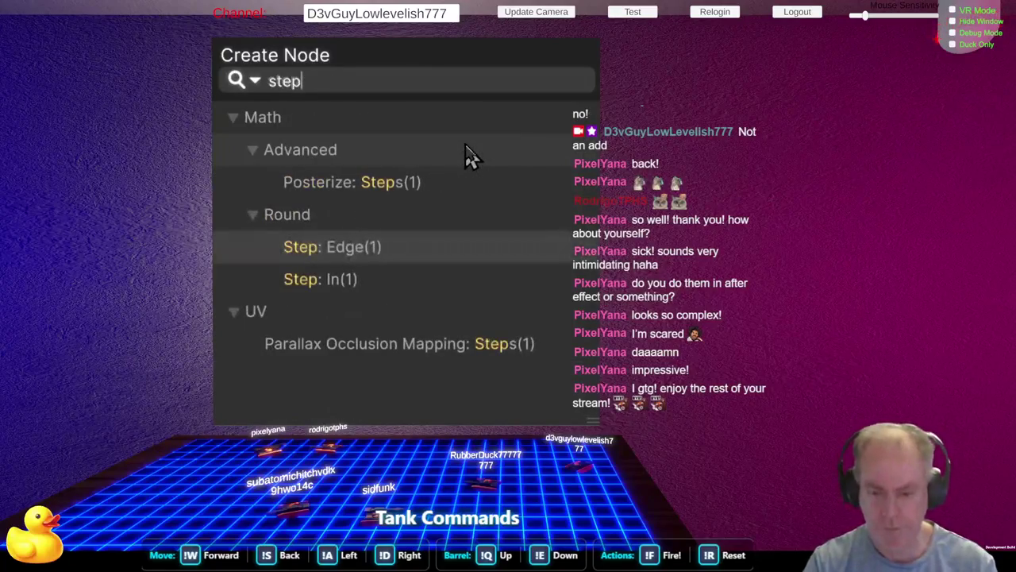
pyautogui.press('Return')
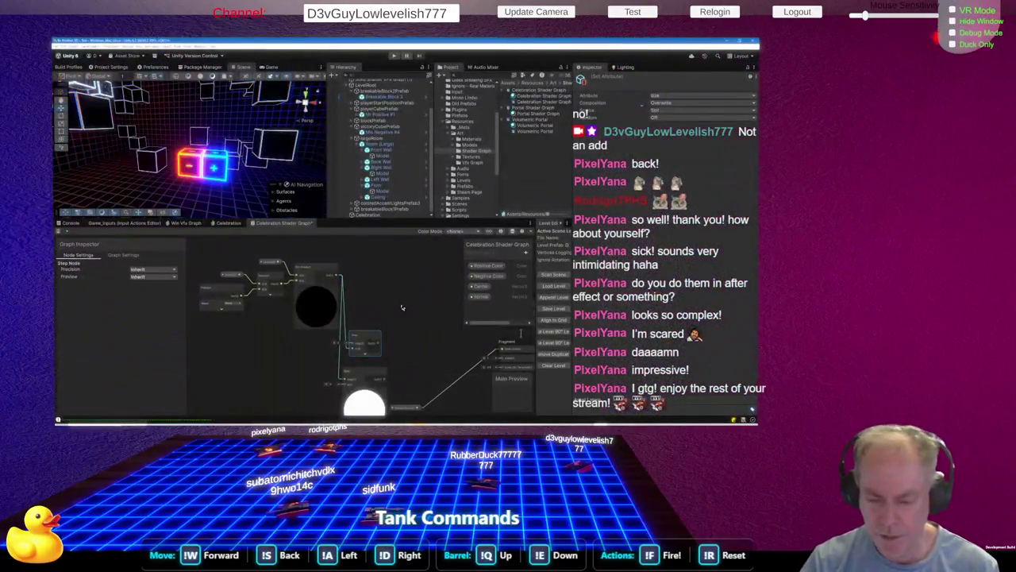
pyautogui.scroll(5, 378, 353)
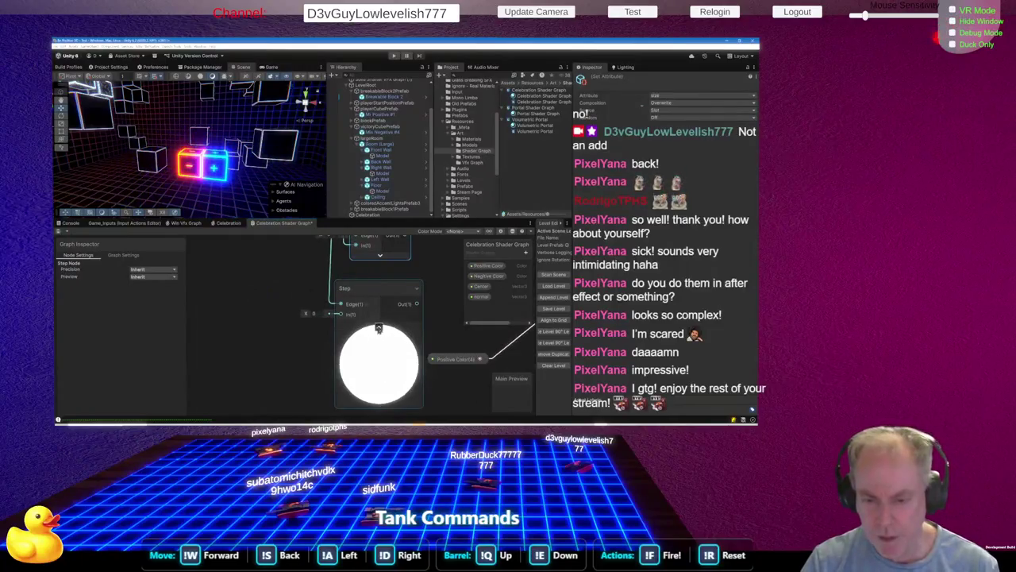
pyautogui.scroll(-5, 409, 284)
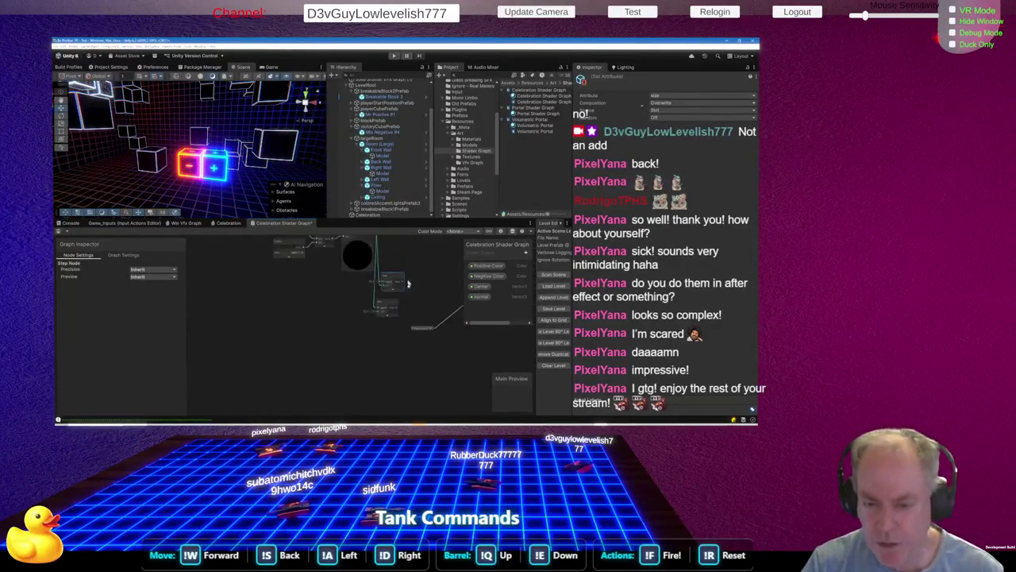
pyautogui.scroll(3, 412, 257)
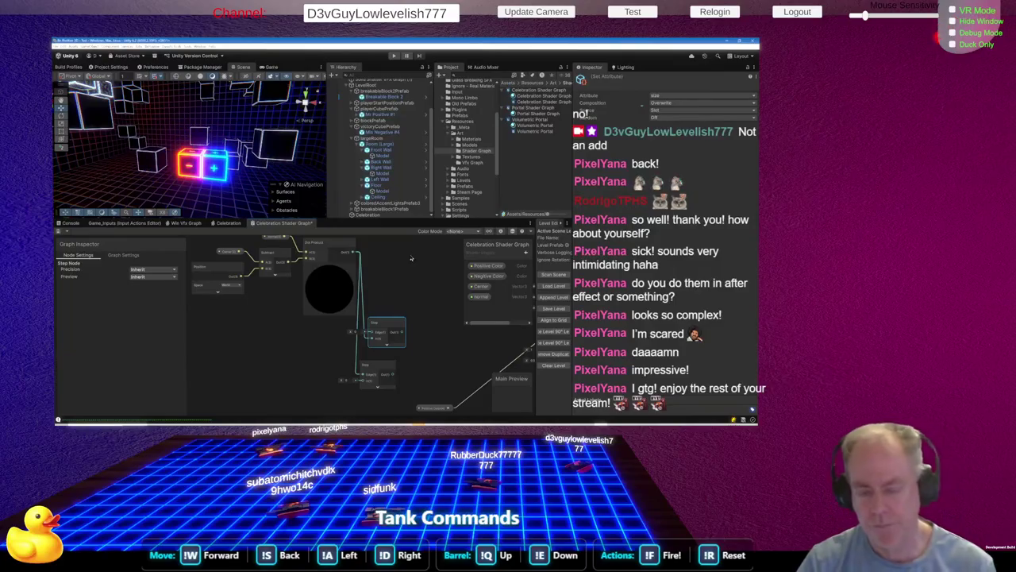
# Reposition the two Step nodes and the Positive Color property node
pyautogui.moveTo(373, 365); pyautogui.dragTo(288, 369)
pyautogui.moveTo(390, 326)
pyautogui.mouseDown()
pyautogui.moveTo(363, 262)
pyautogui.moveTo(335, 332)
pyautogui.moveTo(354, 339)
pyautogui.mouseUp()
pyautogui.scroll(-3, 334, 387)
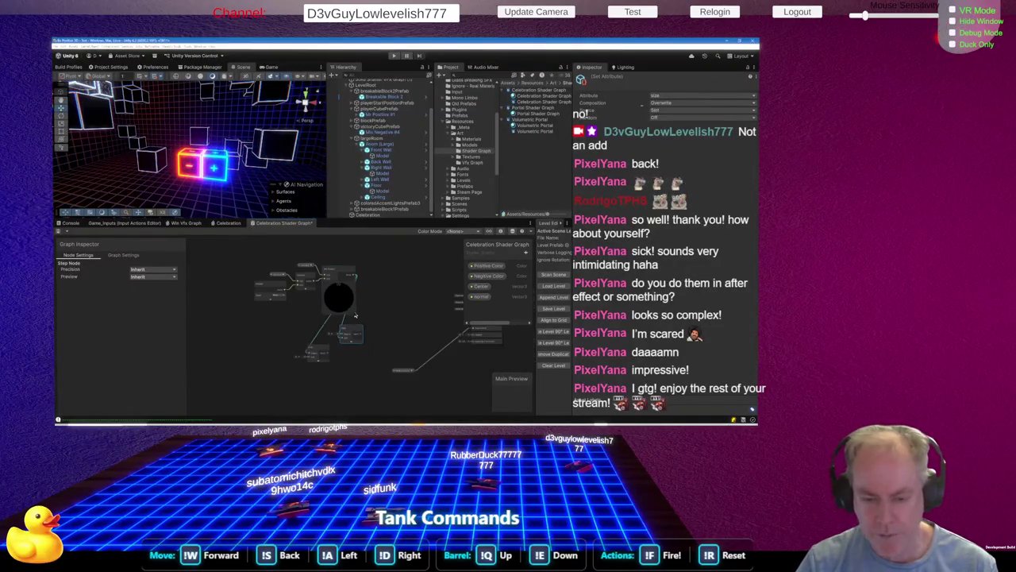
pyautogui.scroll(-3, 333, 386)
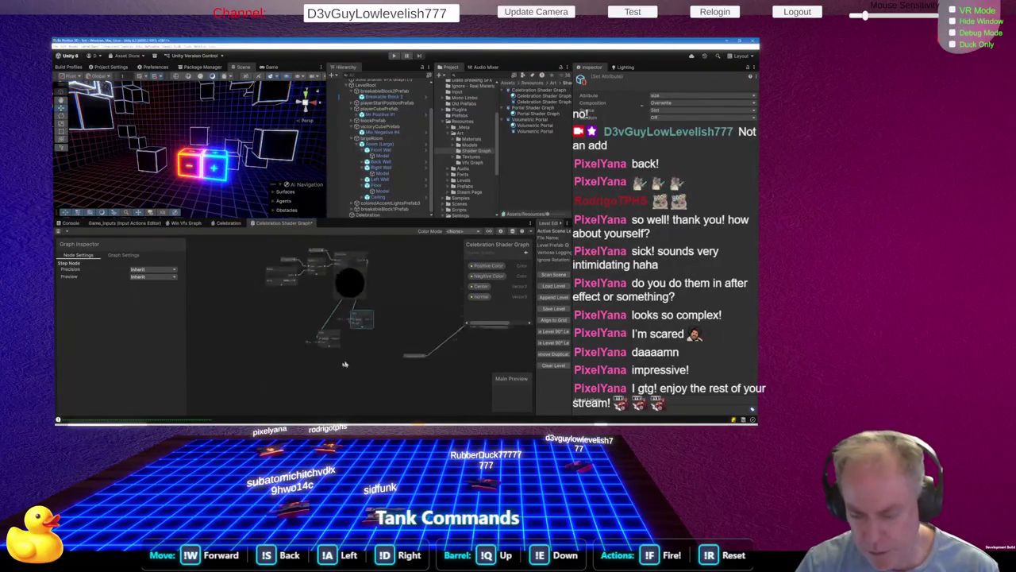
pyautogui.scroll(5, 389, 370)
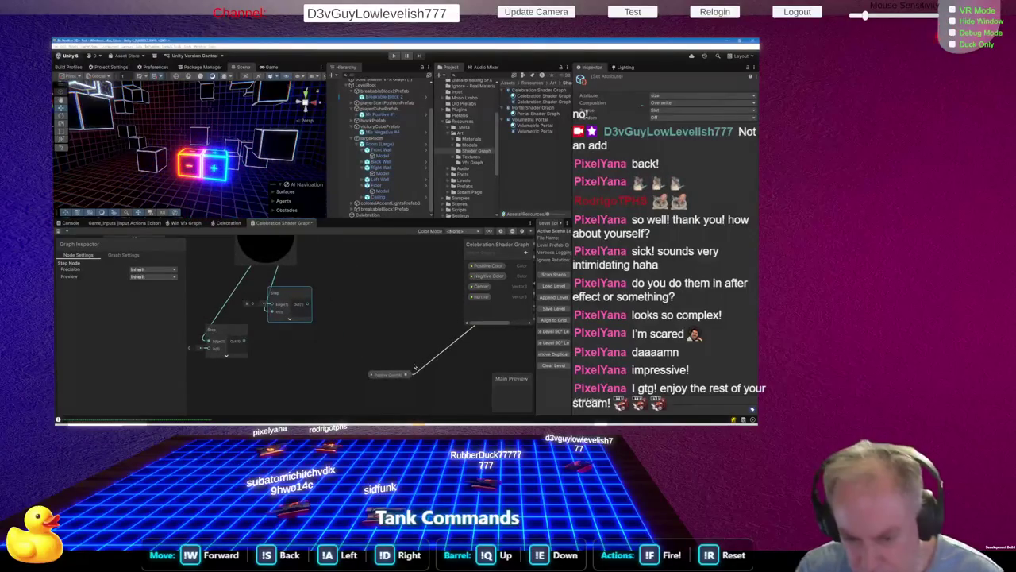
pyautogui.moveTo(385, 375); pyautogui.dragTo(329, 282)
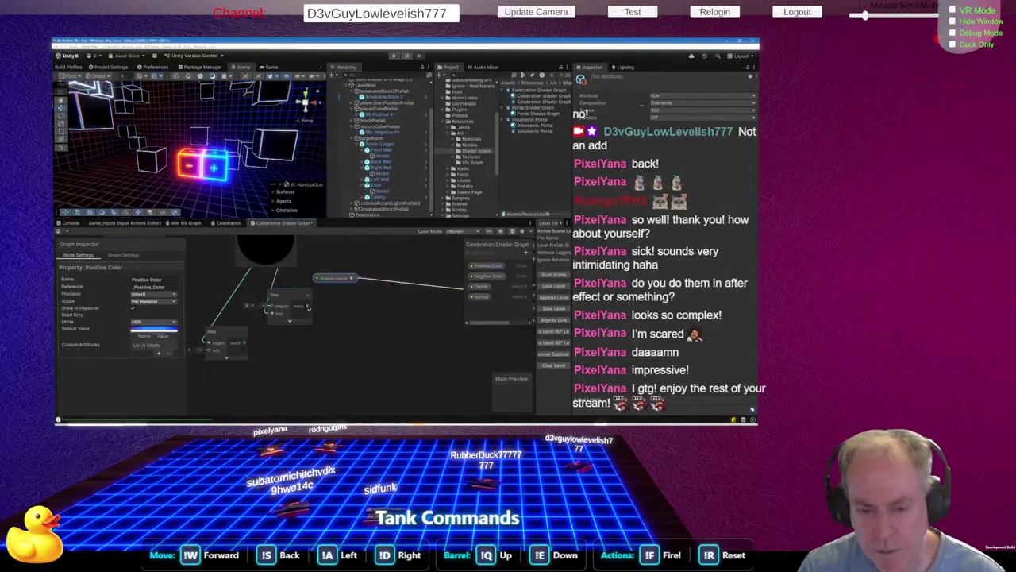
pyautogui.press('space')
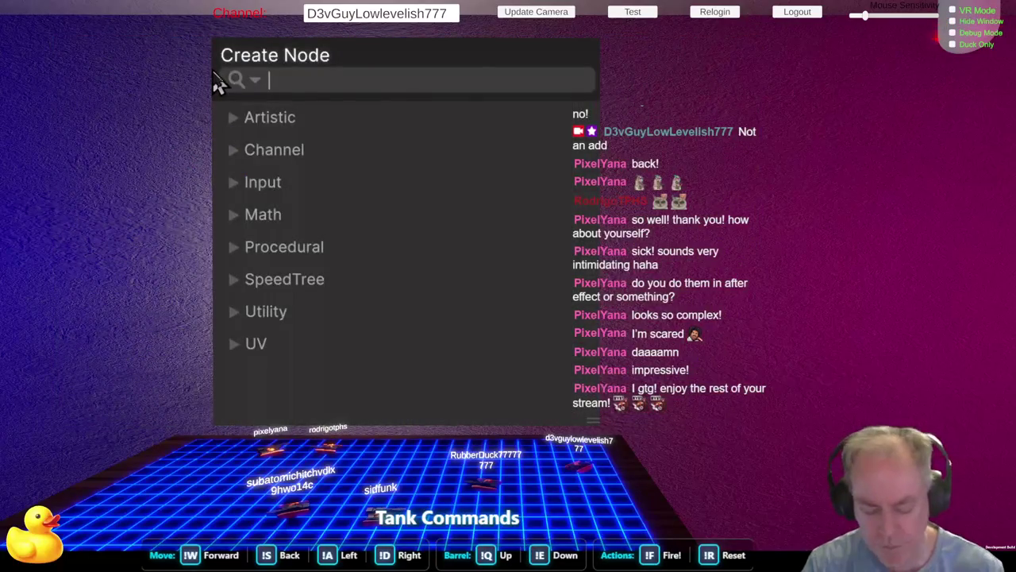
pyautogui.write('mult')
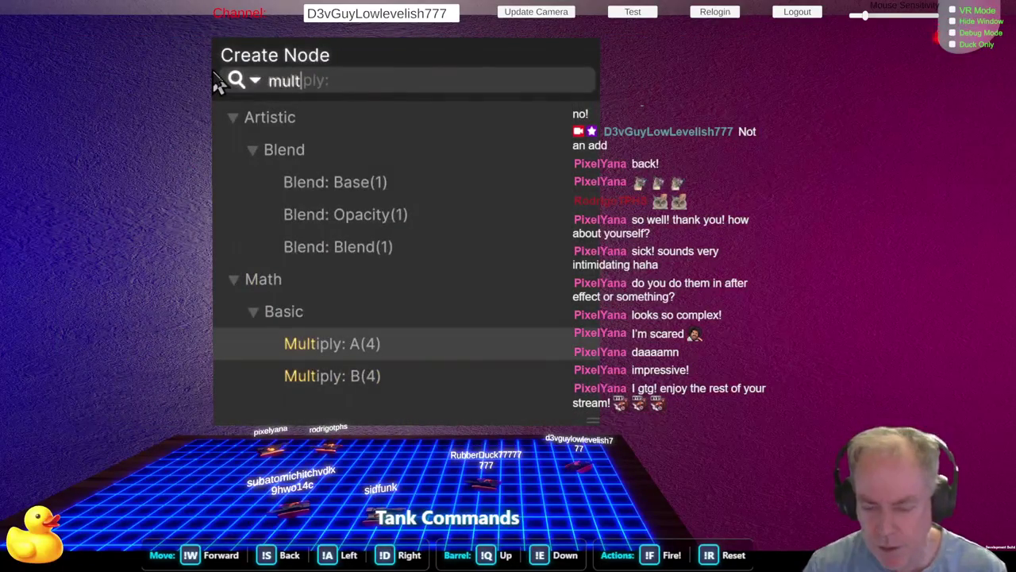
pyautogui.press('Down')
pyautogui.press('Return')
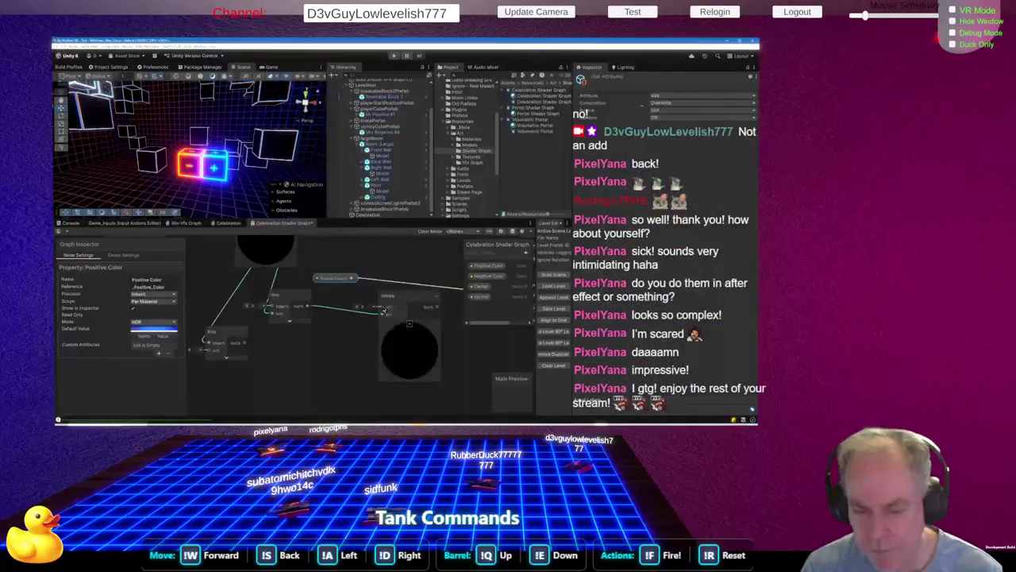
pyautogui.moveTo(352, 278); pyautogui.dragTo(383, 307)
pyautogui.click(410, 324)
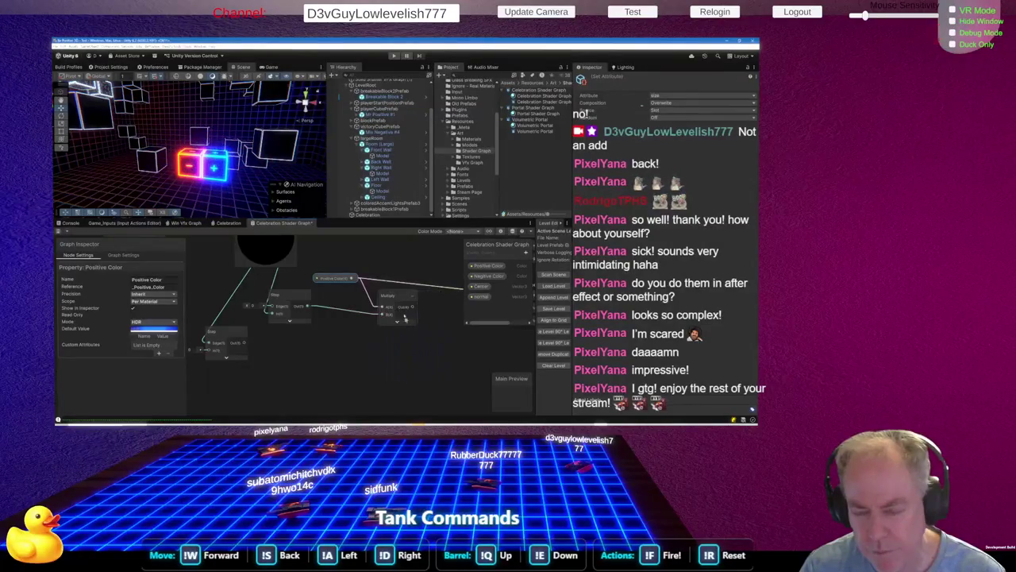
pyautogui.click(395, 296)
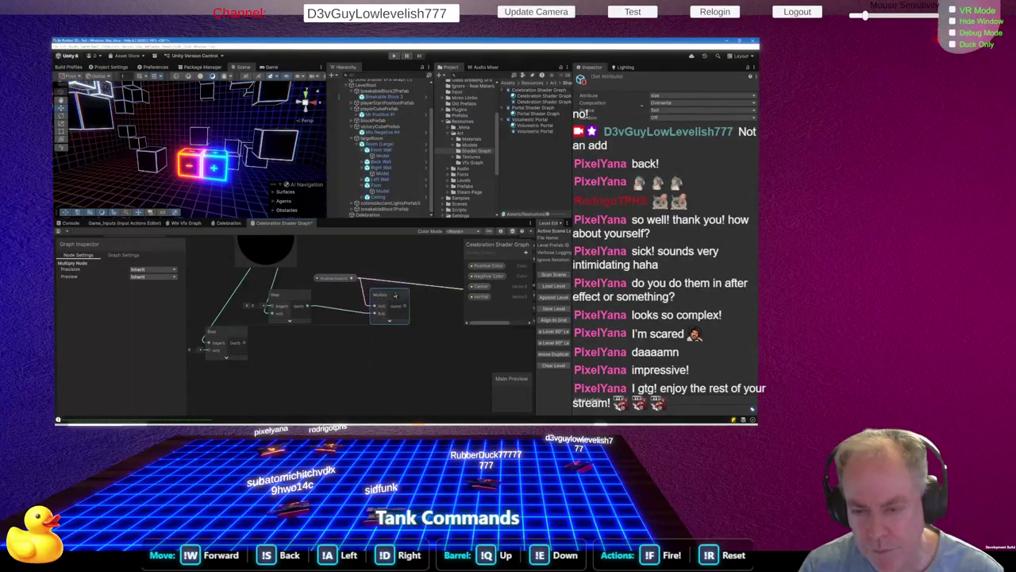
pyautogui.click(436, 289)
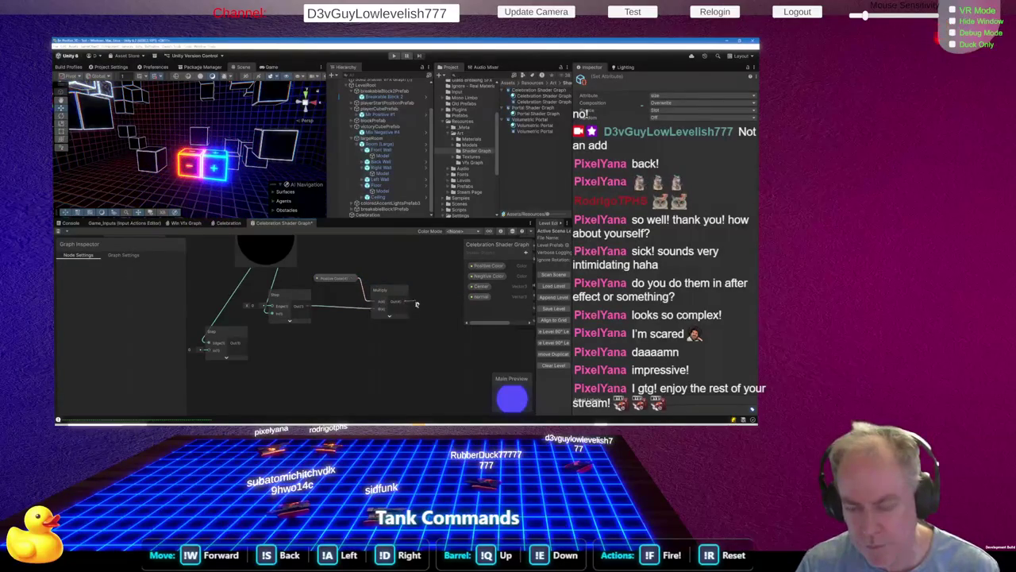
# Add an Add node, collapse its preview, and shift the Positive Color, Multiply and Add nodes left
pyautogui.press('space')
pyautogui.write('add')
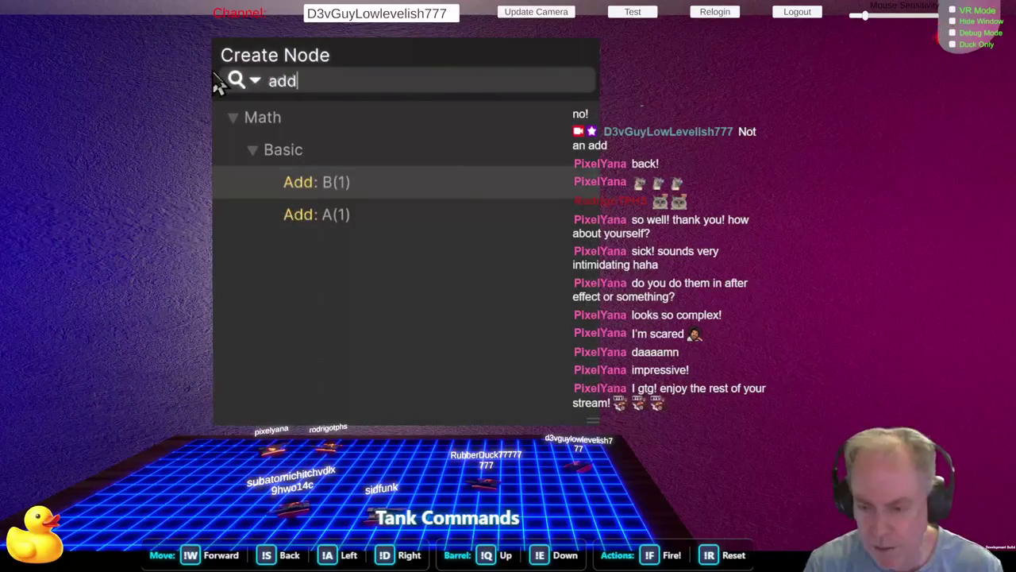
pyautogui.press('Return')
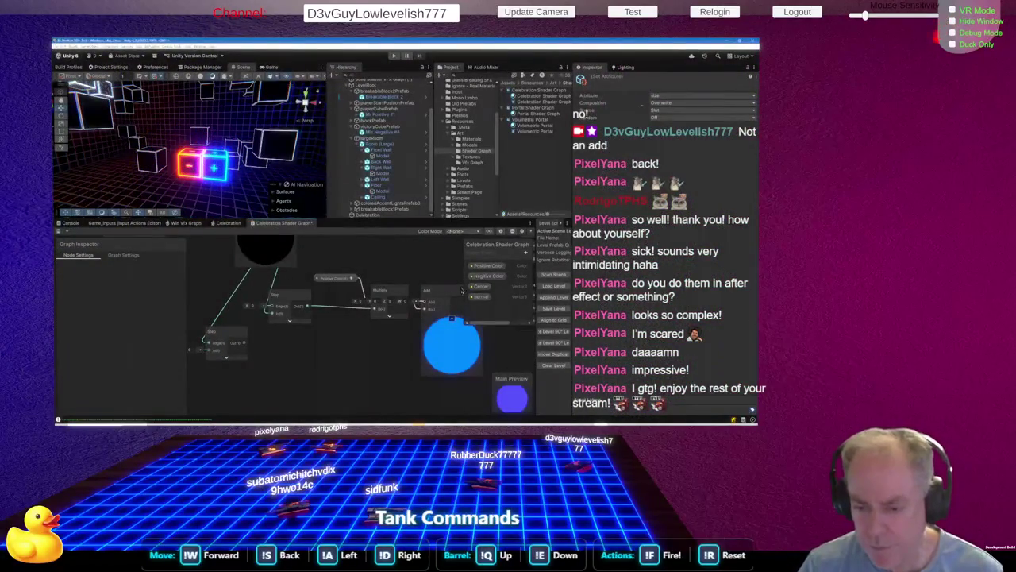
pyautogui.click(452, 320)
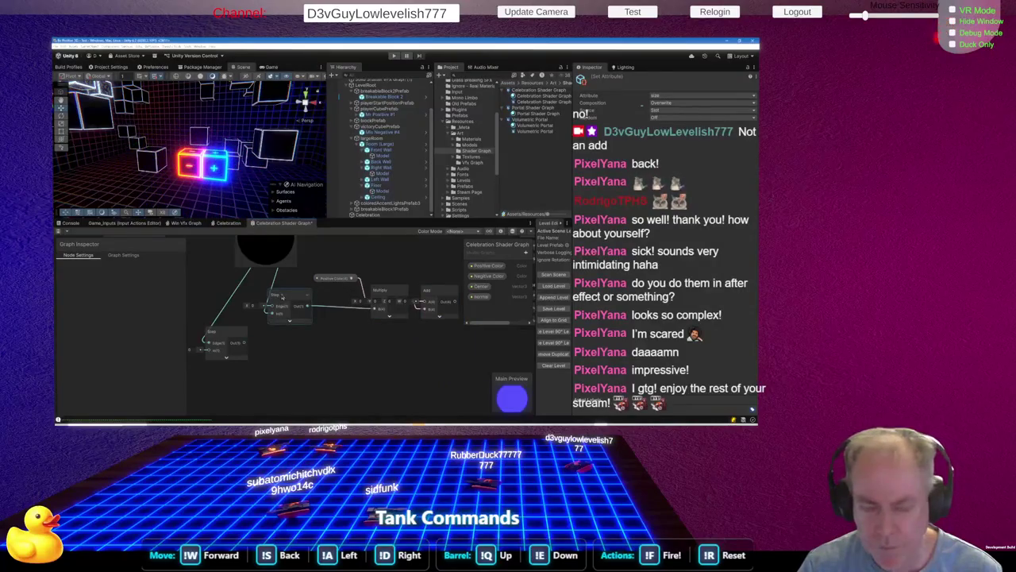
pyautogui.moveTo(442, 333); pyautogui.dragTo(441, 331)
pyautogui.moveTo(433, 292)
pyautogui.mouseDown()
pyautogui.moveTo(413, 300)
pyautogui.moveTo(434, 303)
pyautogui.mouseUp()
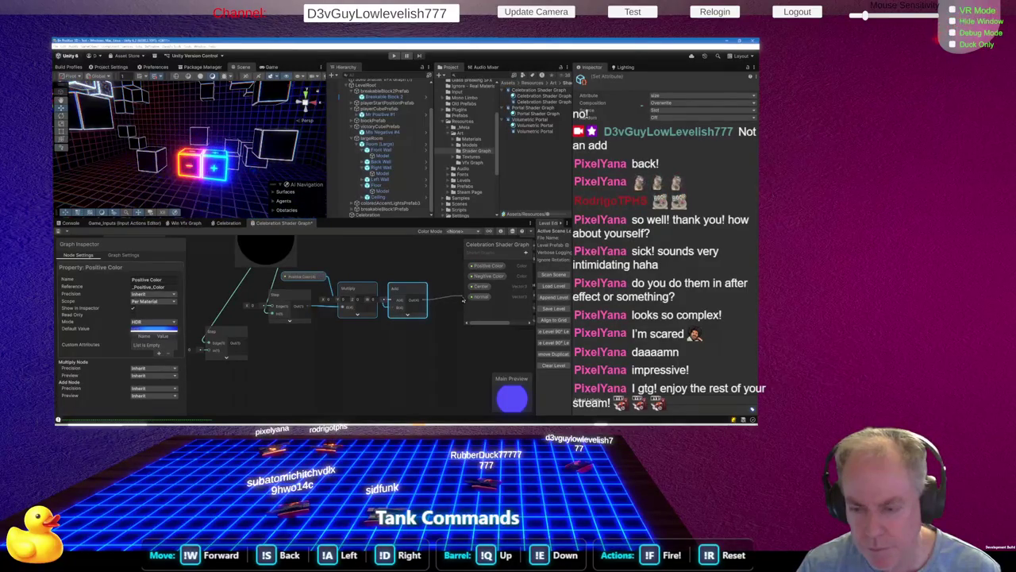
# Wire the Add output into Fragment Base Color and nudge the Add node into place
pyautogui.moveTo(459, 298); pyautogui.dragTo(435, 316)
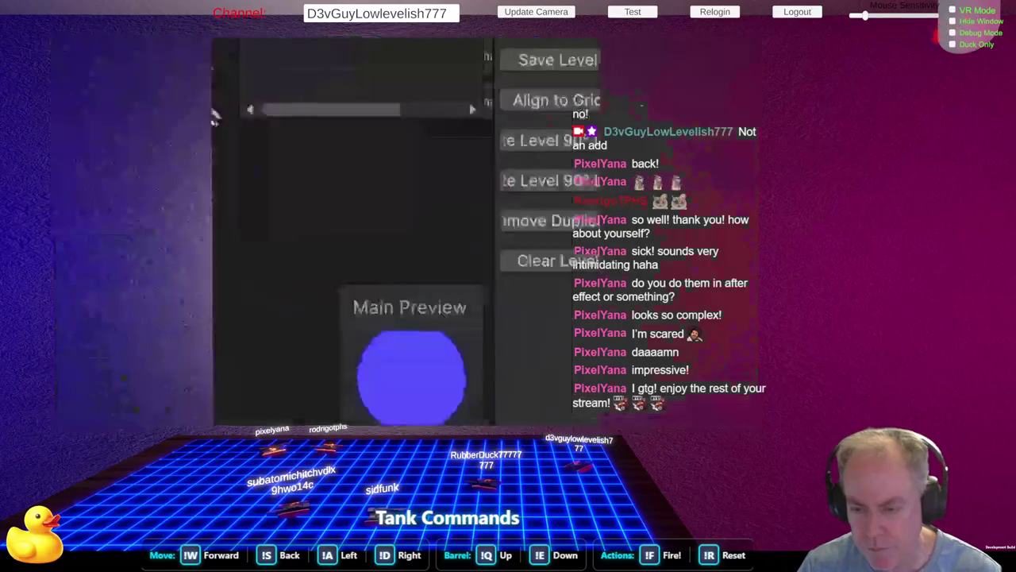
pyautogui.moveTo(407, 375); pyautogui.dragTo(374, 377)
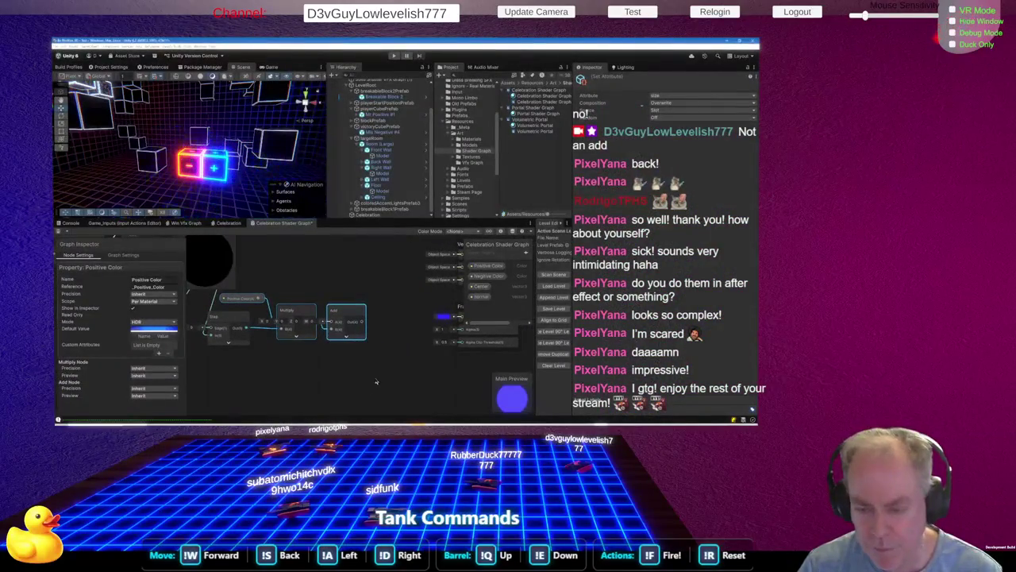
pyautogui.moveTo(430, 363); pyautogui.dragTo(394, 381)
pyautogui.moveTo(342, 334); pyautogui.dragTo(437, 327)
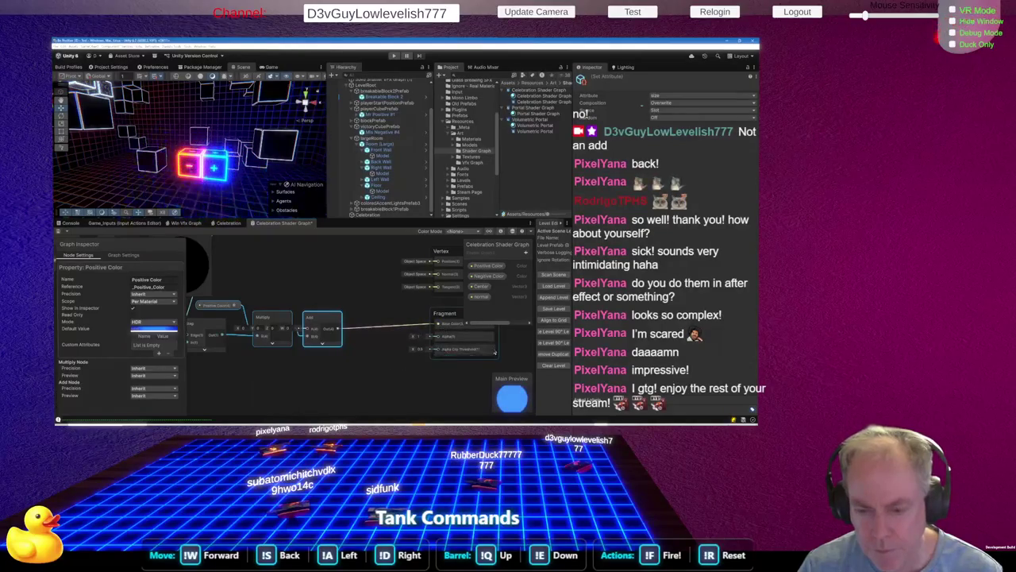
pyautogui.scroll(-4, 354, 347)
pyautogui.scroll(3, 353, 347)
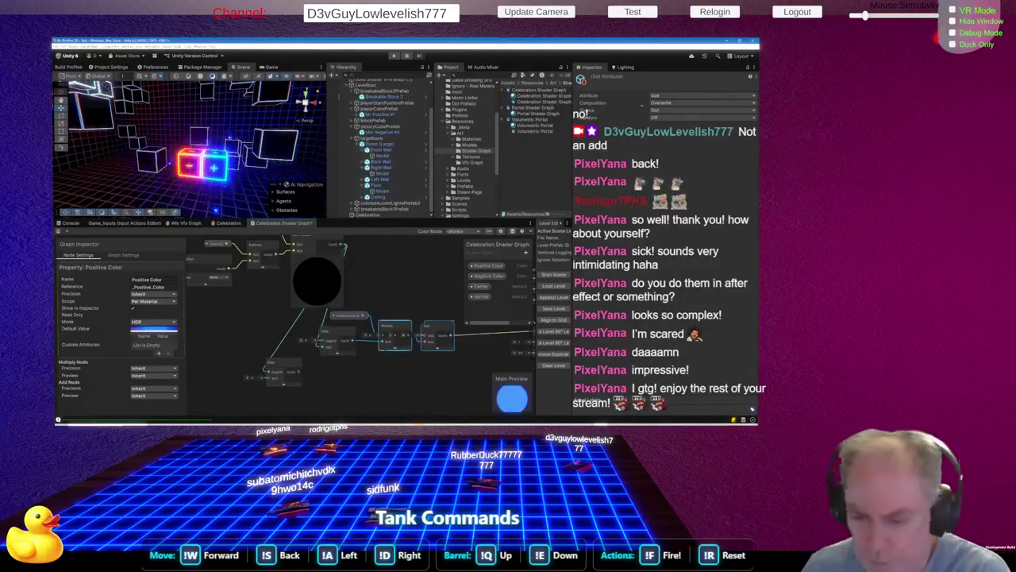
pyautogui.scroll(-1, 426, 335)
pyautogui.moveTo(425, 336); pyautogui.dragTo(429, 336)
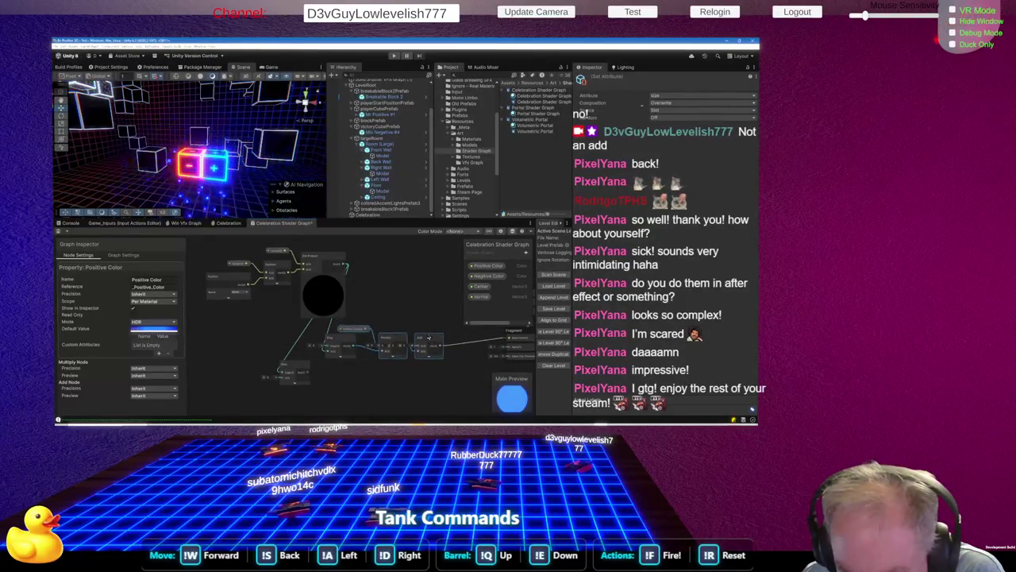
pyautogui.click(429, 343)
pyautogui.moveTo(429, 343)
pyautogui.mouseDown()
pyautogui.moveTo(449, 337)
pyautogui.moveTo(446, 359)
pyautogui.moveTo(441, 319)
pyautogui.moveTo(446, 362)
pyautogui.mouseUp()
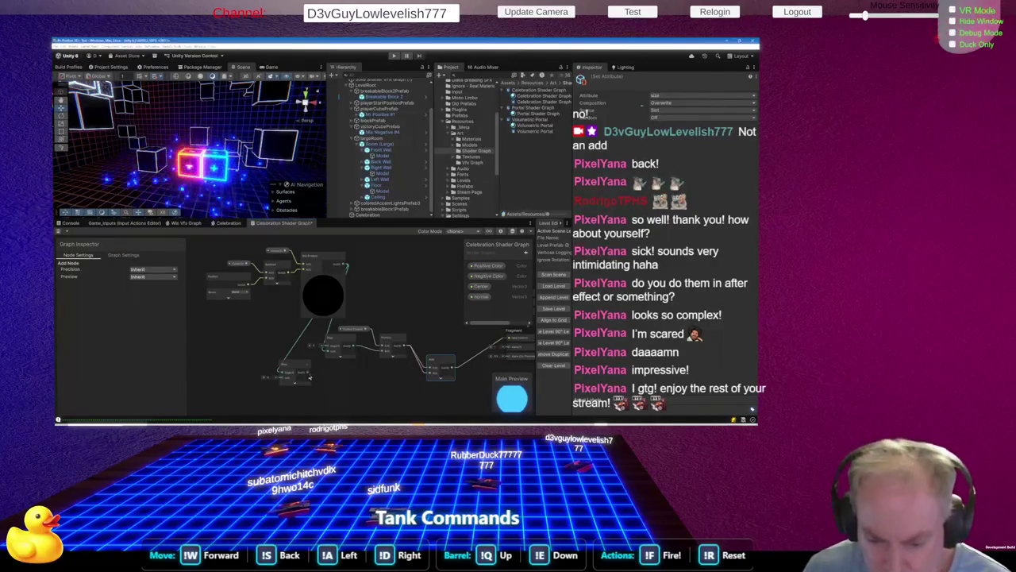
pyautogui.scroll(1, 341, 387)
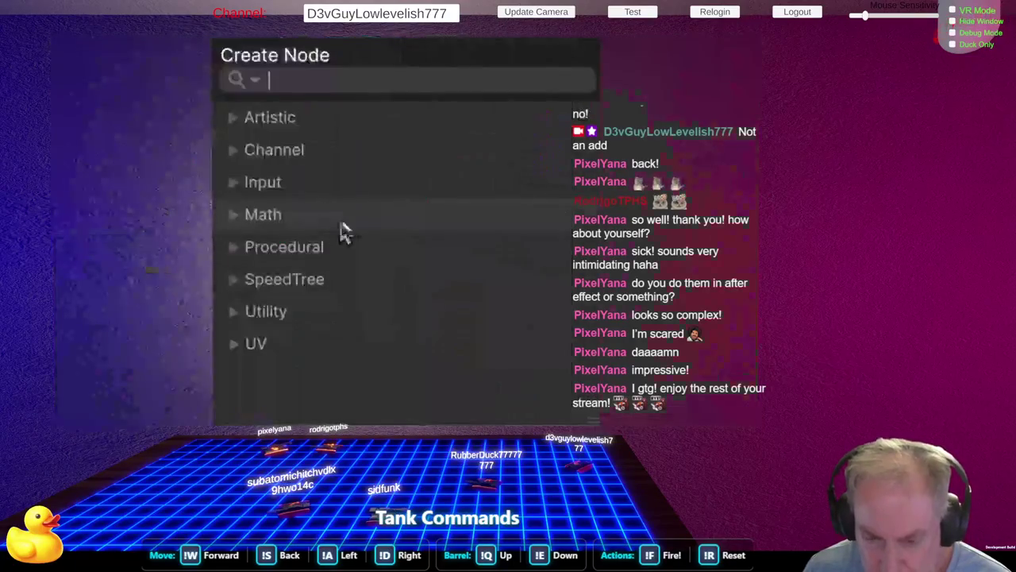
# Add a Multiply node using the 'mul' search
pyautogui.press('space')
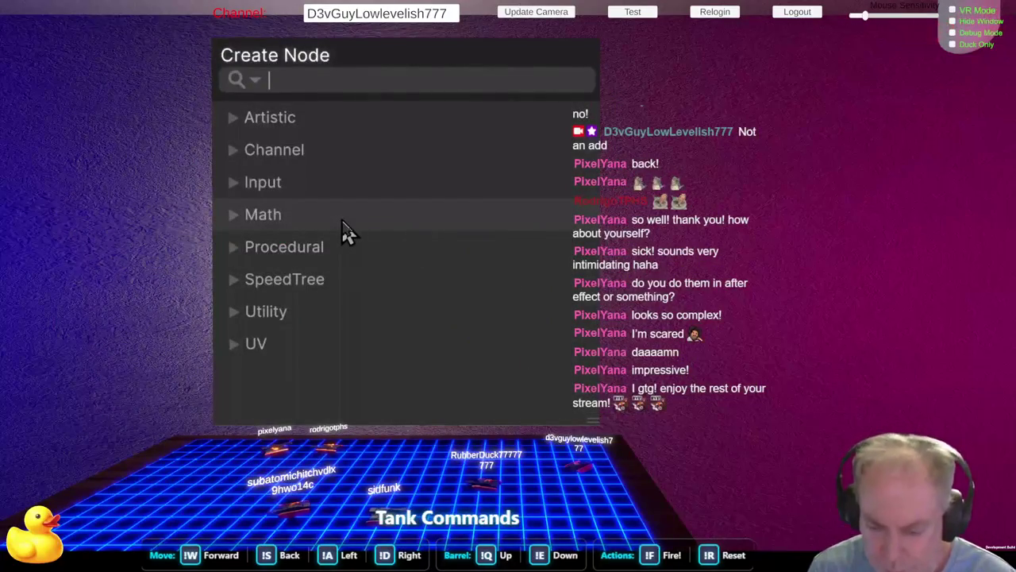
pyautogui.write('mul')
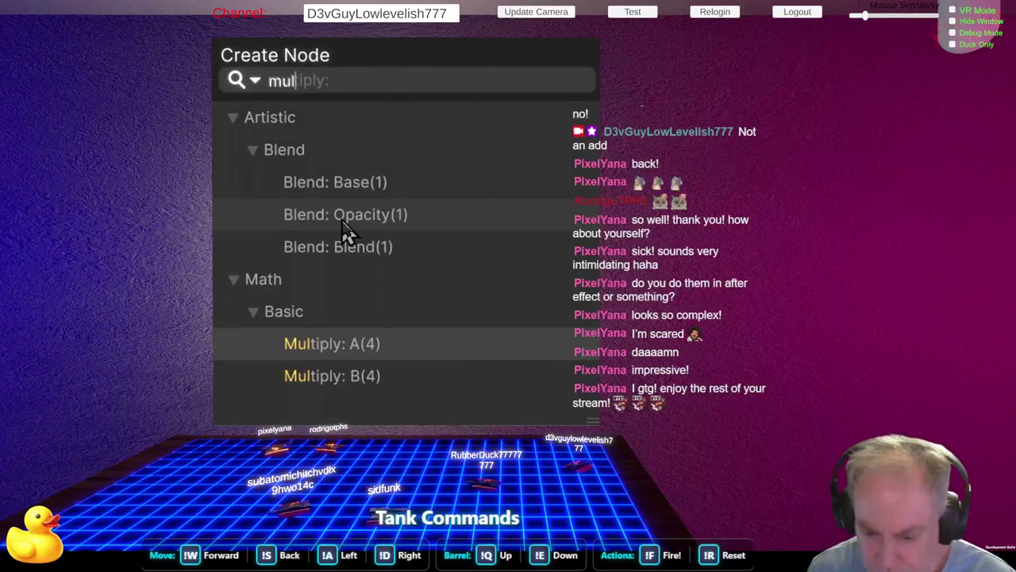
pyautogui.press('Return')
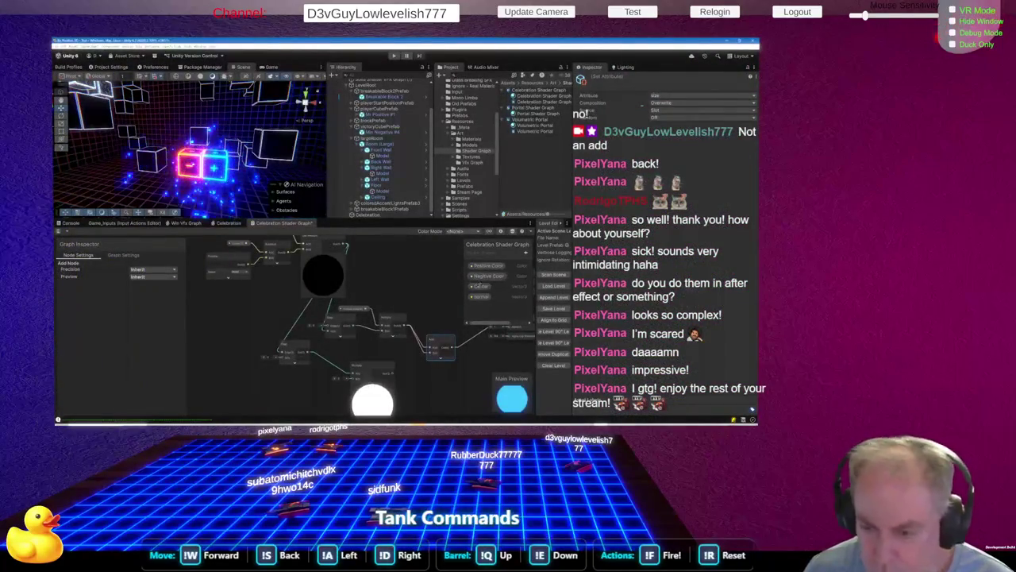
# Place the Negative Color property node in the graph and select the first Multiply node
pyautogui.moveTo(499, 280)
pyautogui.mouseDown()
pyautogui.moveTo(413, 342)
pyautogui.moveTo(289, 397)
pyautogui.moveTo(318, 397)
pyautogui.moveTo(355, 363)
pyautogui.mouseUp()
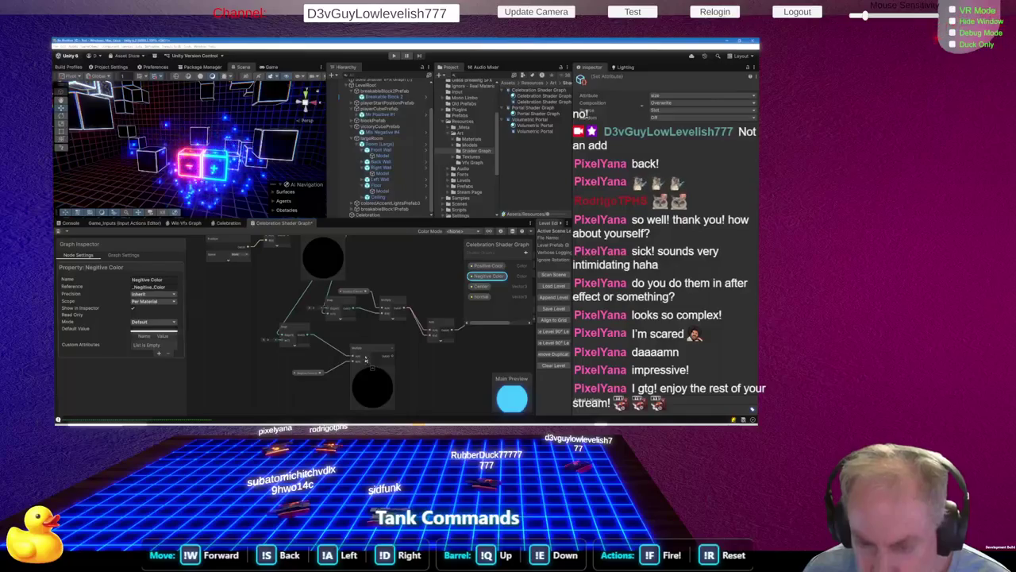
pyautogui.scroll(-5, 421, 345)
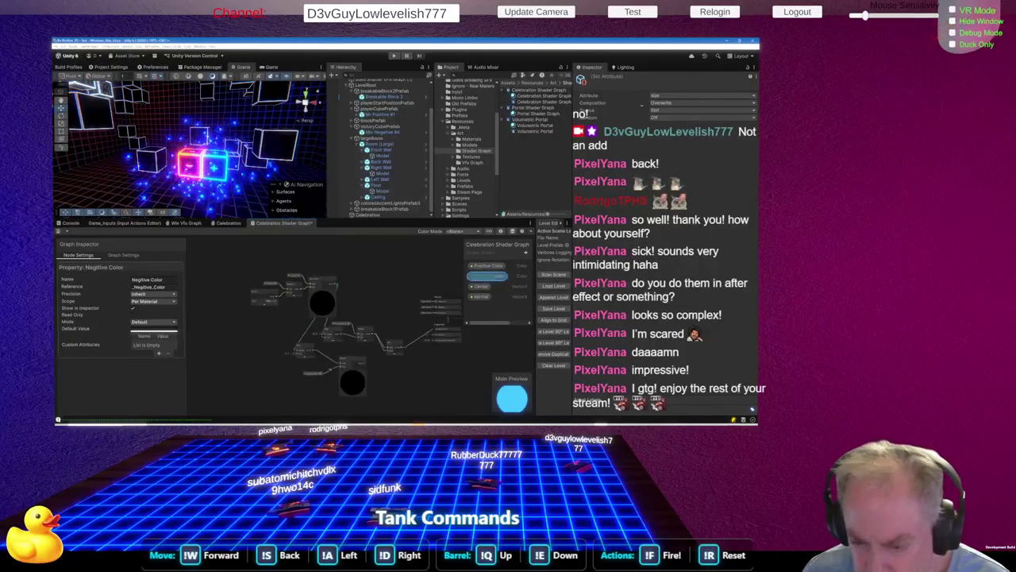
pyautogui.scroll(5, 404, 325)
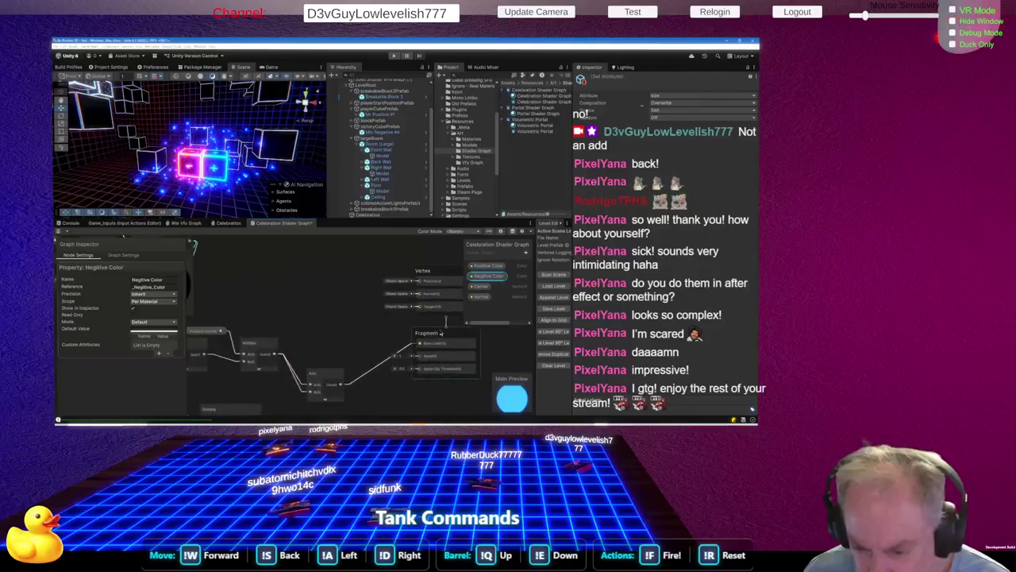
pyautogui.scroll(-2, 464, 346)
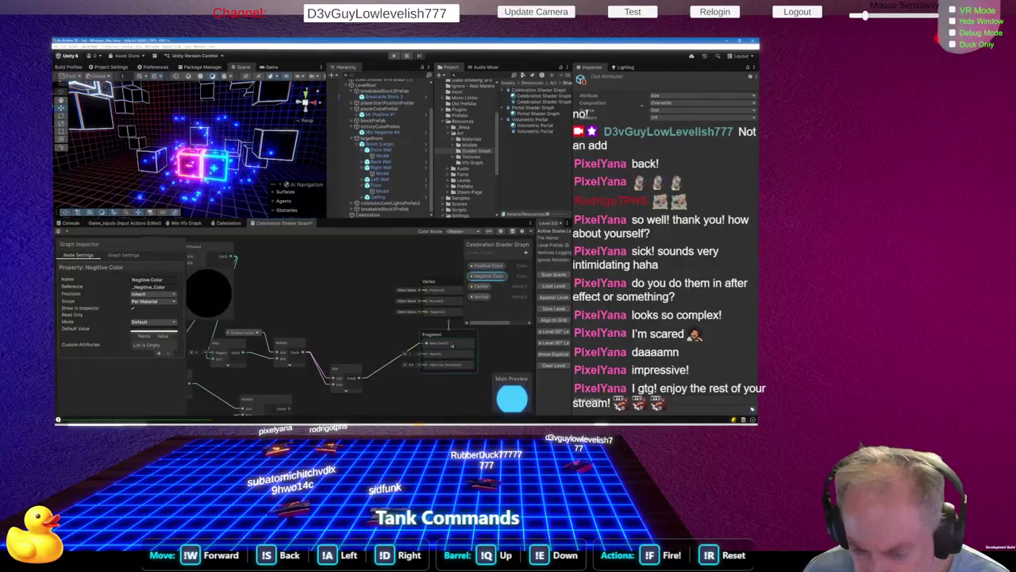
pyautogui.scroll(-1, 461, 345)
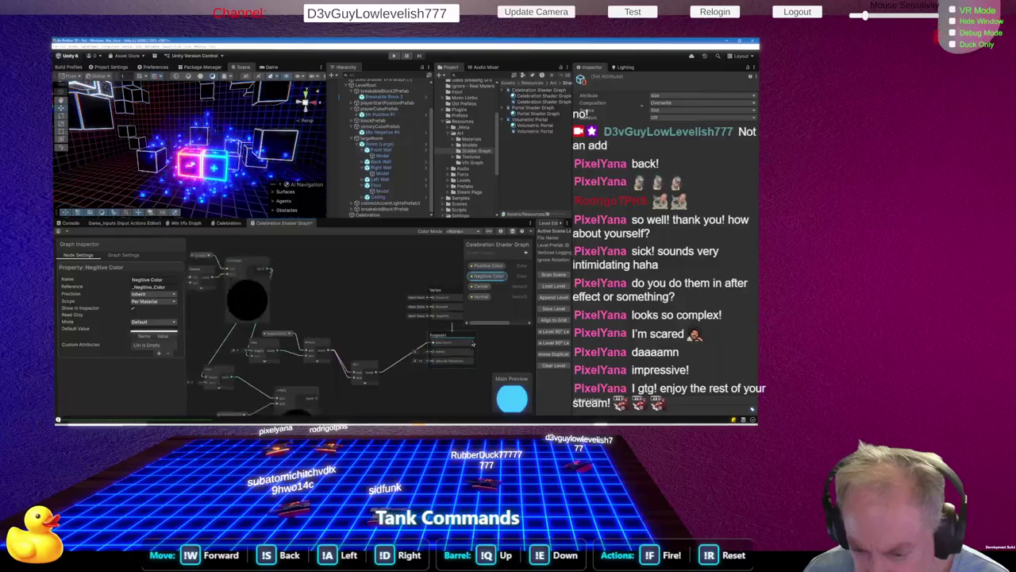
pyautogui.scroll(-1, 422, 358)
pyautogui.scroll(2, 349, 378)
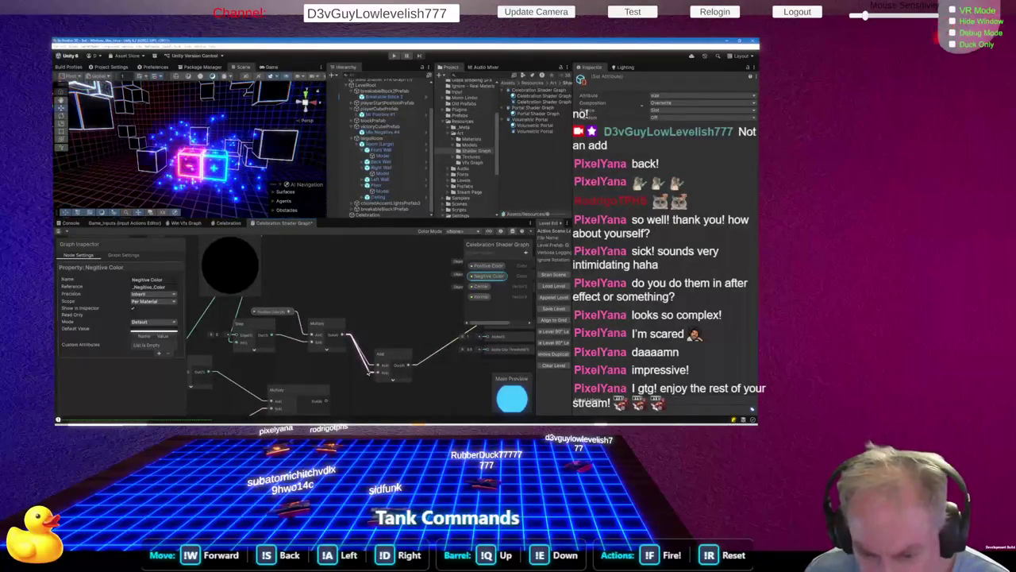
pyautogui.scroll(-2, 368, 376)
pyautogui.scroll(1, 342, 387)
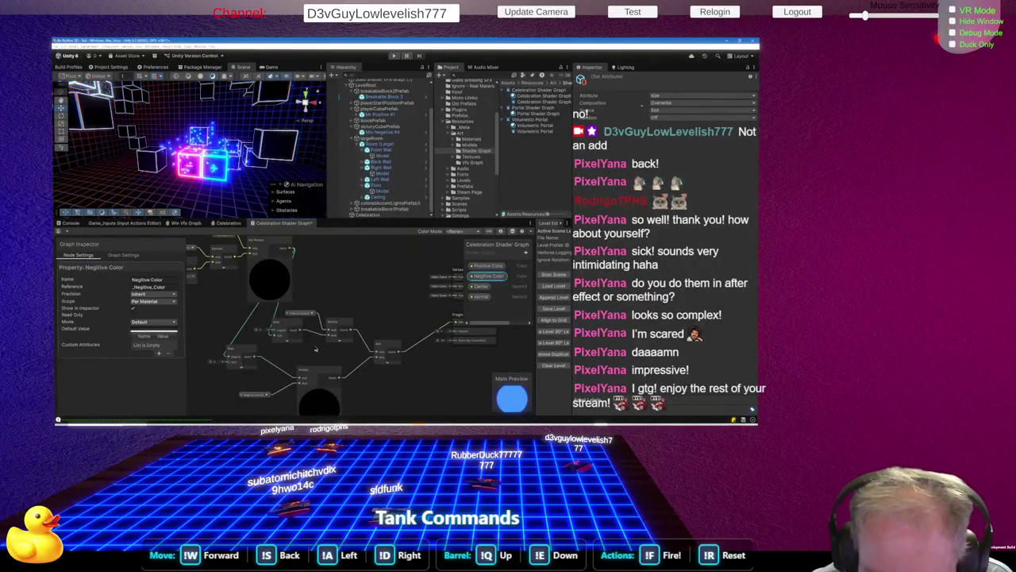
pyautogui.click(341, 326)
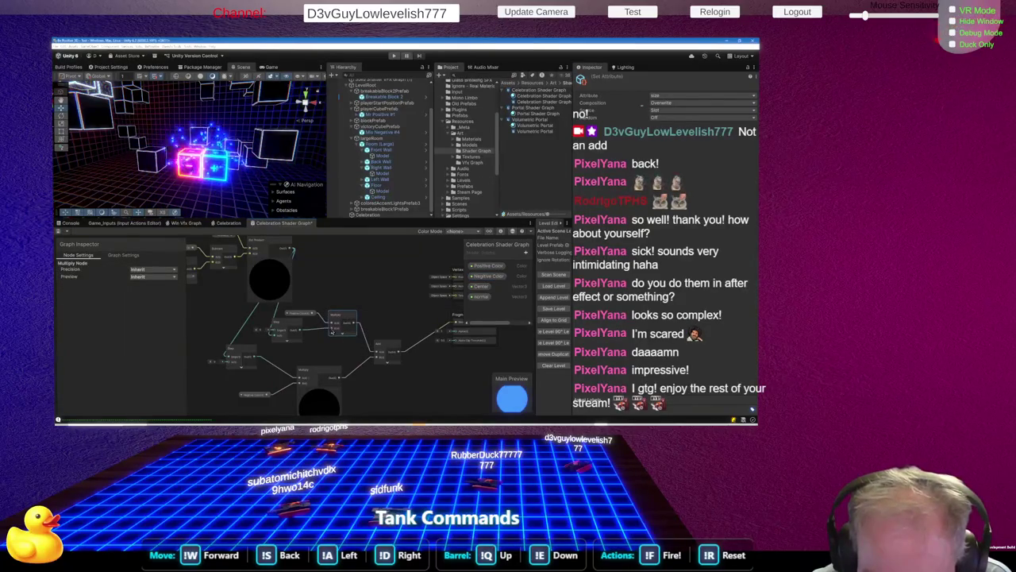
# Move the Positive Color node up and right, next to the first Multiply node
pyautogui.press('space')
pyautogui.click(313, 345)
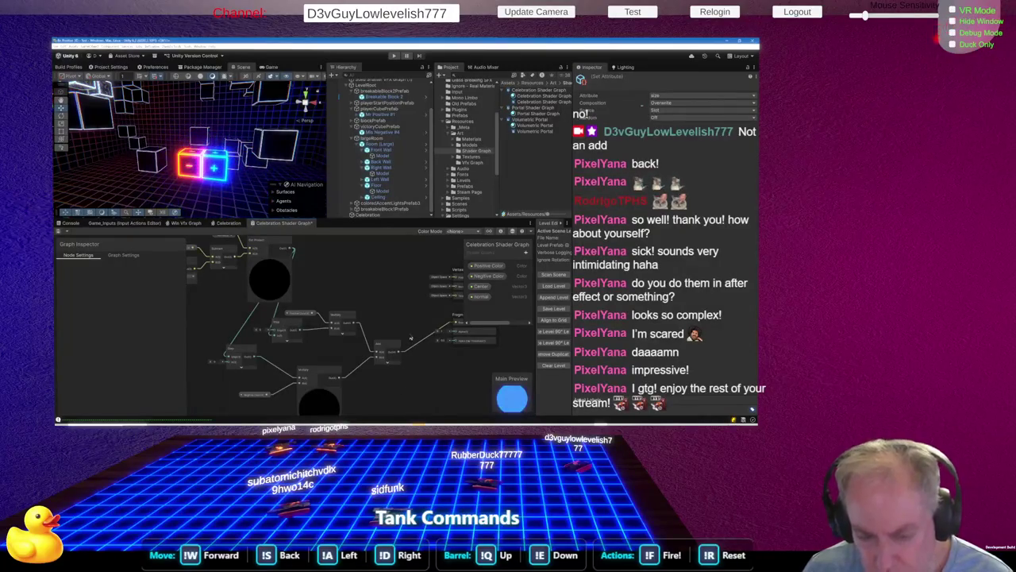
pyautogui.click(488, 265)
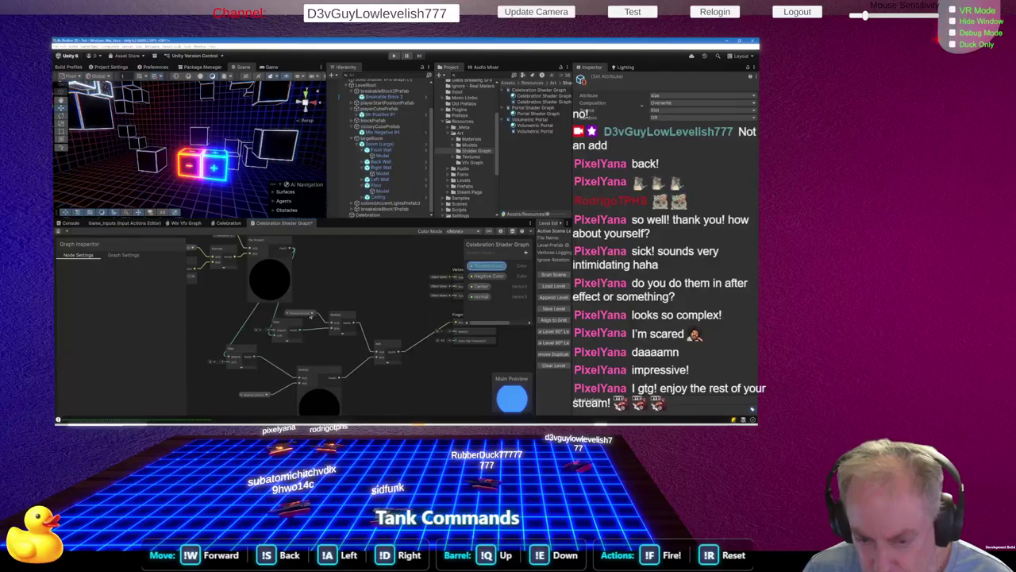
pyautogui.moveTo(332, 309)
pyautogui.mouseDown()
pyautogui.moveTo(343, 299)
pyautogui.moveTo(456, 322)
pyautogui.mouseUp()
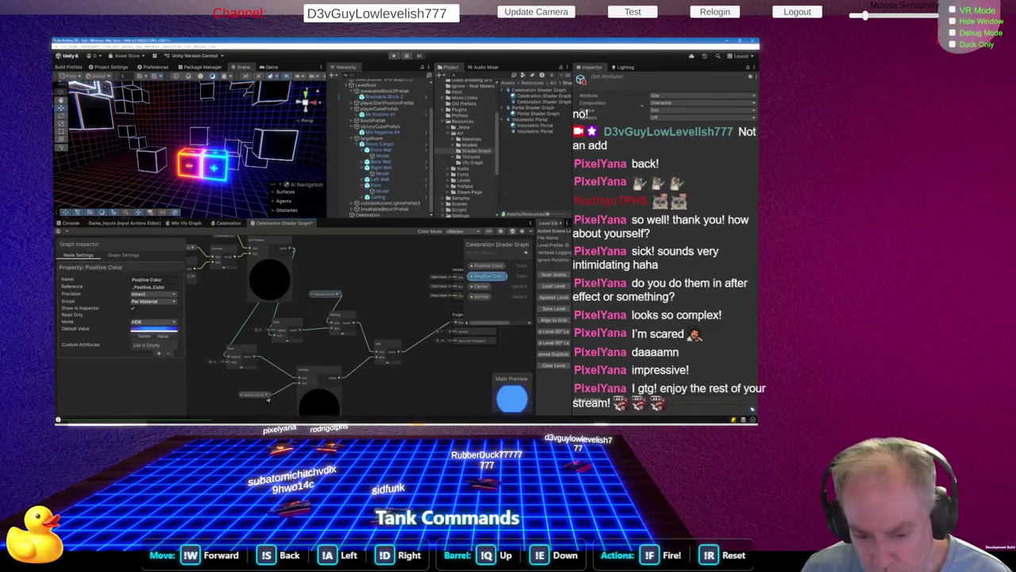
pyautogui.scroll(-1, 397, 330)
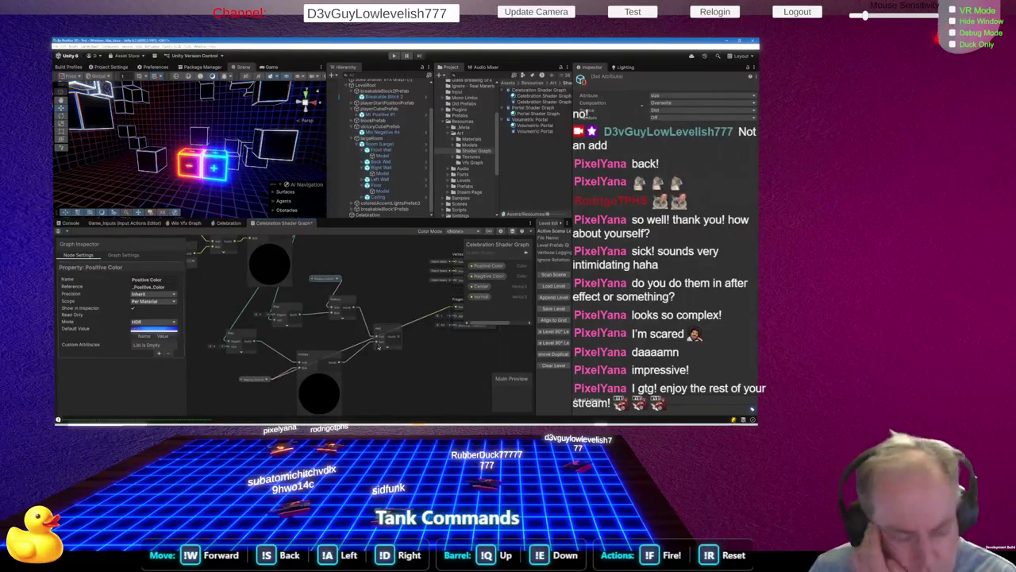
# Switch Negative Color to HDR mode and set its default to pure red (255, 0, 0)
pyautogui.click(494, 276)
pyautogui.click(489, 266)
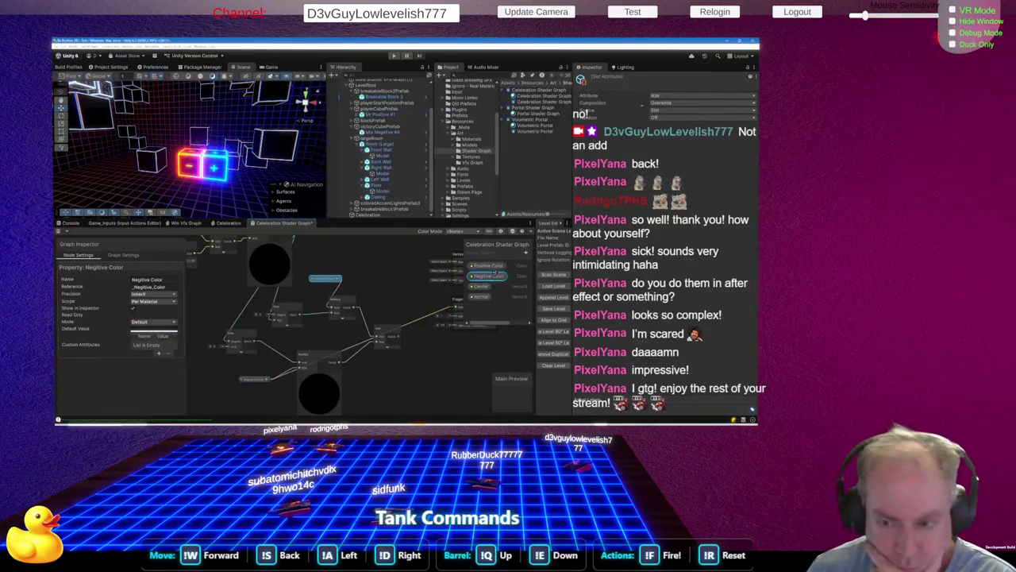
pyautogui.click(488, 275)
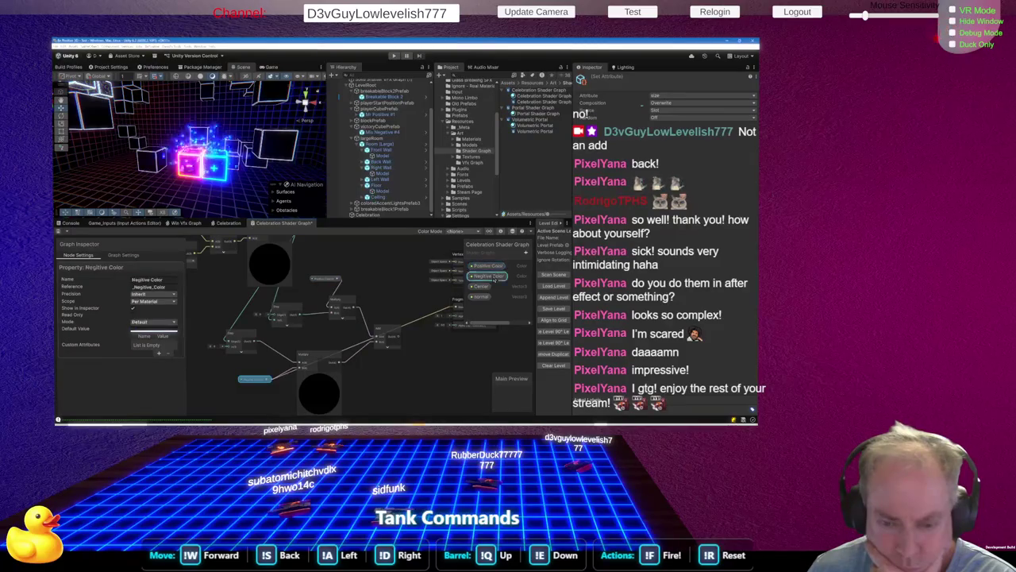
pyautogui.click(153, 322)
pyautogui.click(147, 336)
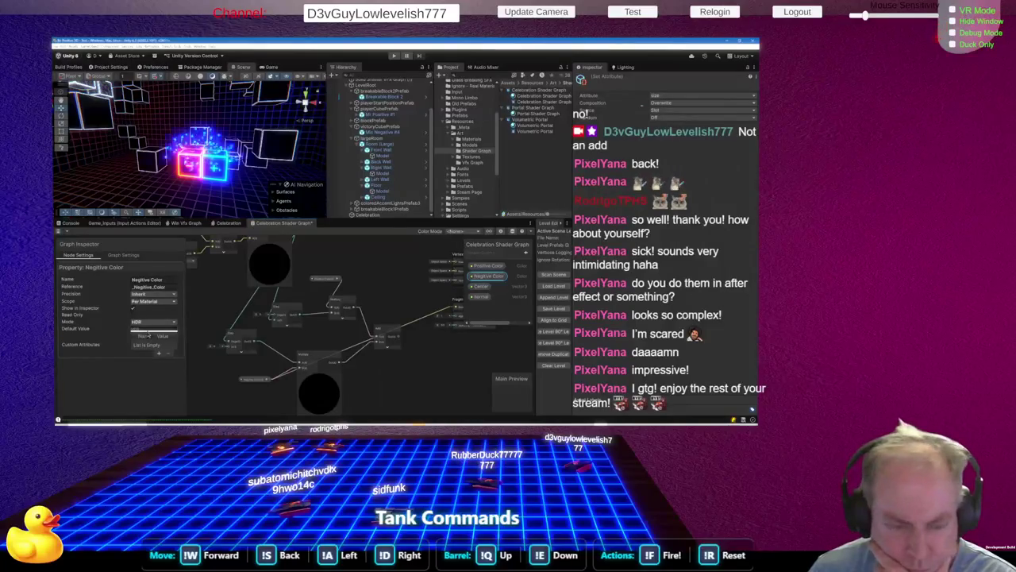
pyautogui.click(152, 330)
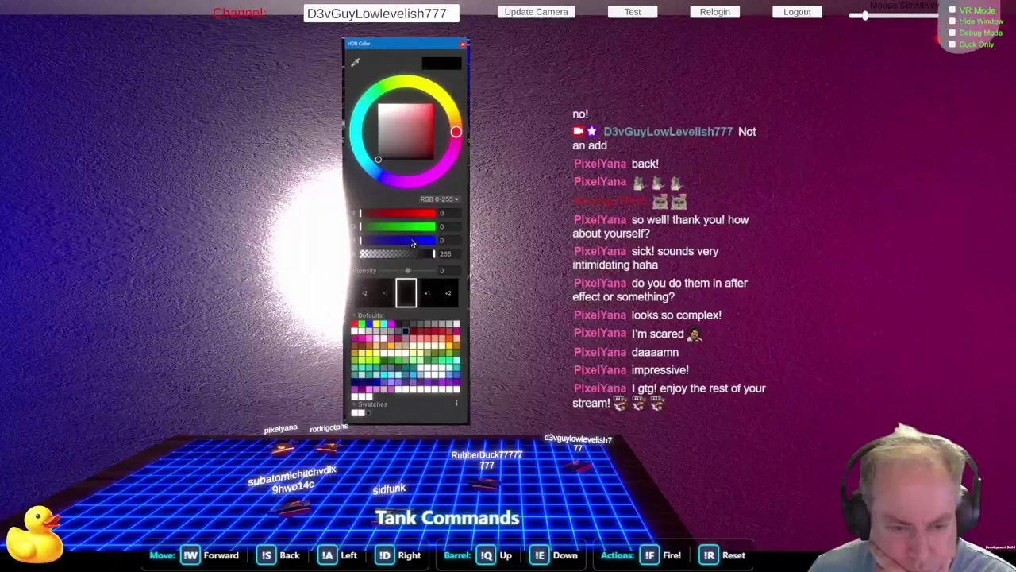
pyautogui.moveTo(414, 214); pyautogui.dragTo(442, 216)
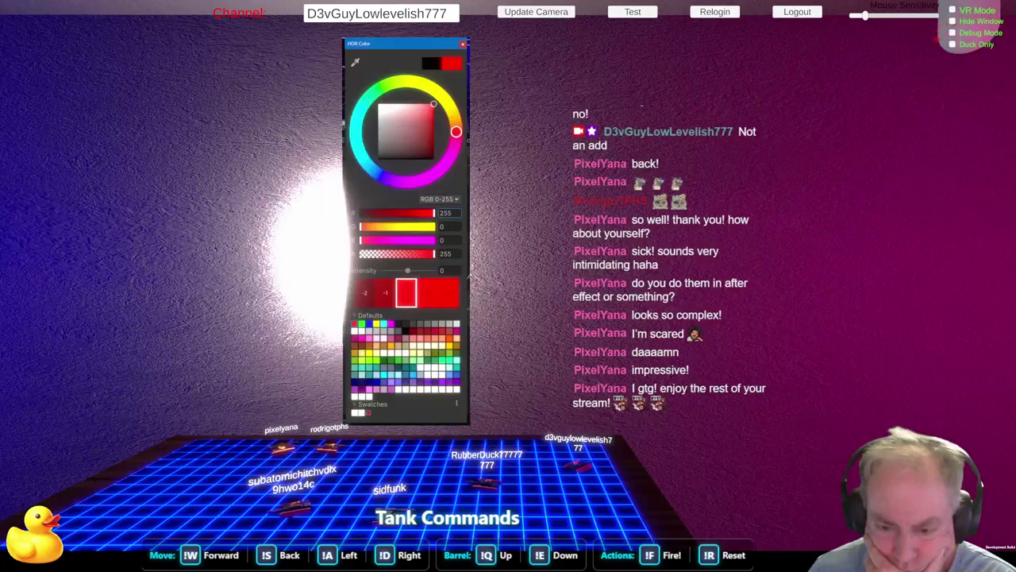
pyautogui.click(455, 307)
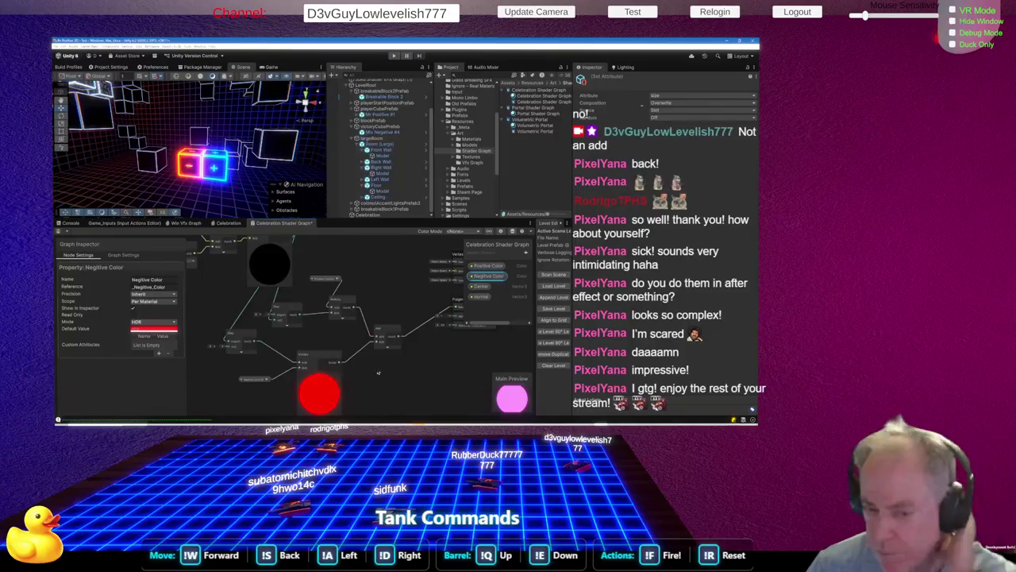
# Zoom out, box-select the Position, Center, Subtract and Normal node cluster, and show the Normal property's settings
pyautogui.scroll(-2, 378, 372)
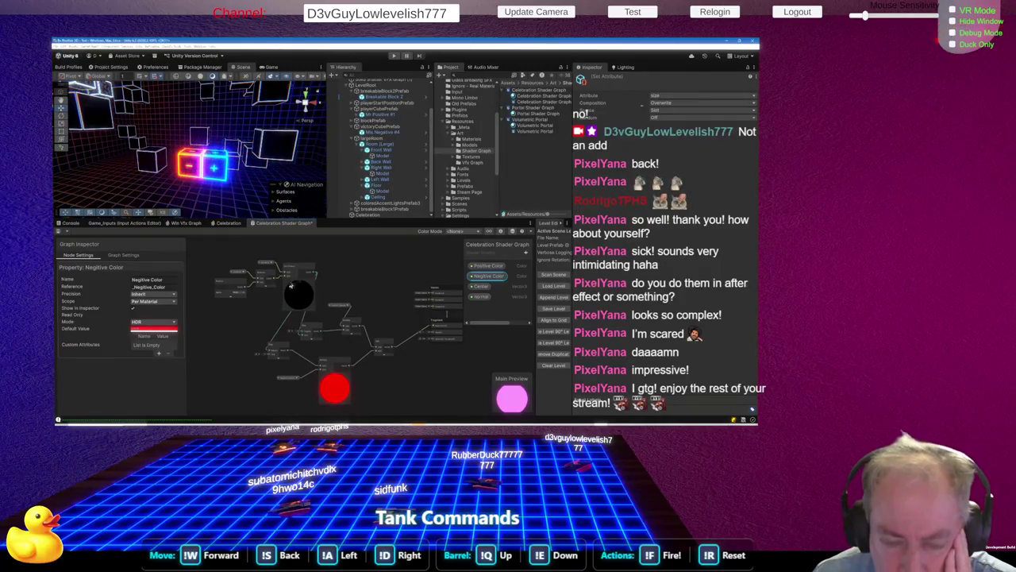
pyautogui.moveTo(224, 254)
pyautogui.mouseDown()
pyautogui.moveTo(289, 286)
pyautogui.moveTo(279, 268)
pyautogui.moveTo(270, 290)
pyautogui.moveTo(279, 296)
pyautogui.mouseUp()
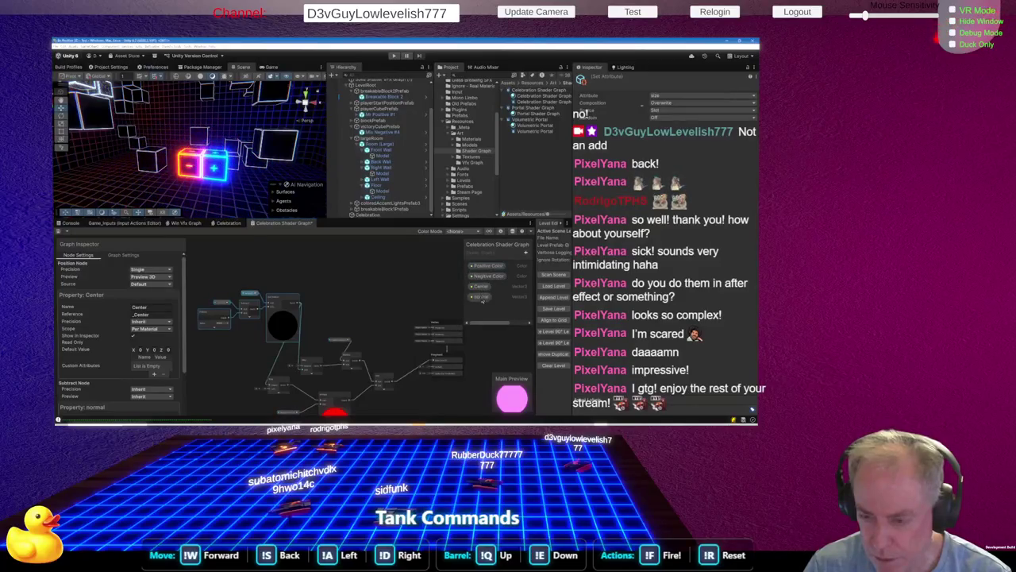
pyautogui.click(481, 297)
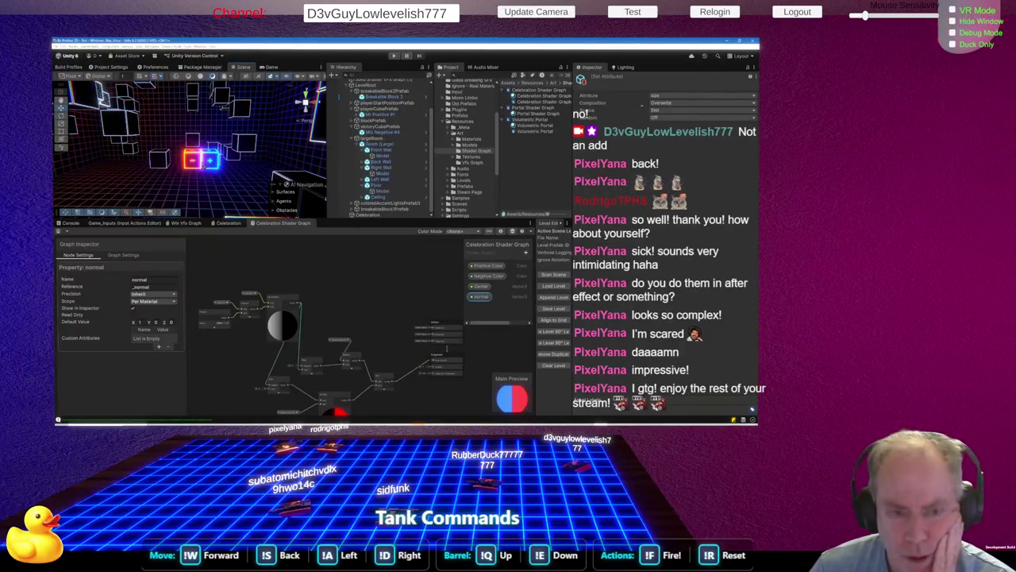
# Switch to the Celebration VFX Graph and zoom around its Output Particle block
pyautogui.click(228, 223)
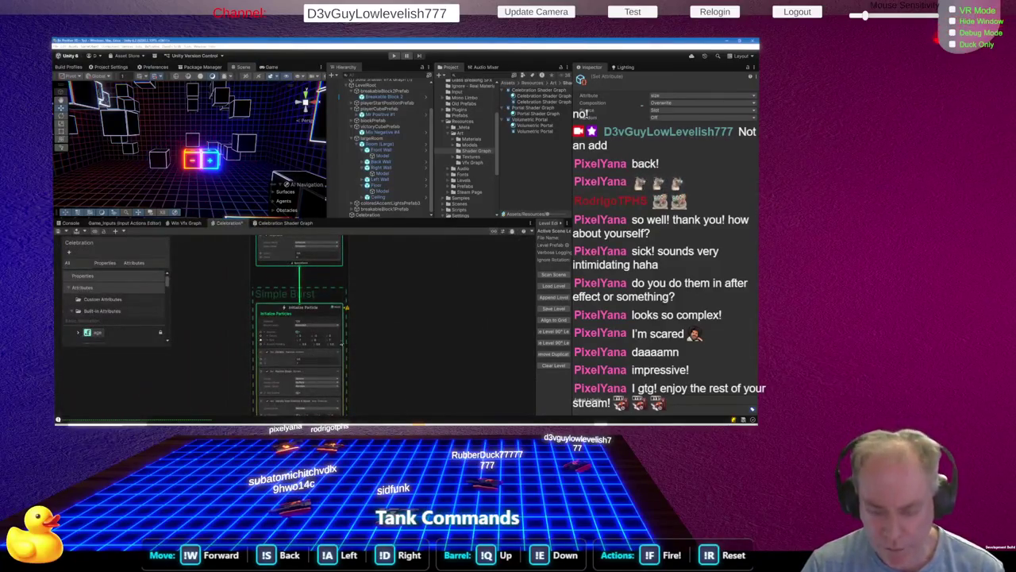
pyautogui.scroll(5, 372, 308)
pyautogui.scroll(-6, 372, 308)
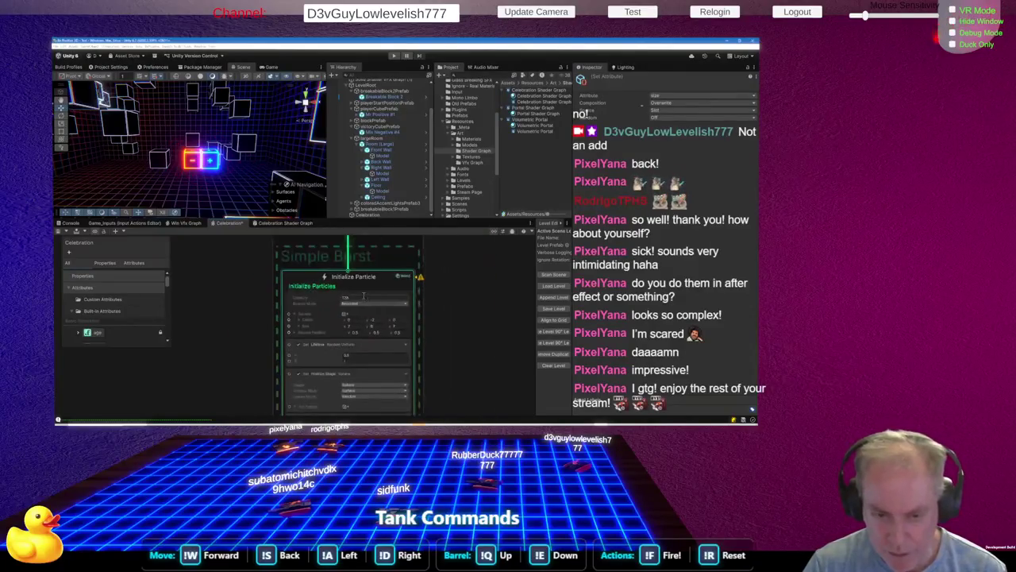
pyautogui.scroll(-3, 378, 316)
pyautogui.scroll(5, 367, 394)
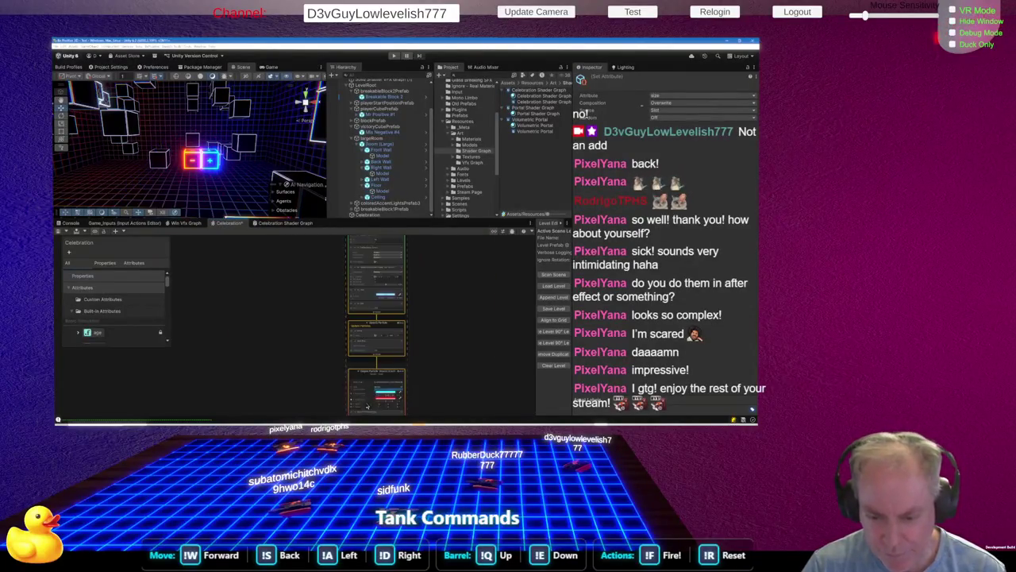
pyautogui.scroll(6, 329, 362)
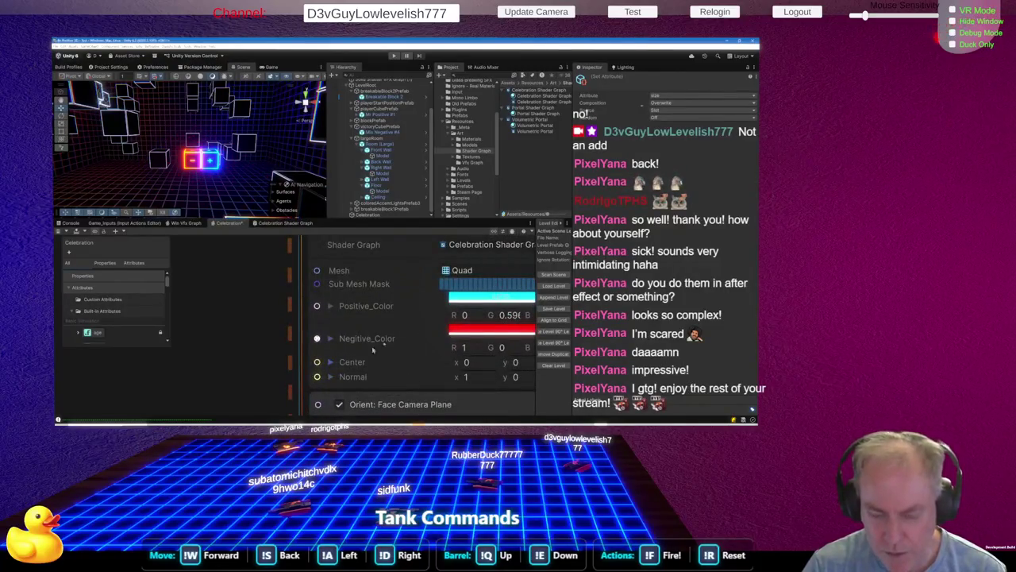
pyautogui.scroll(-5, 435, 344)
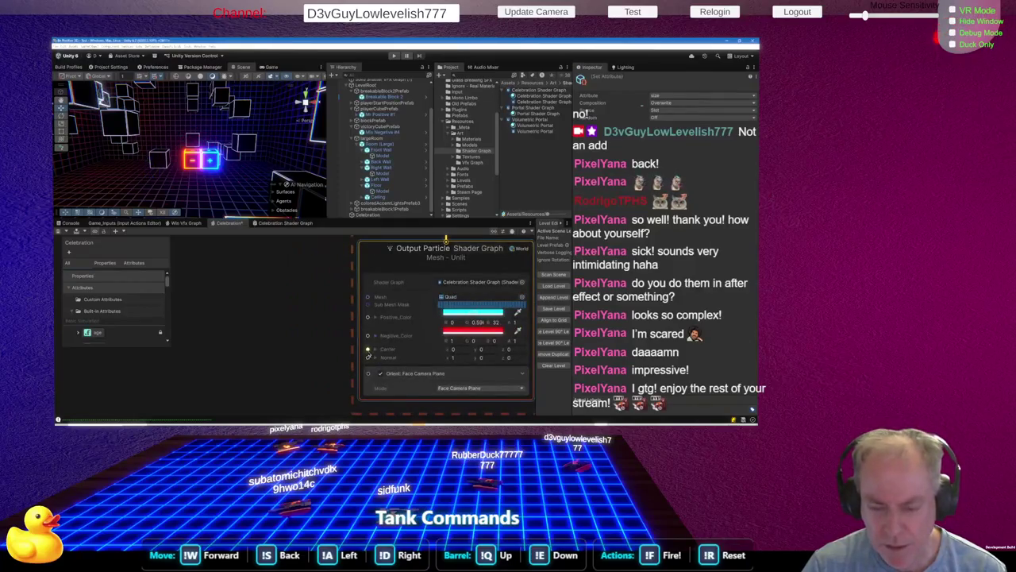
# Add a Vector3 node from the 'vec' node search, wired into the Output Particle's Center
pyautogui.press('space')
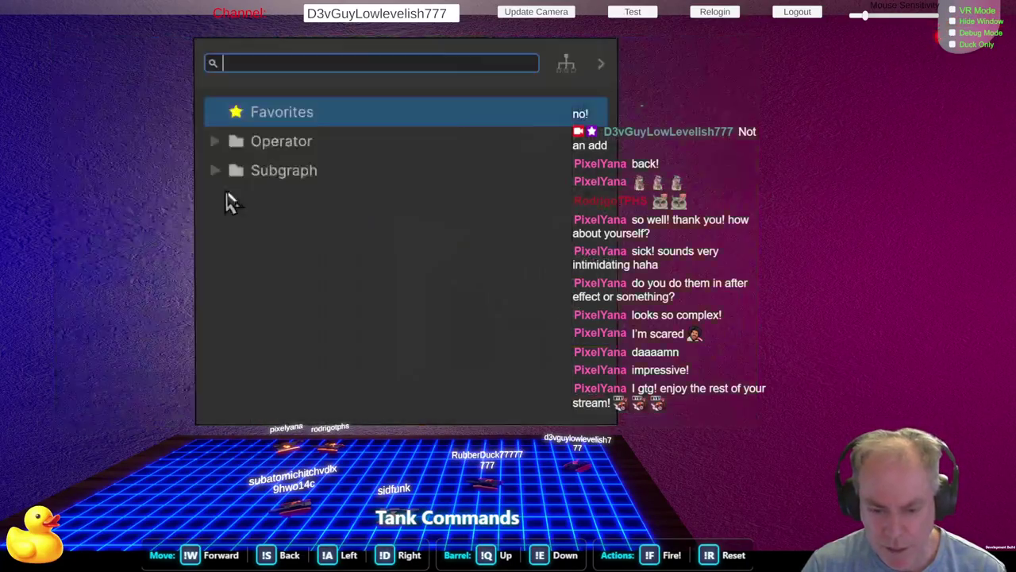
pyautogui.write('inp')
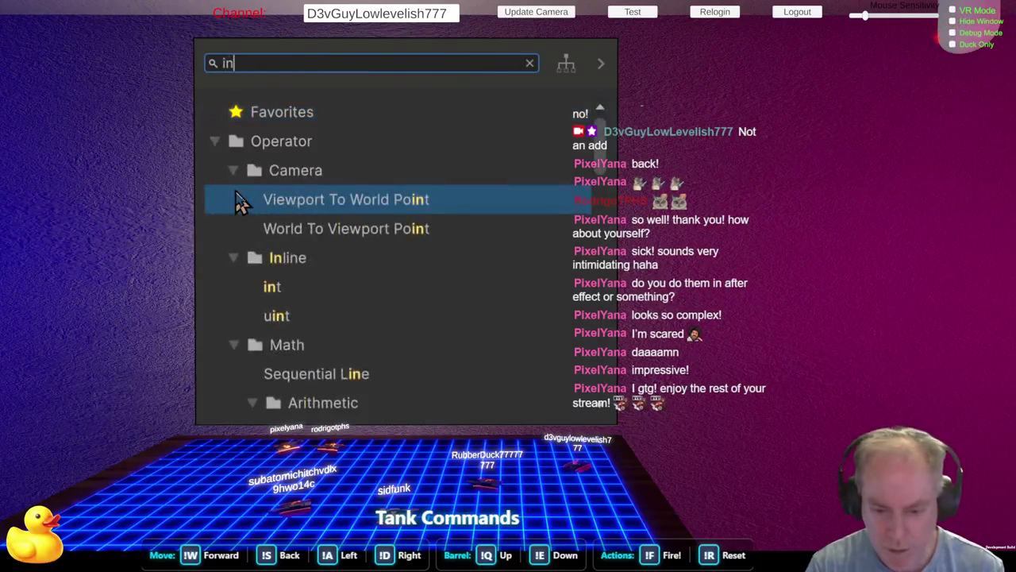
pyautogui.press('BackSpace')
pyautogui.press('BackSpace')
pyautogui.press('BackSpace')
pyautogui.write('vec')
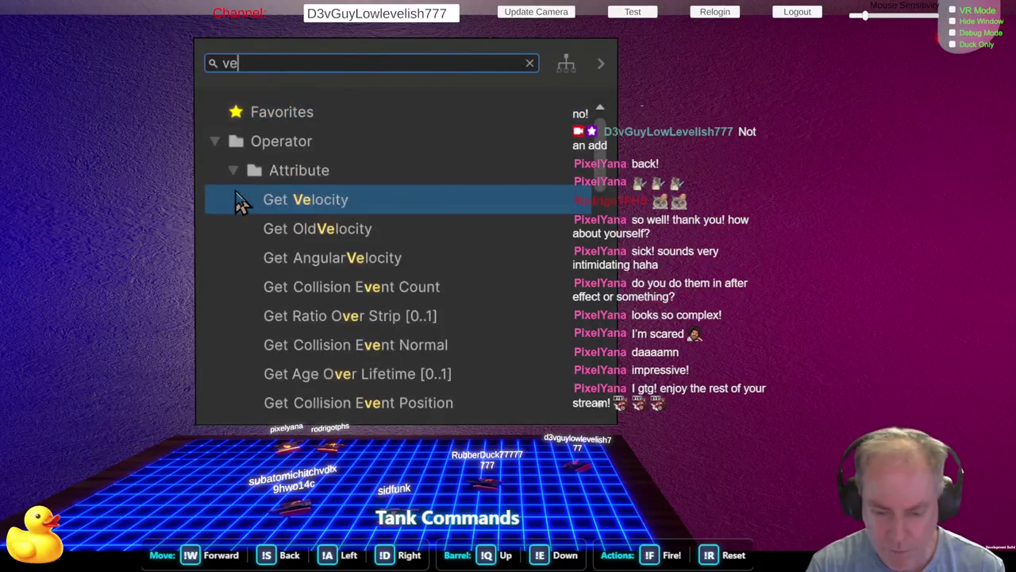
pyautogui.press('Down')
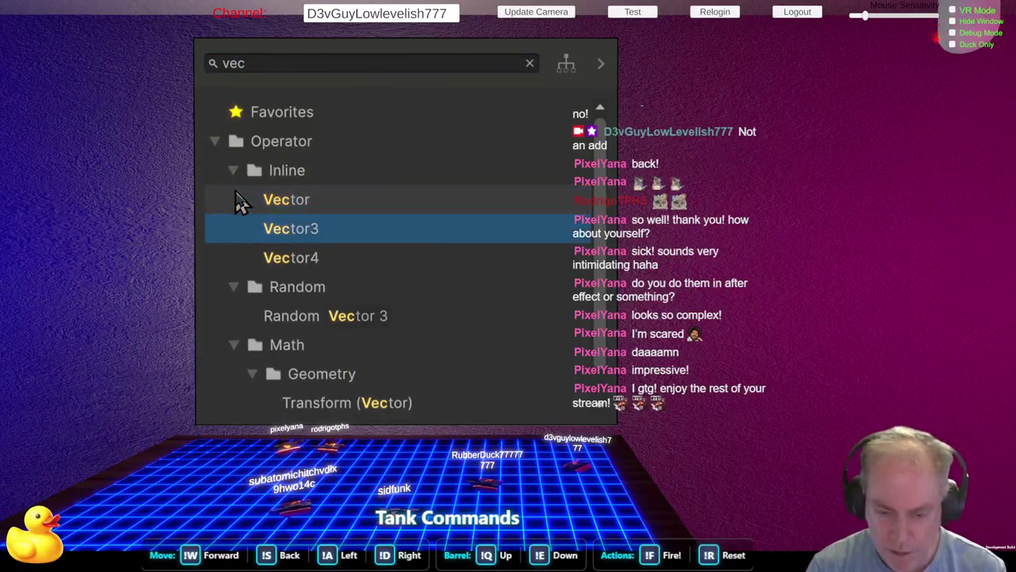
pyautogui.press('Return')
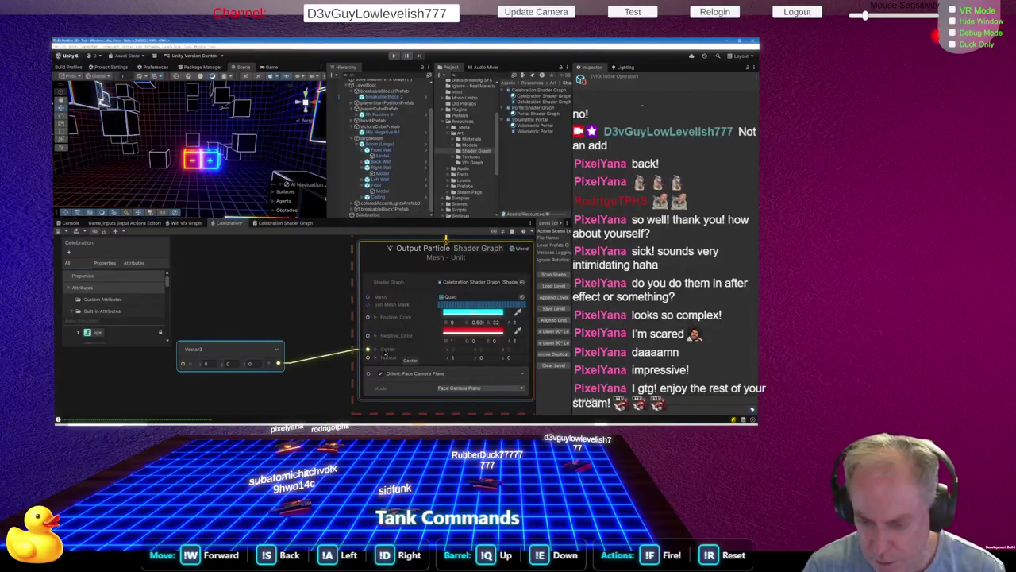
pyautogui.click(299, 281)
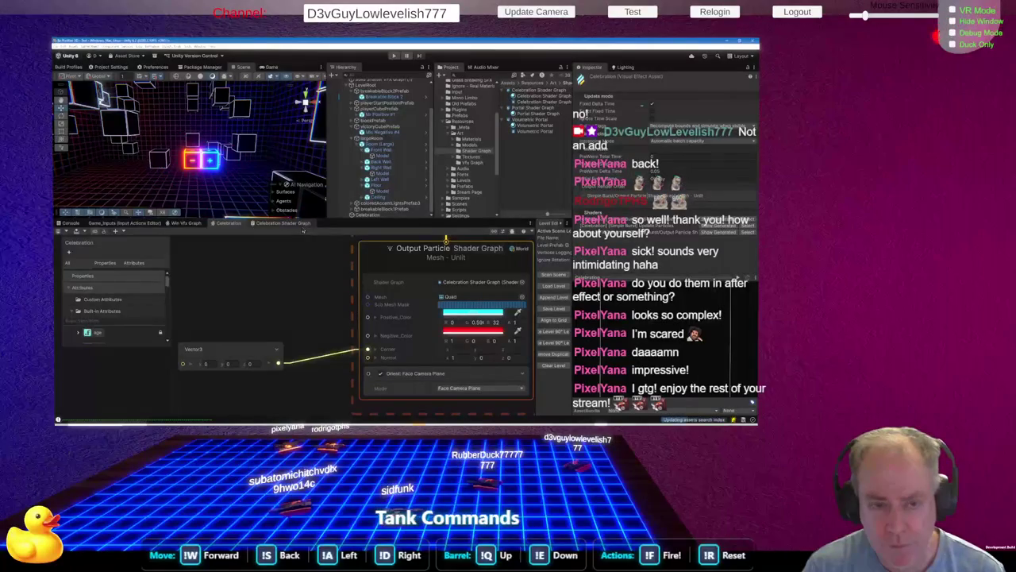
pyautogui.click(296, 227)
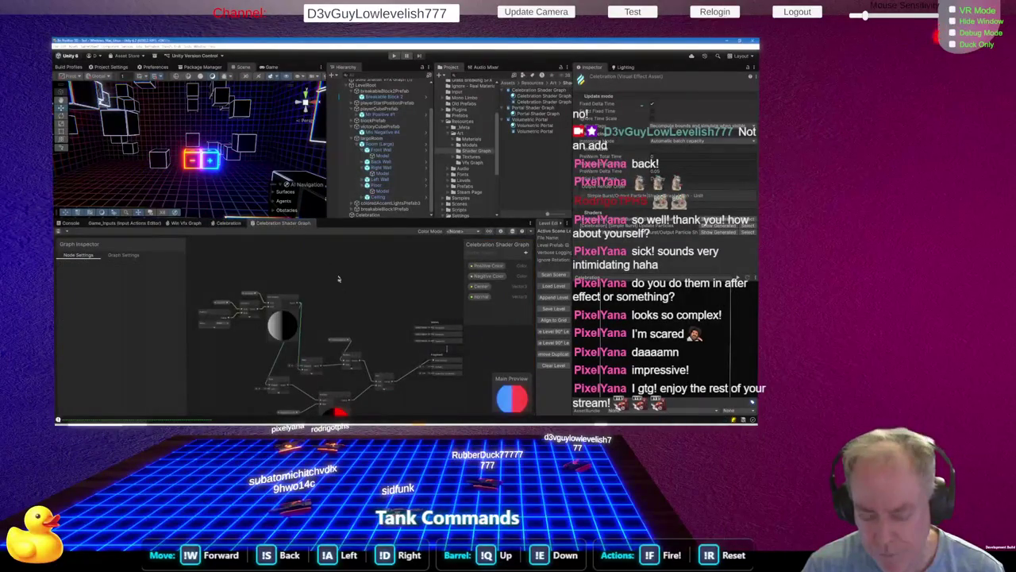
pyautogui.scroll(-3, 339, 278)
pyautogui.click(480, 286)
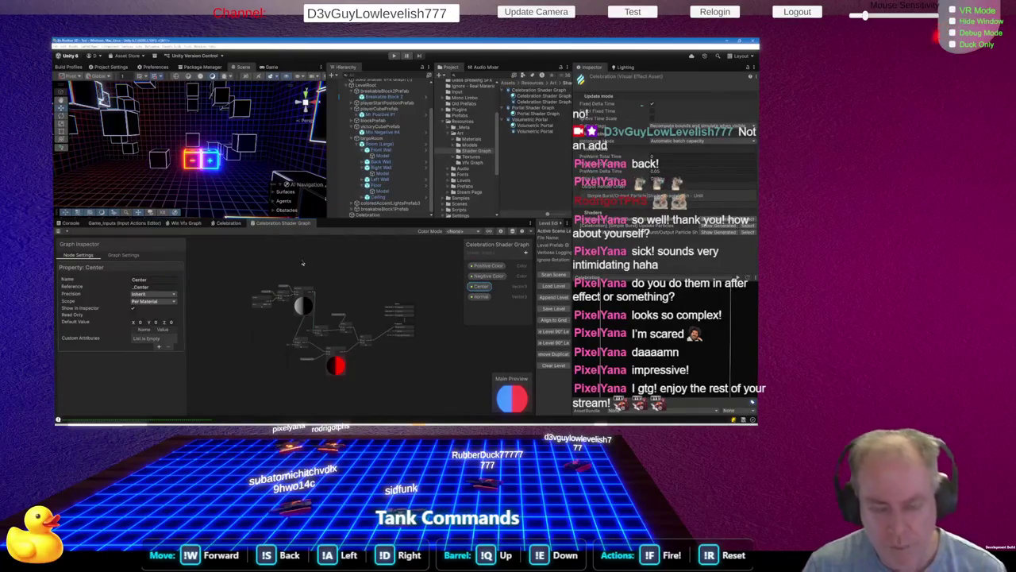
pyautogui.click(230, 223)
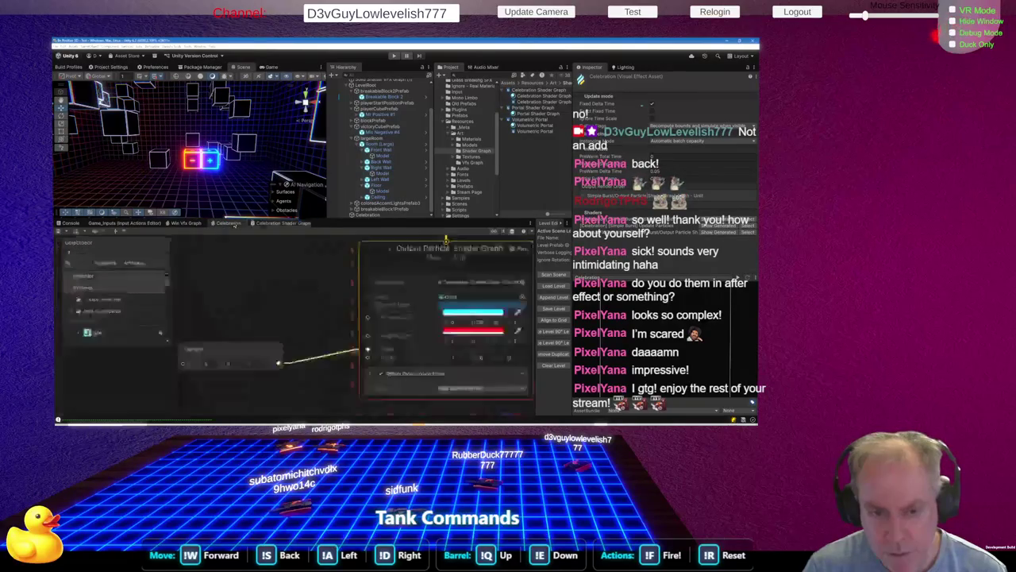
pyautogui.click(258, 347)
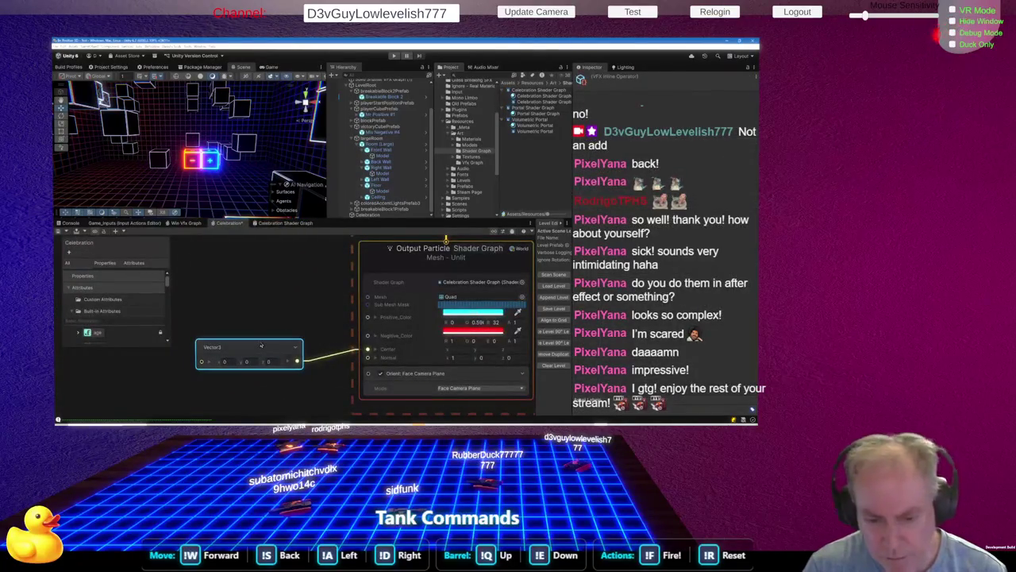
# Delete the Vector3 node and create a ChangeSpace node from a 'space' node search
pyautogui.press('Delete')
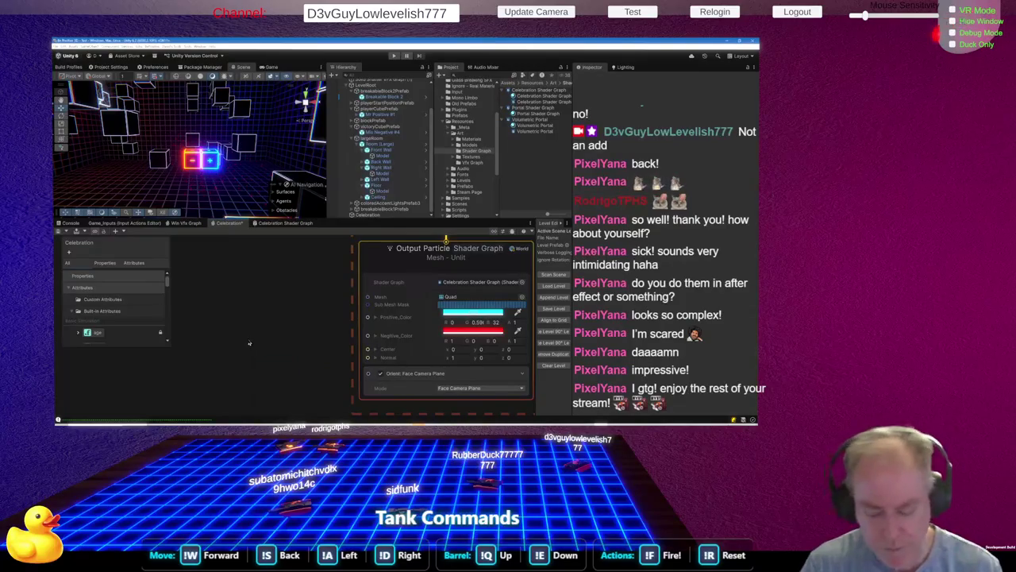
pyautogui.rightClick(248, 343)
pyautogui.scroll(-5, 249, 343)
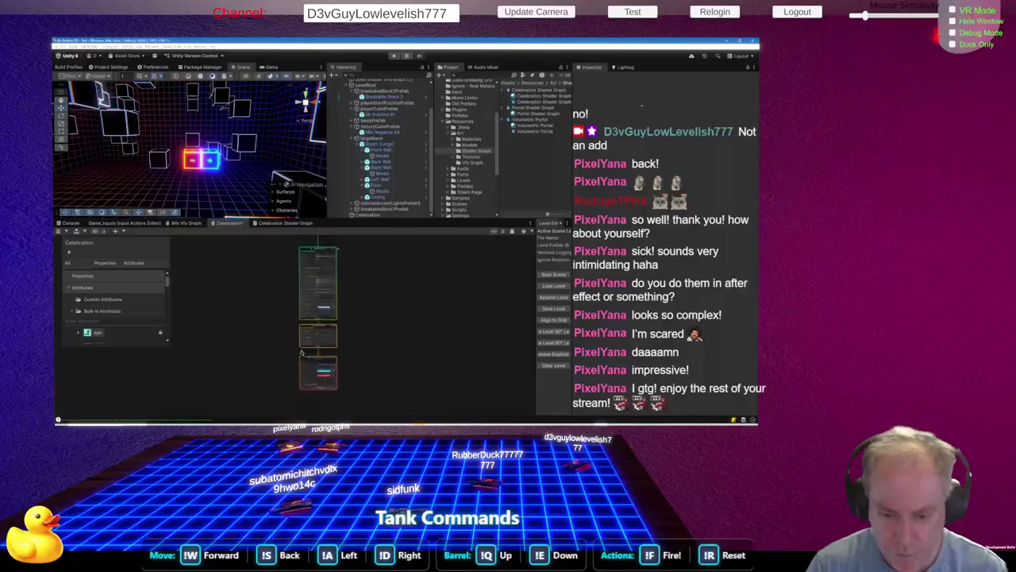
pyautogui.scroll(3, 273, 370)
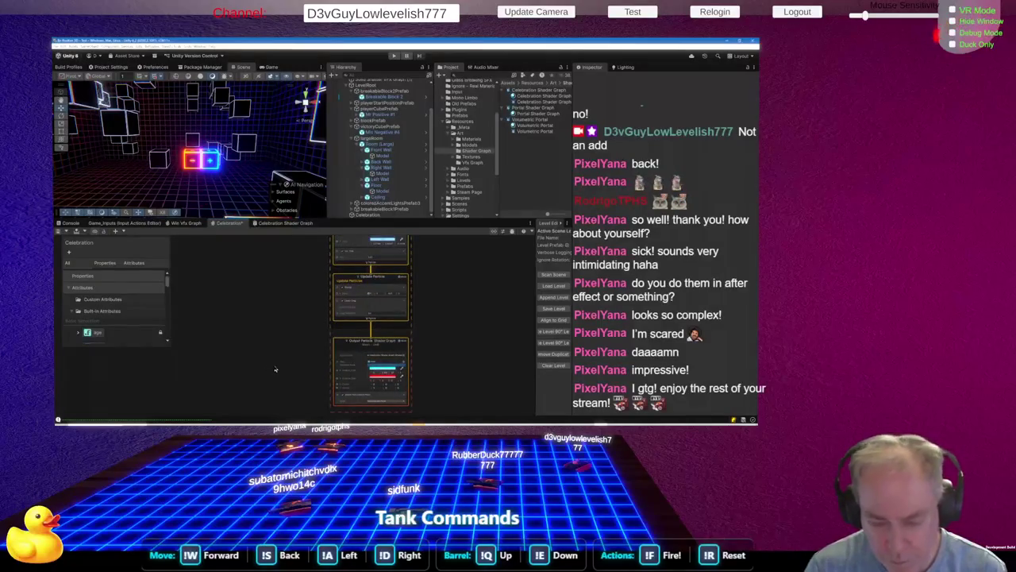
pyautogui.rightClick(276, 369)
pyautogui.click(300, 323)
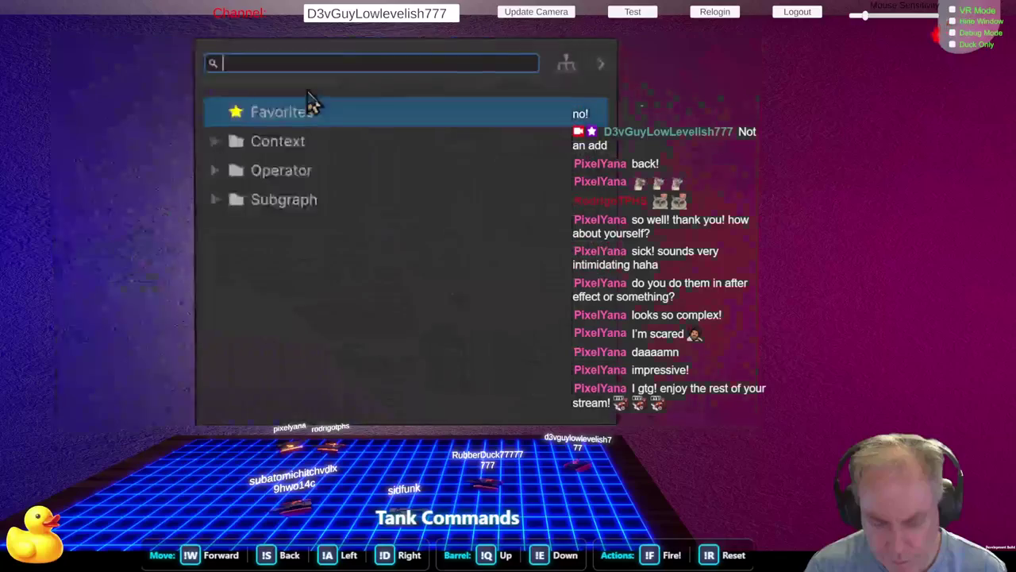
pyautogui.write('space')
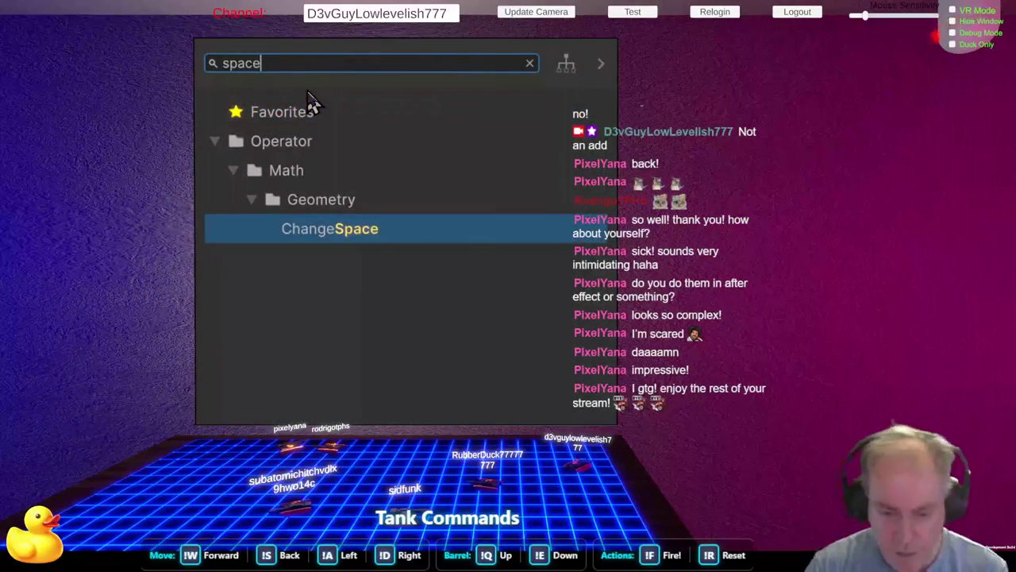
pyautogui.press('Return')
# Set the Change Space target to World and connect it to Output Particle's Center
pyautogui.moveTo(302, 386); pyautogui.dragTo(265, 367)
pyautogui.scroll(3, 269, 369)
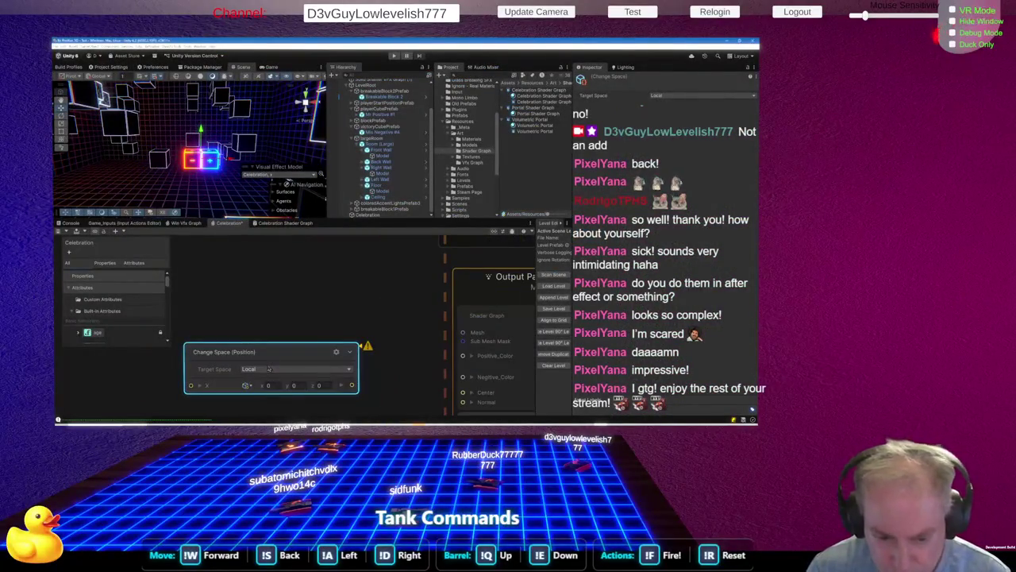
pyautogui.scroll(-2, 269, 369)
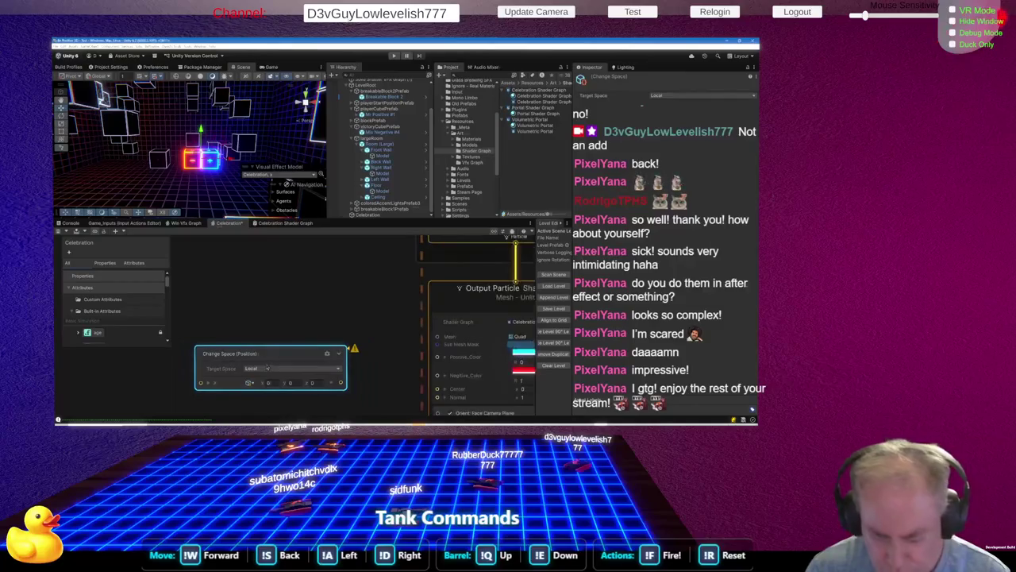
pyautogui.click(312, 370)
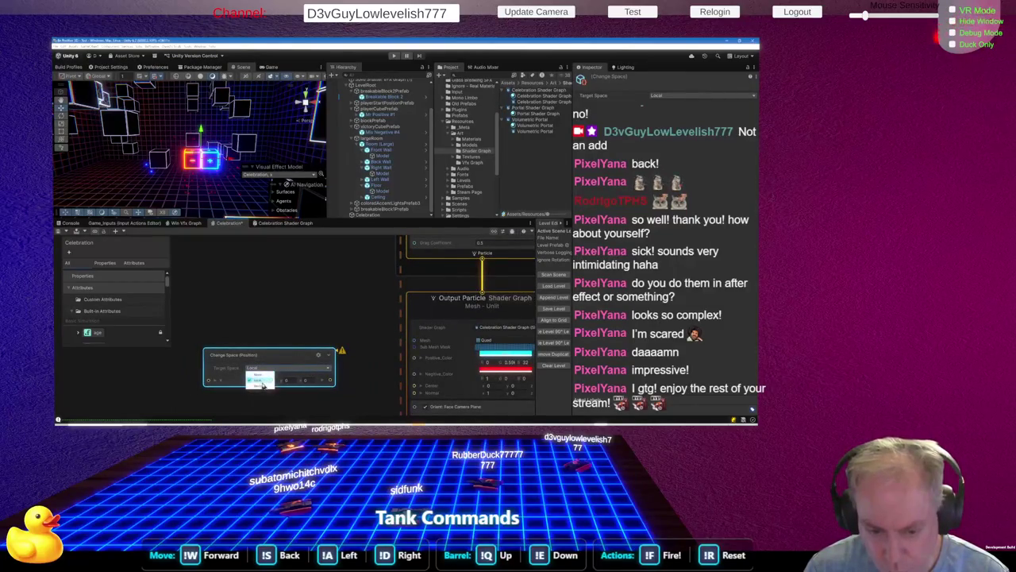
pyautogui.click(262, 386)
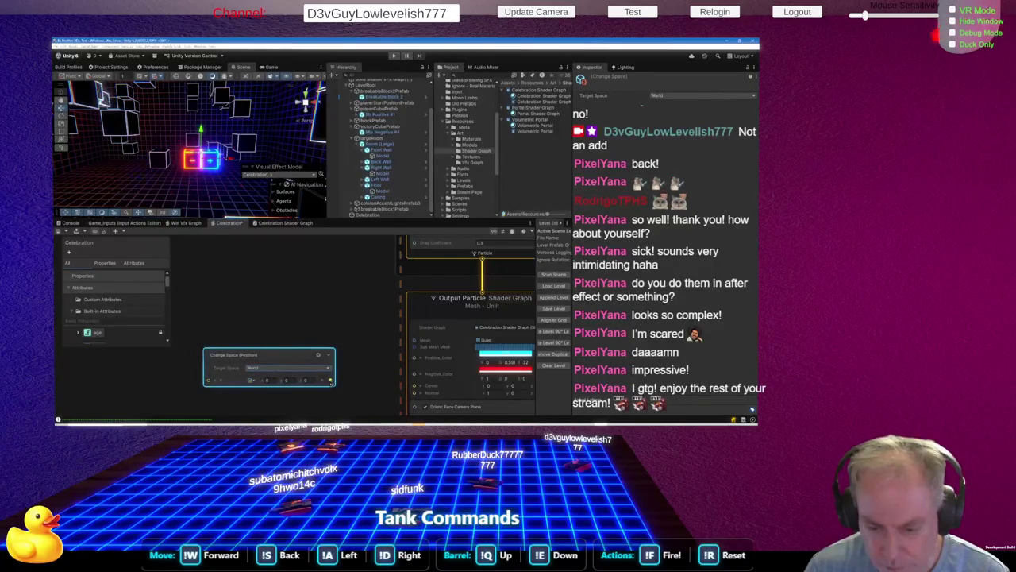
pyautogui.moveTo(330, 380)
pyautogui.mouseDown()
pyautogui.moveTo(409, 386)
pyautogui.moveTo(408, 364)
pyautogui.mouseUp()
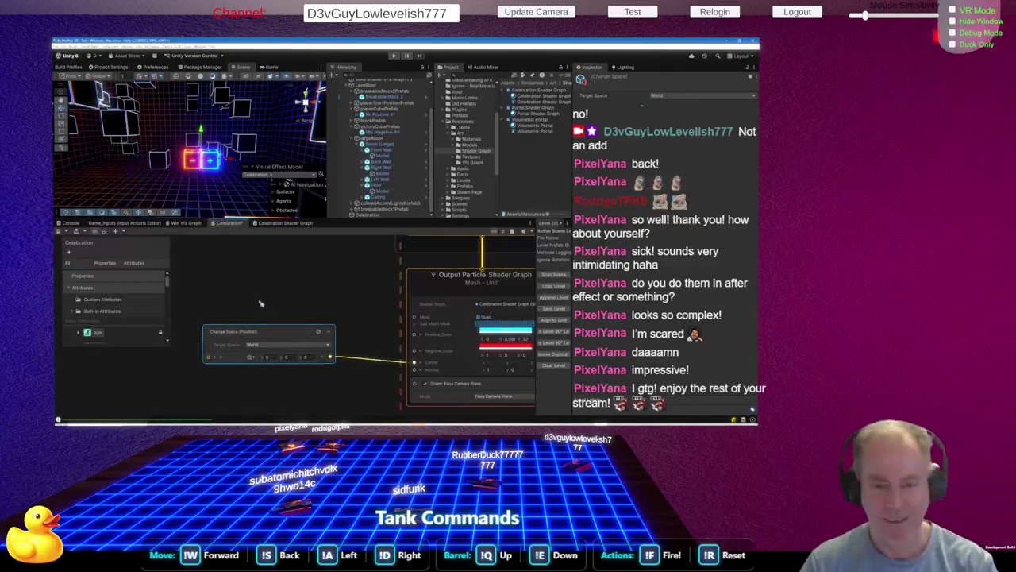
pyautogui.scroll(5, 207, 184)
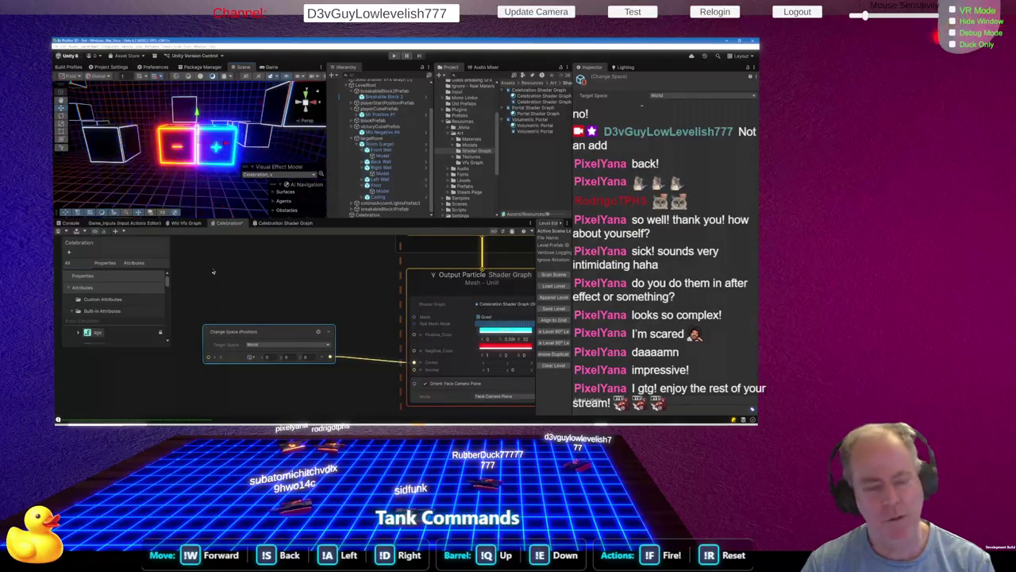
pyautogui.scroll(-1, 213, 272)
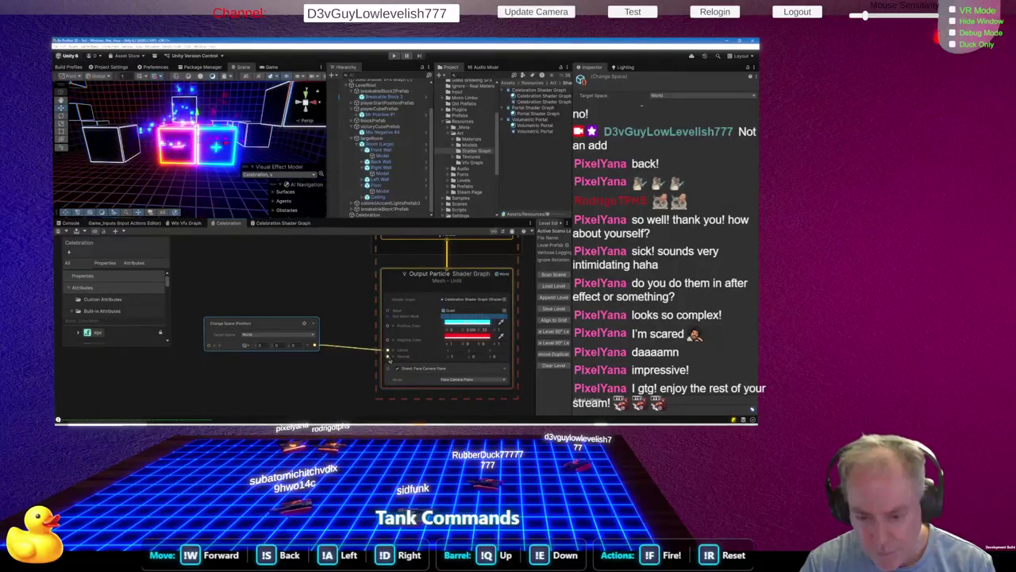
# Add a Vector3 node feeding the Output Particle's Normal, then frame the neon cubes in the Scene view
pyautogui.press('space')
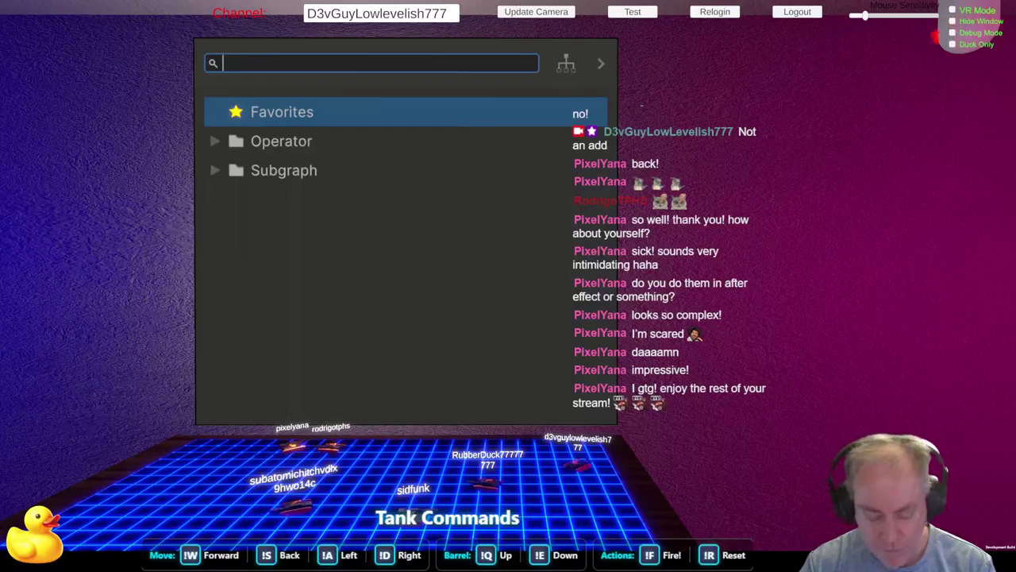
pyautogui.write('vec')
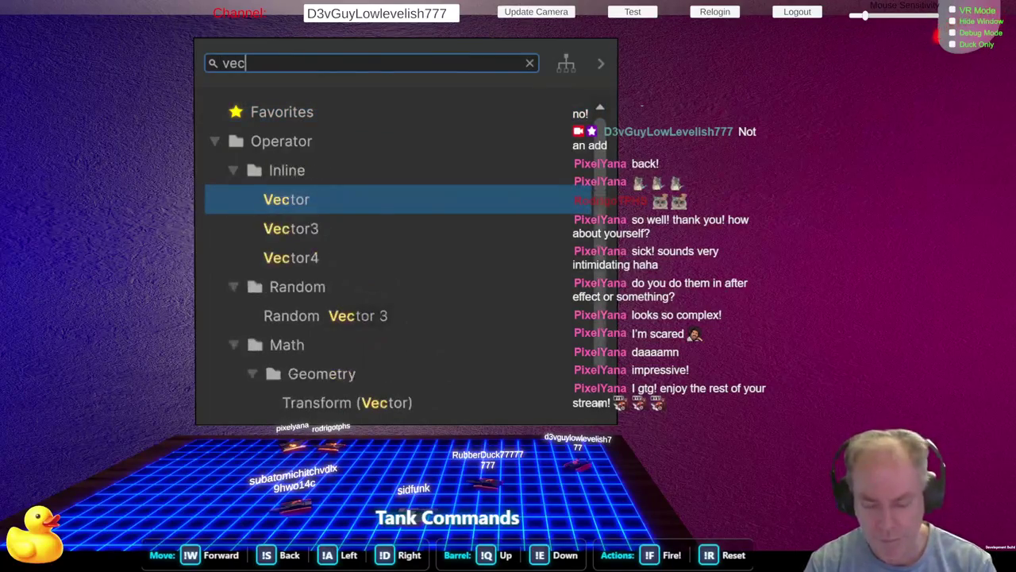
pyautogui.press('Down')
pyautogui.press('Return')
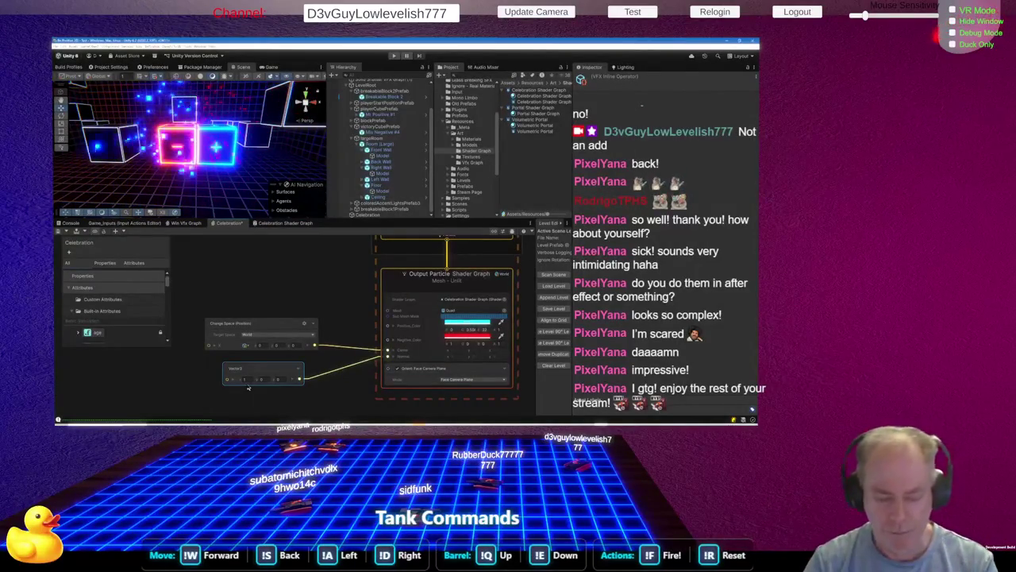
pyautogui.click(247, 379)
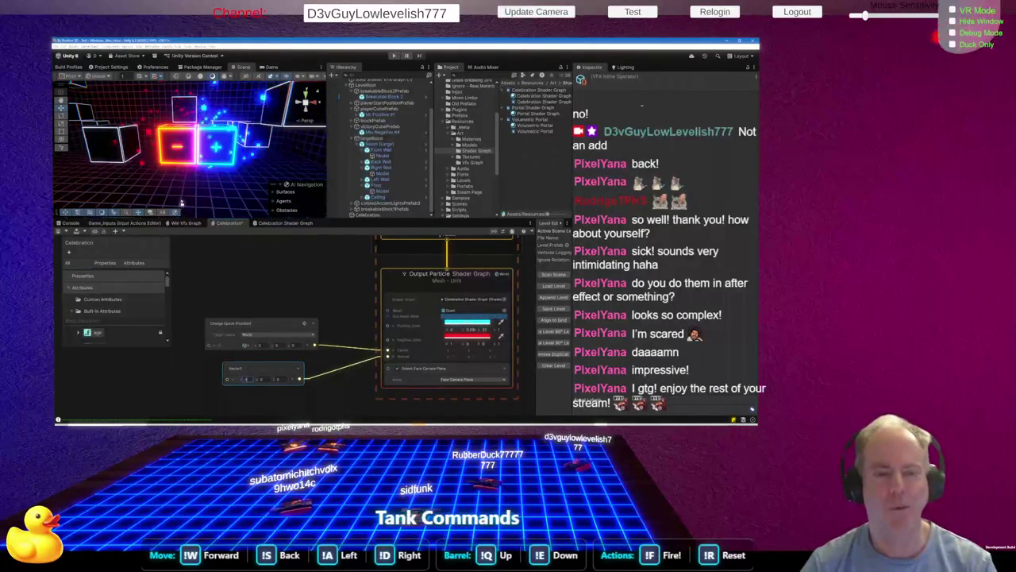
pyautogui.scroll(-5, 189, 181)
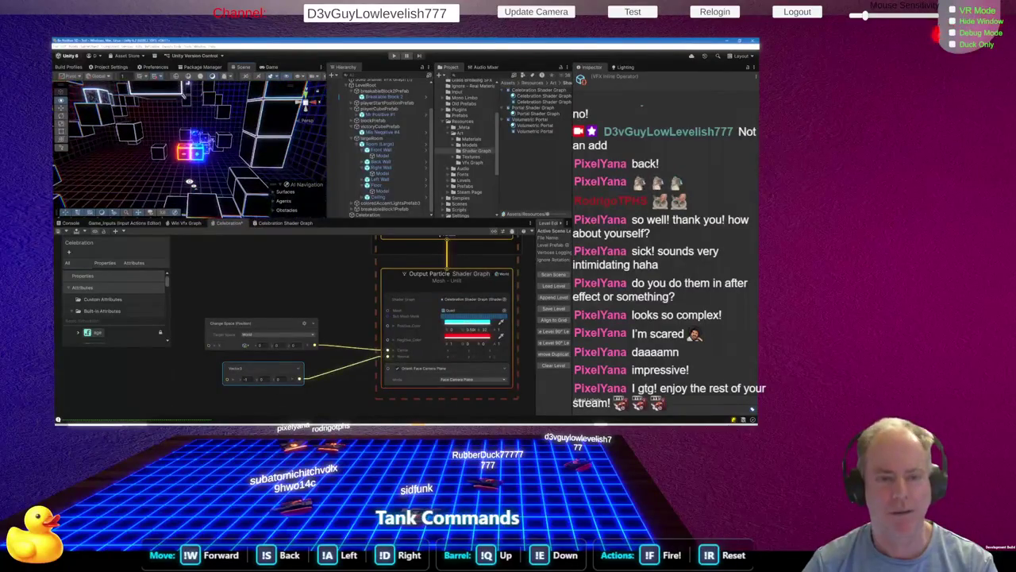
pyautogui.press('f')
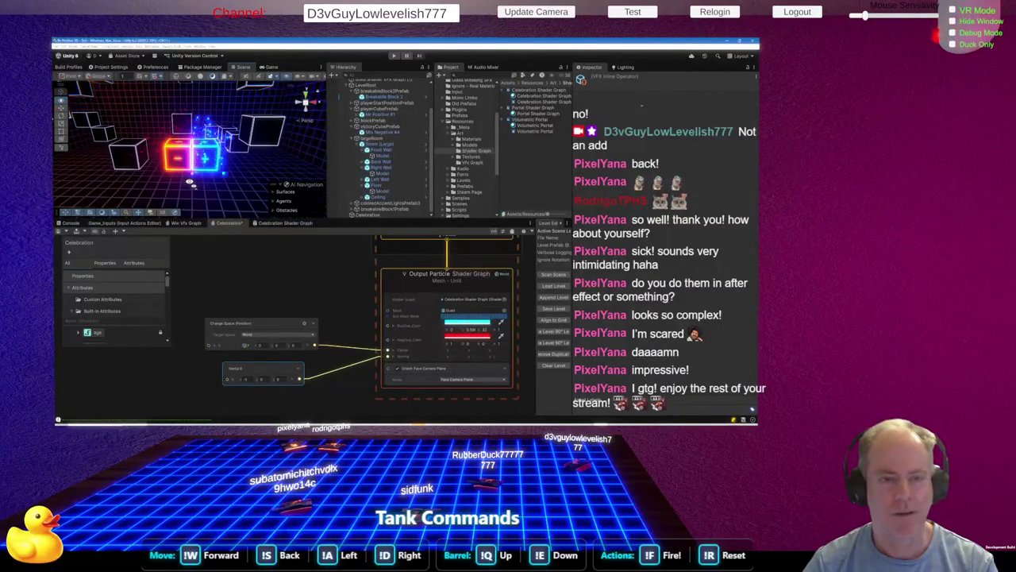
pyautogui.scroll(-6, 285, 387)
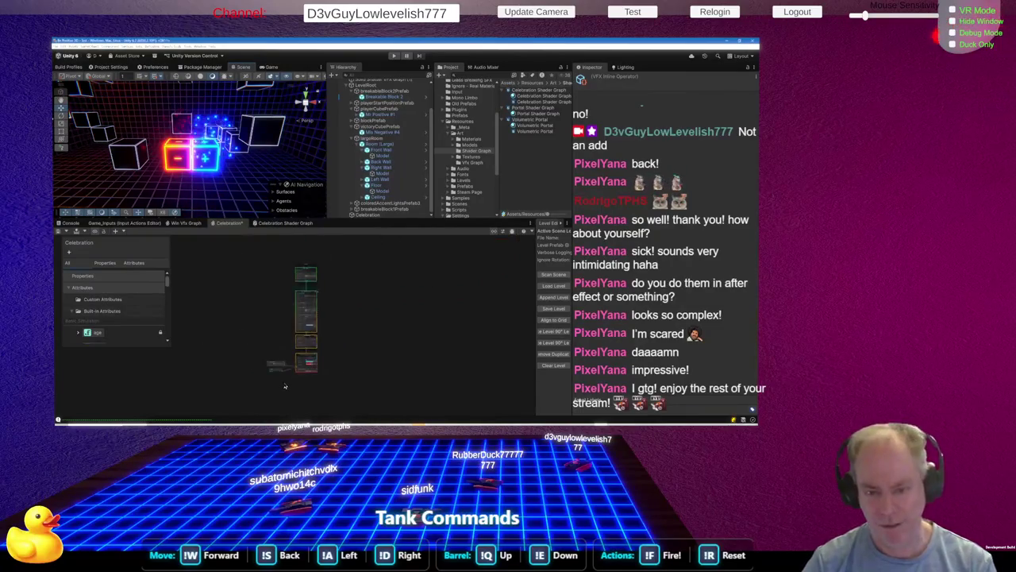
# Set the Spawn system's Single Burst Count to 512
pyautogui.scroll(5, 300, 270)
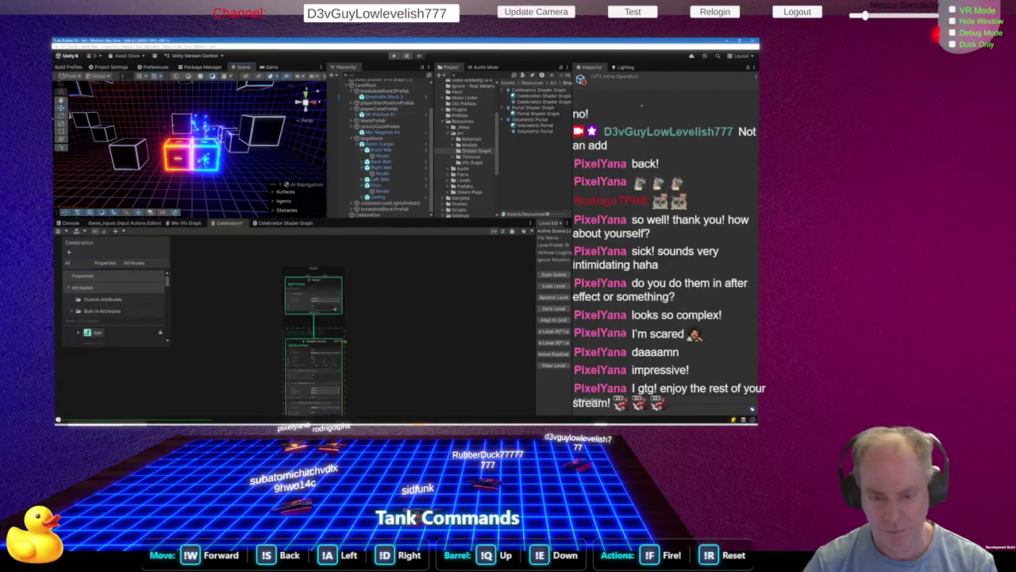
pyautogui.scroll(5, 335, 308)
pyautogui.scroll(-1, 286, 273)
pyautogui.click(313, 339)
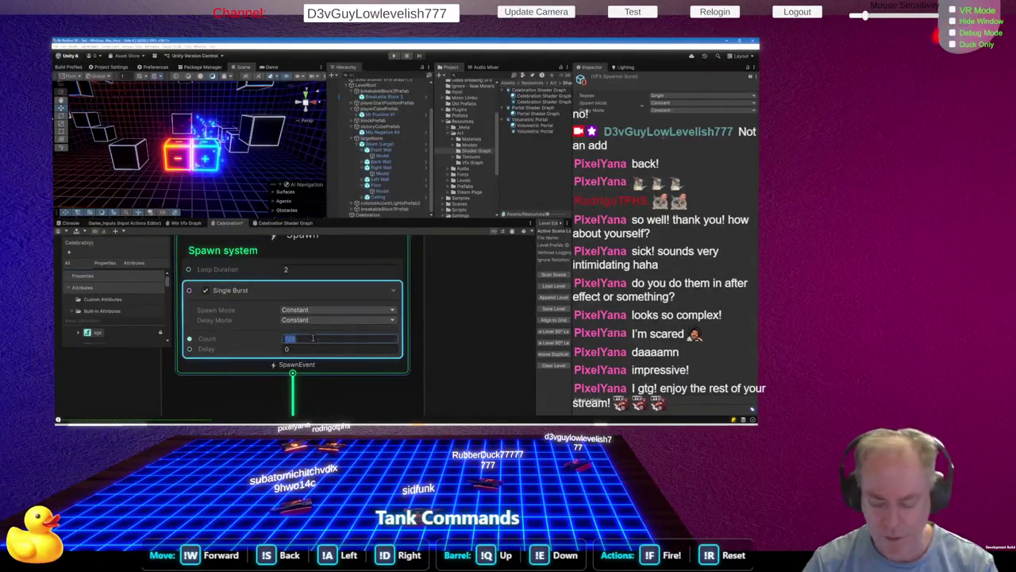
pyautogui.write('512')
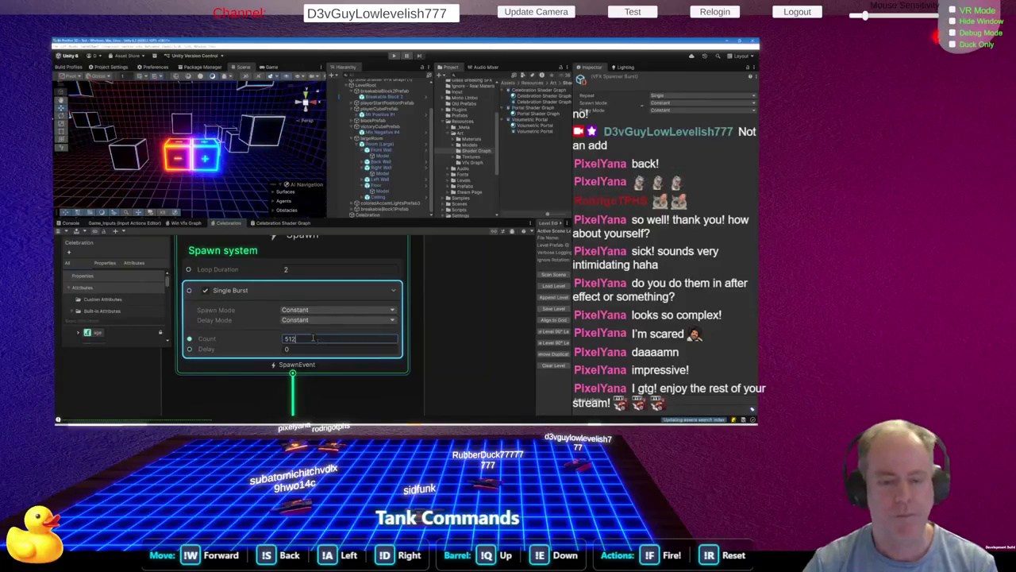
# Raise the Initialize Particle Capacity from 128 to 1024 and enlarge the Scene view
pyautogui.scroll(-4, 332, 348)
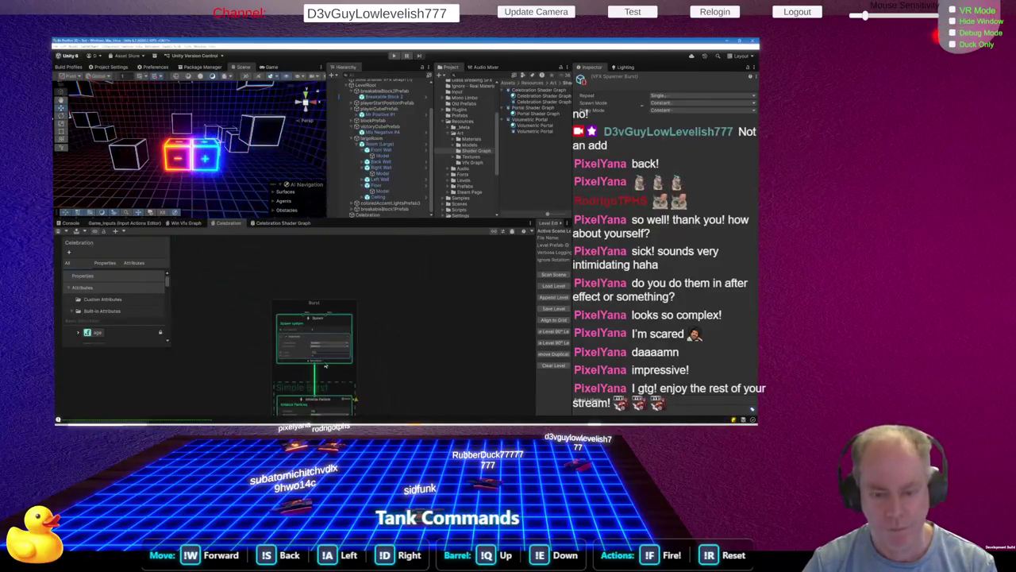
pyautogui.scroll(4, 331, 345)
pyautogui.scroll(-4, 331, 345)
pyautogui.scroll(5, 333, 385)
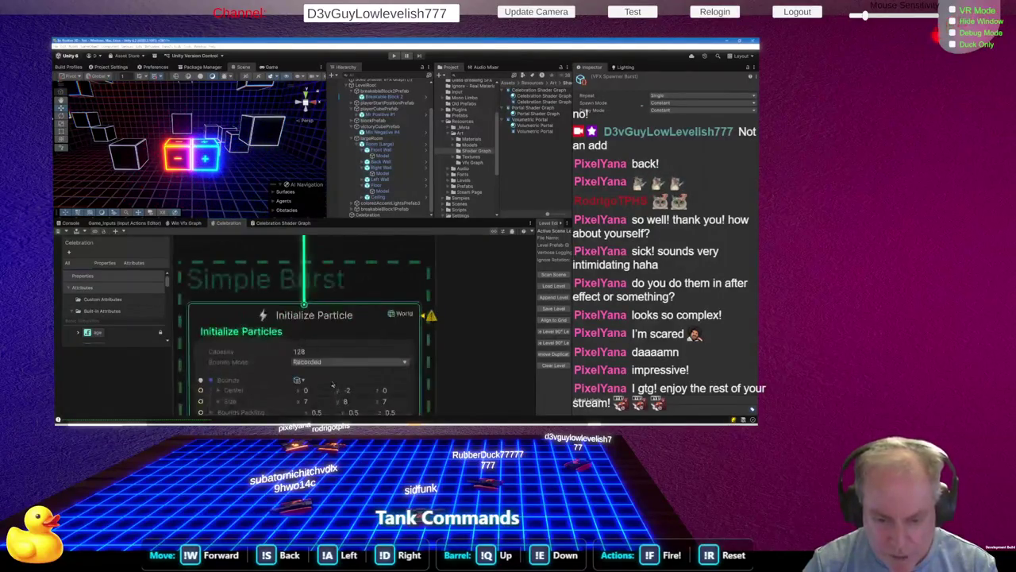
pyautogui.scroll(2, 333, 385)
pyautogui.click(337, 336)
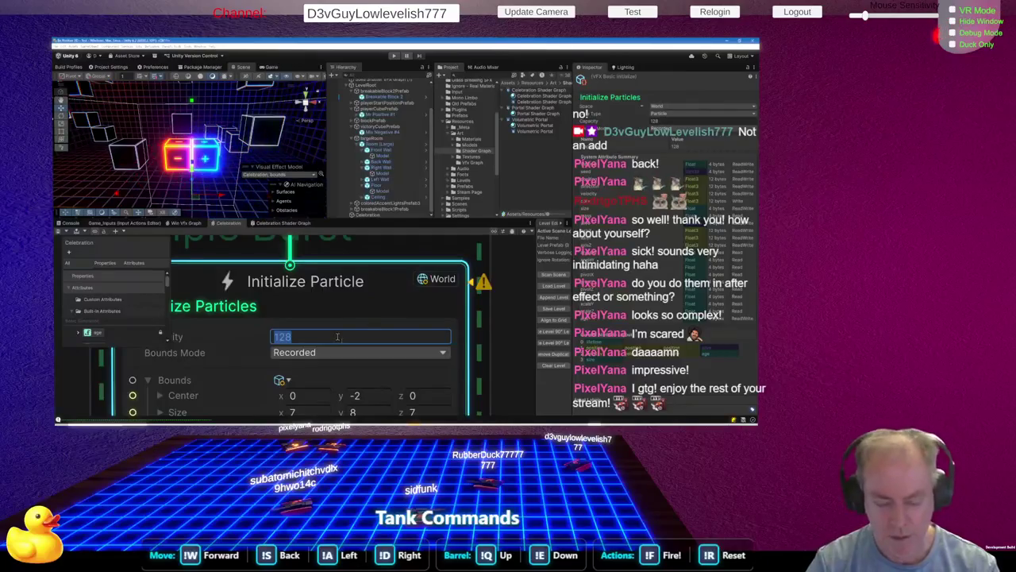
pyautogui.write('1024')
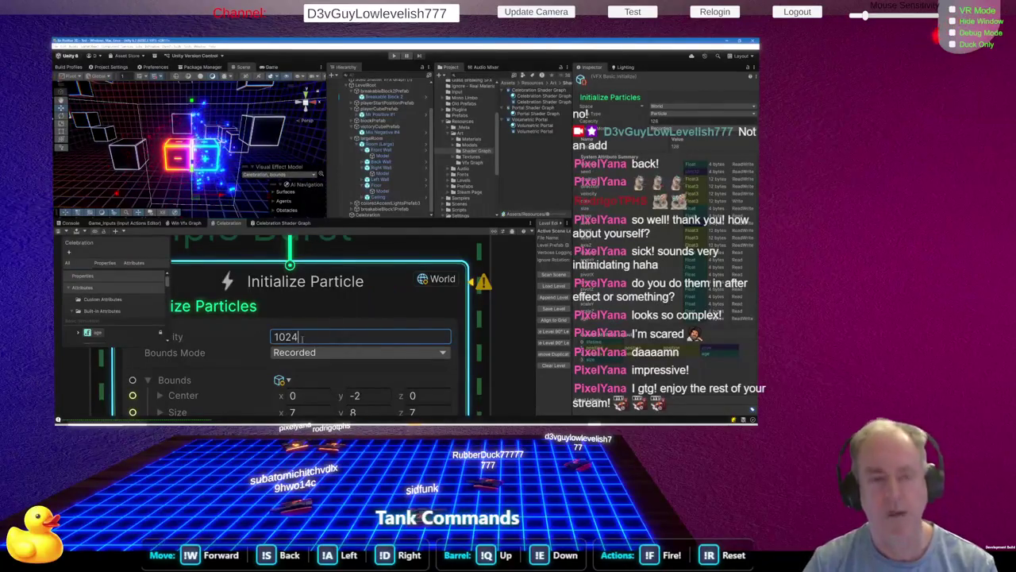
pyautogui.press('Return')
pyautogui.scroll(-2, 248, 328)
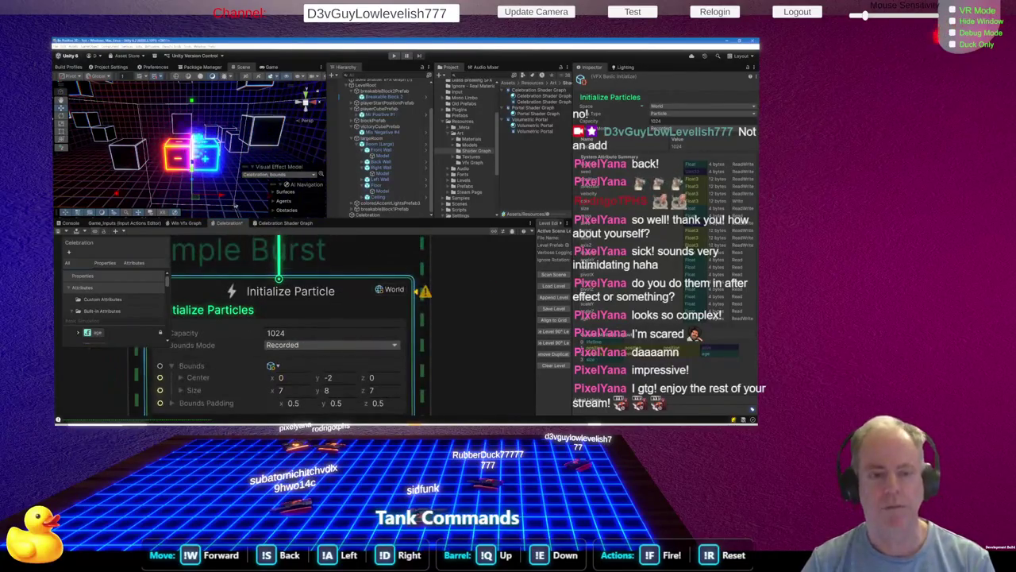
pyautogui.scroll(-2, 242, 290)
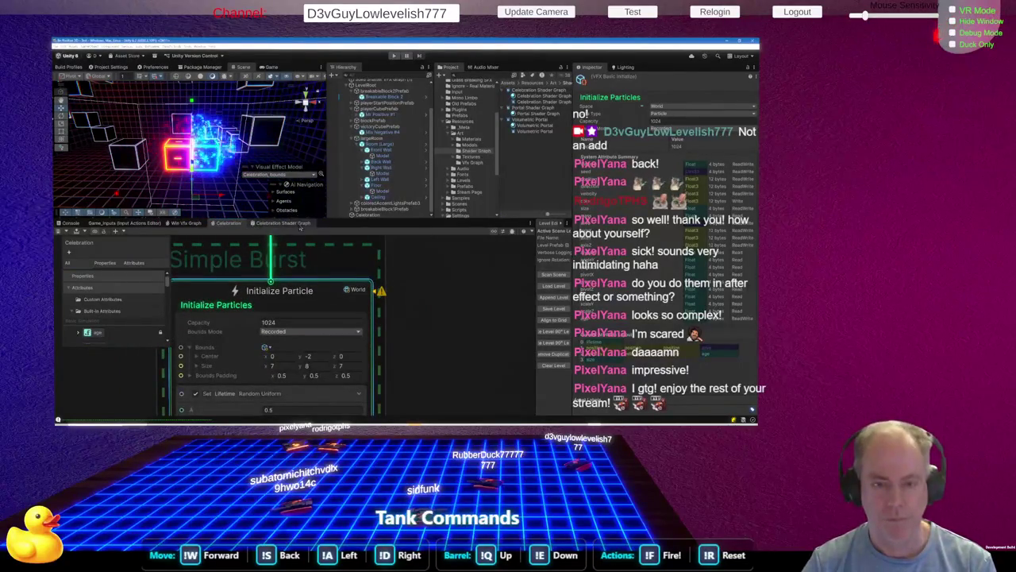
pyautogui.moveTo(298, 219); pyautogui.dragTo(305, 302)
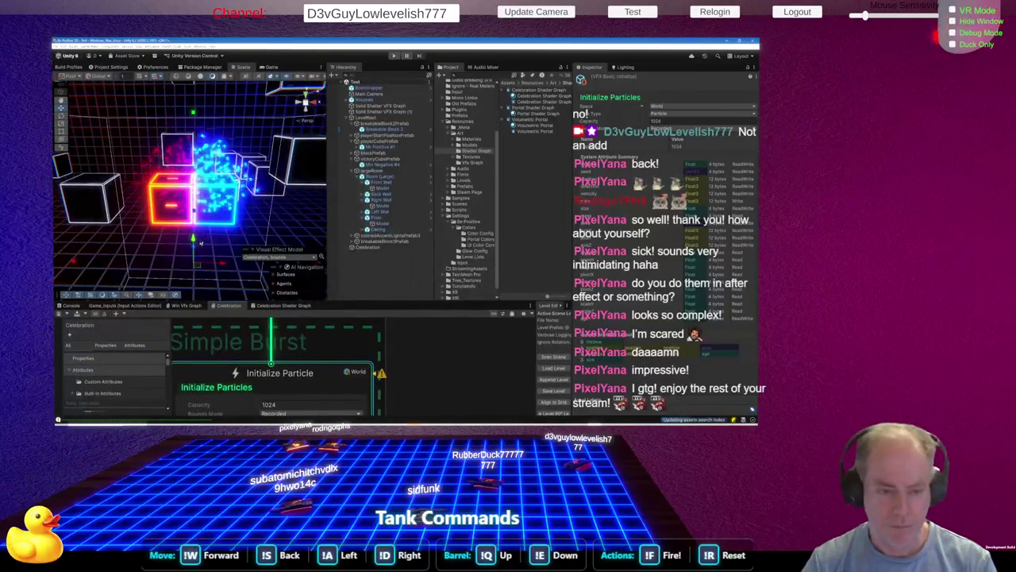
# Select Celebration, orbit the Scene view, and select LevelRoot to play the 512-particle burst among the cubes
pyautogui.scroll(-3, 190, 232)
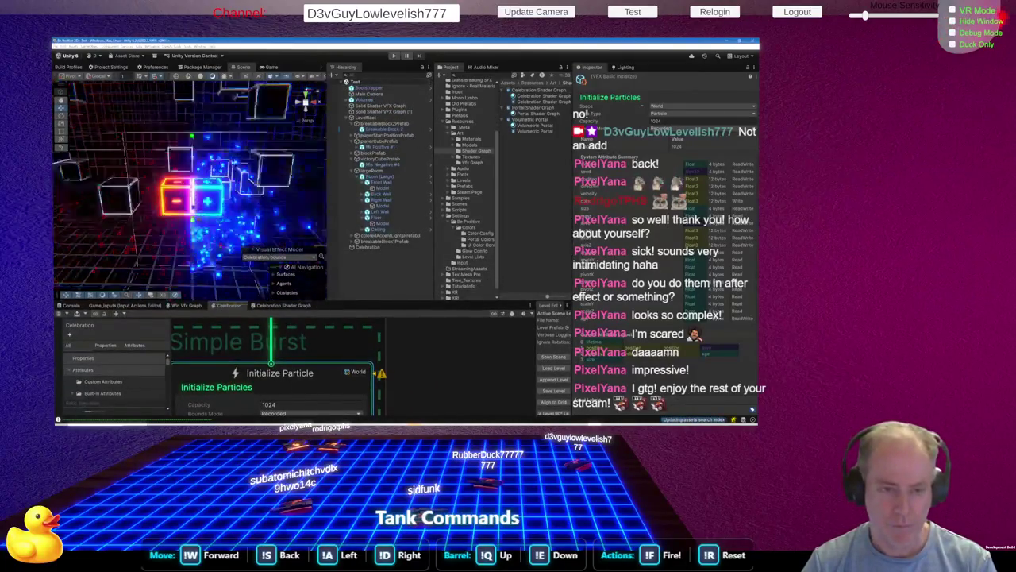
pyautogui.click(99, 249)
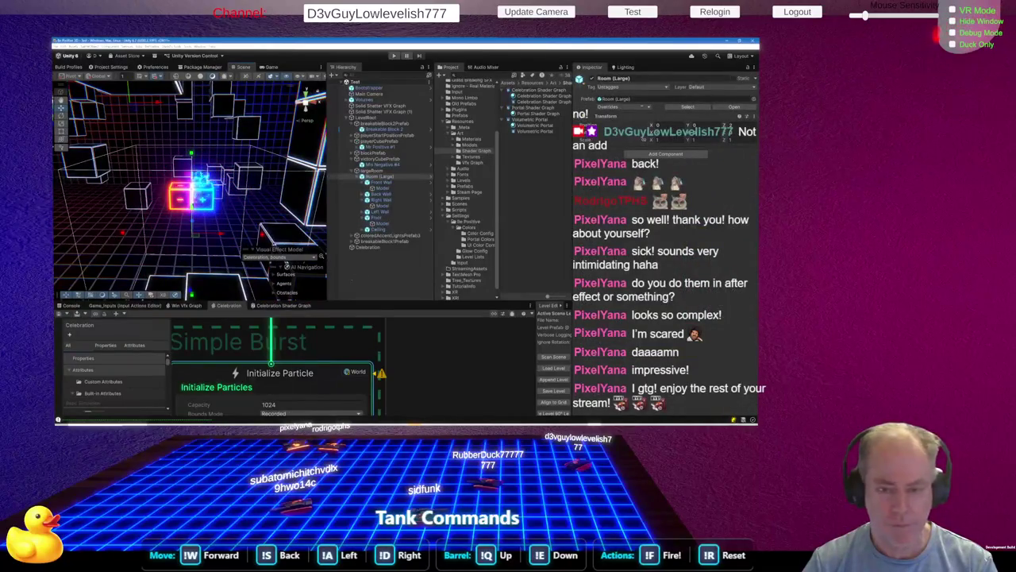
pyautogui.click(294, 266)
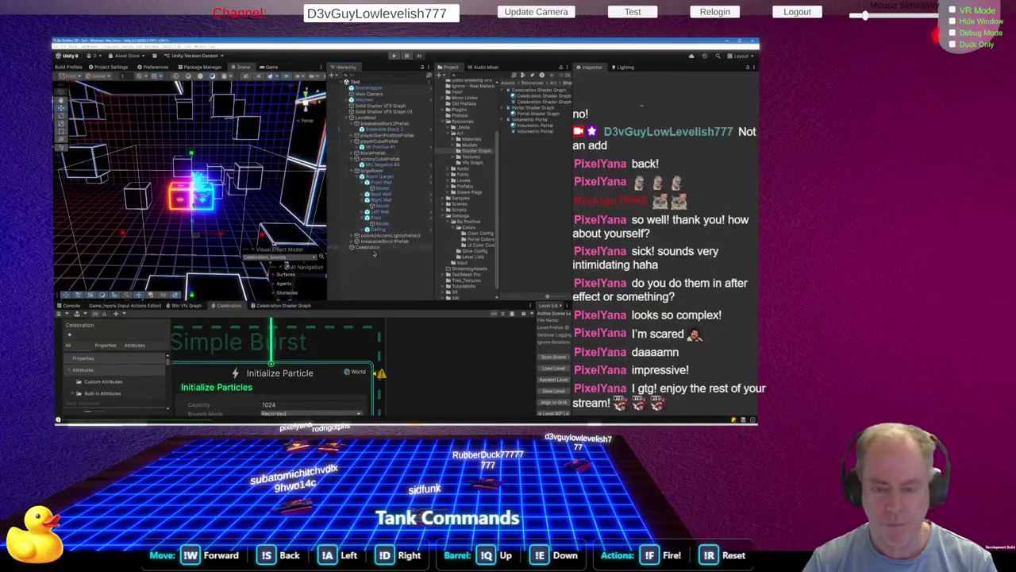
pyautogui.click(371, 248)
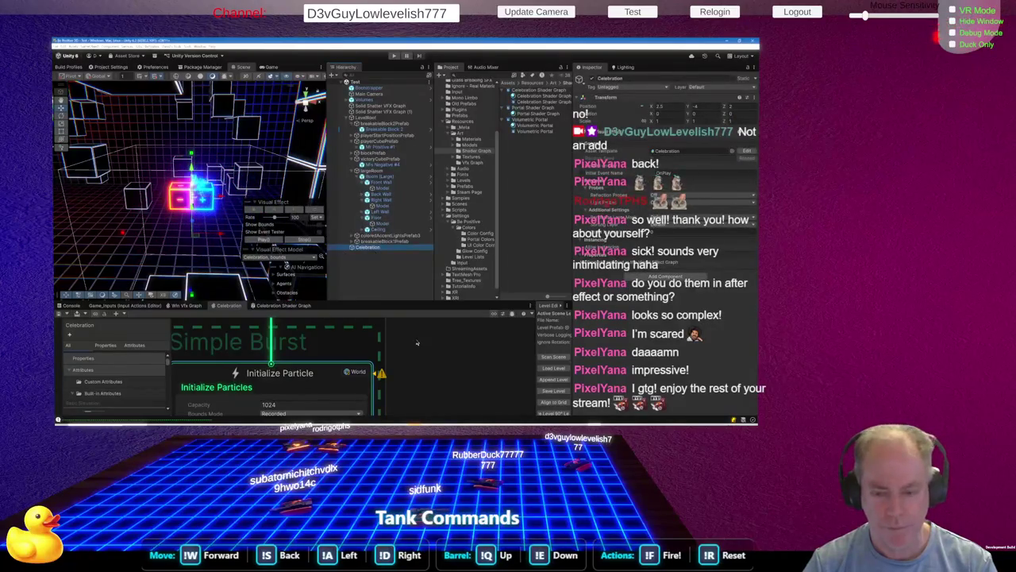
pyautogui.moveTo(170, 220); pyautogui.dragTo(149, 216)
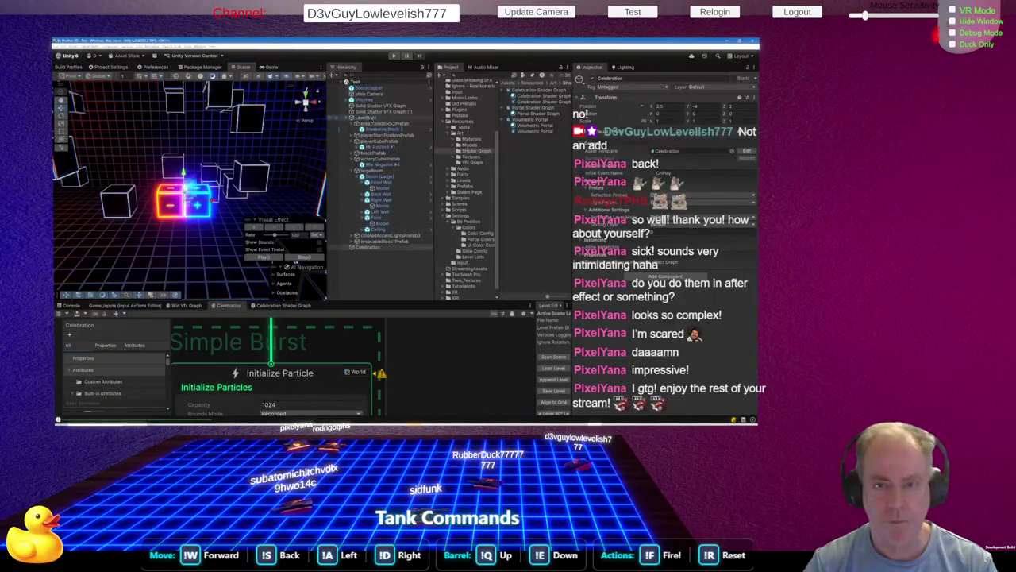
pyautogui.click(368, 117)
pyautogui.moveTo(154, 253)
pyautogui.mouseDown()
pyautogui.moveTo(228, 243)
pyautogui.moveTo(171, 254)
pyautogui.mouseUp()
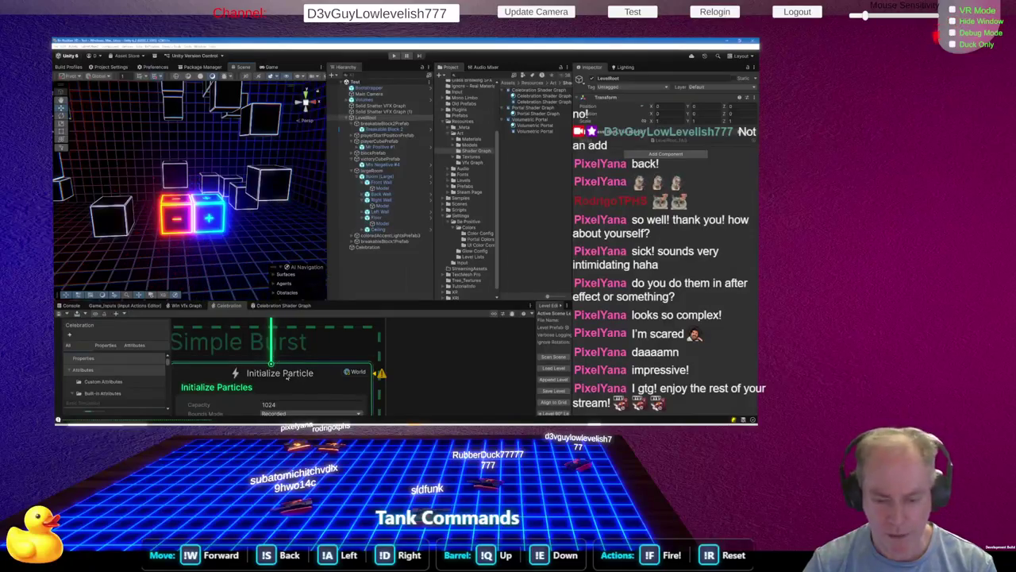
pyautogui.scroll(-5, 366, 369)
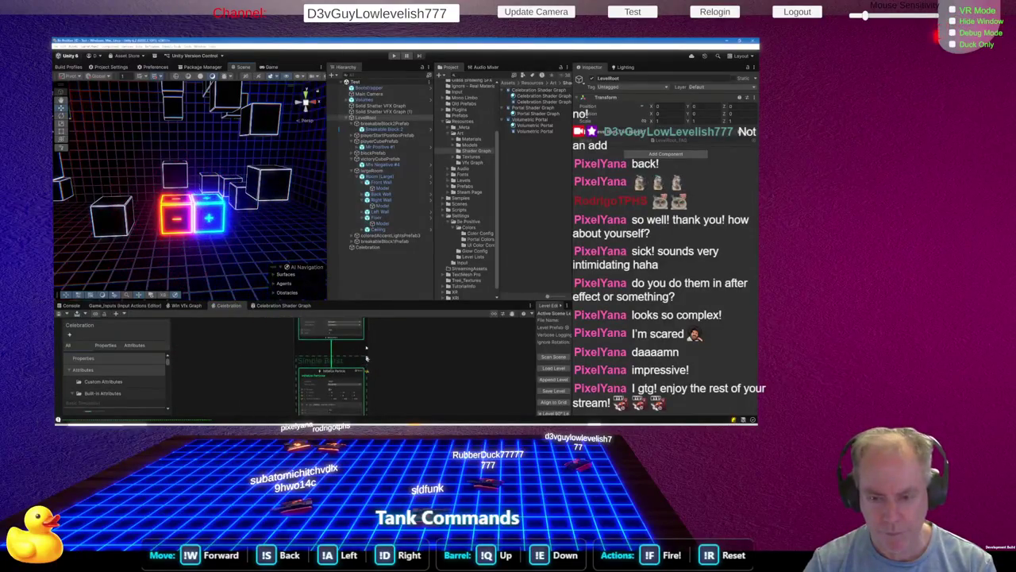
pyautogui.moveTo(368, 302); pyautogui.dragTo(366, 248)
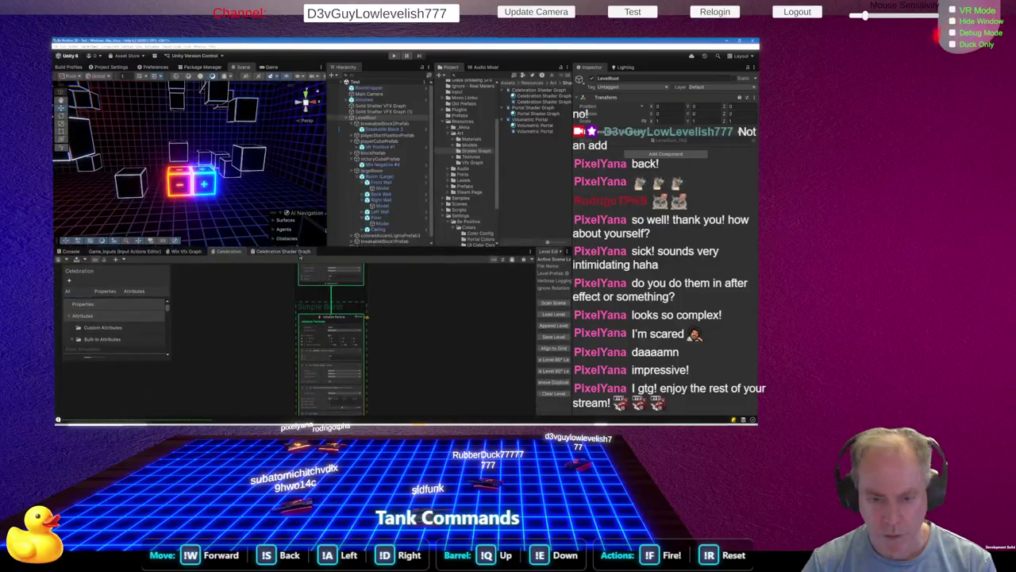
pyautogui.click(297, 254)
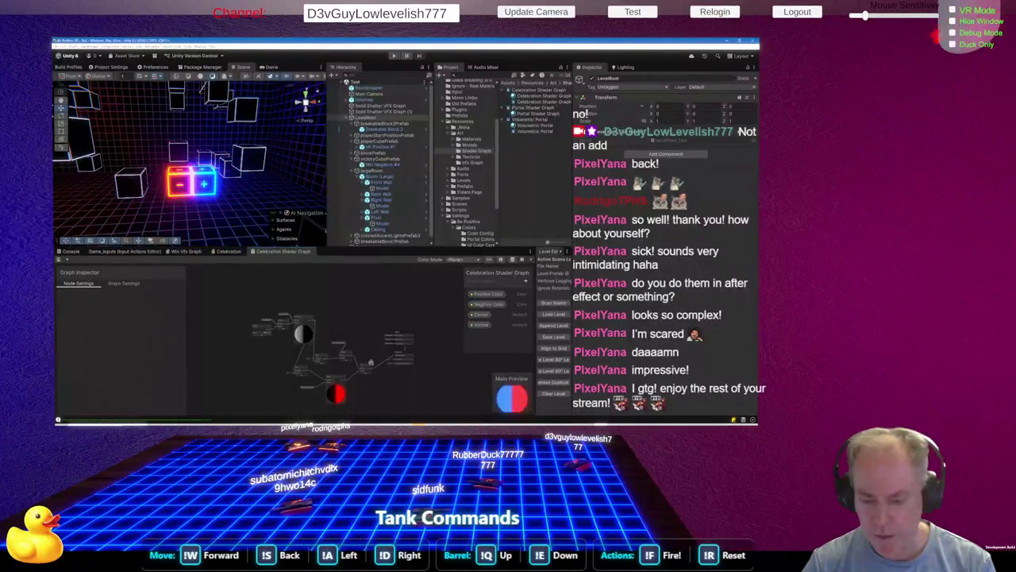
# Create a Float Blackboard property named Intensity, defaulting to 0
pyautogui.scroll(3, 378, 355)
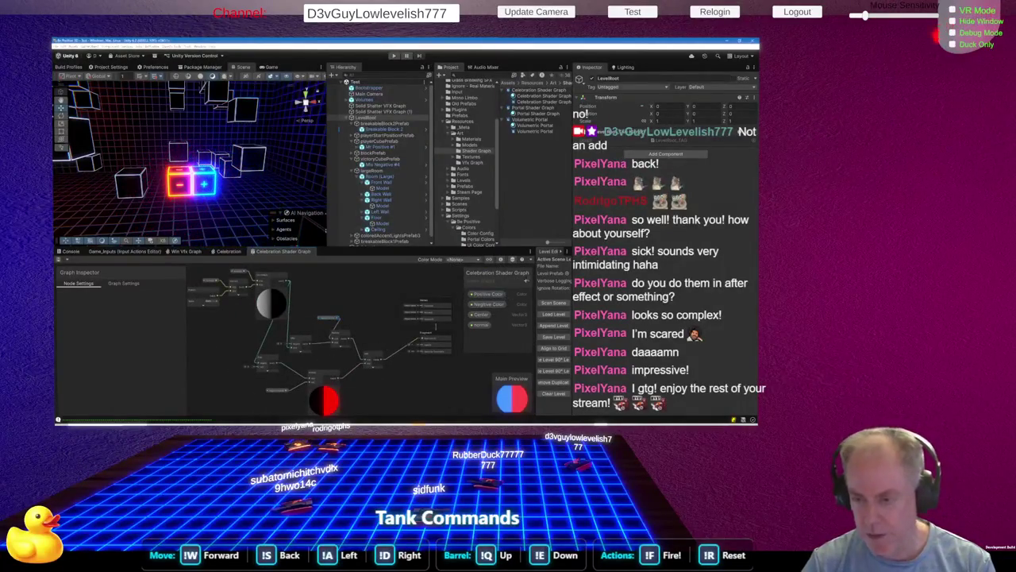
pyautogui.click(526, 279)
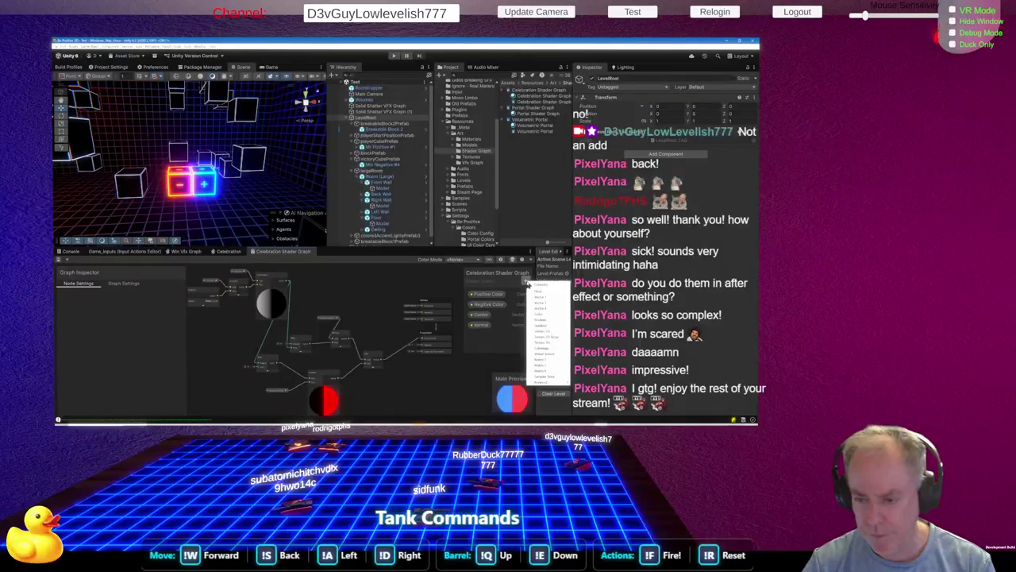
pyautogui.click(540, 295)
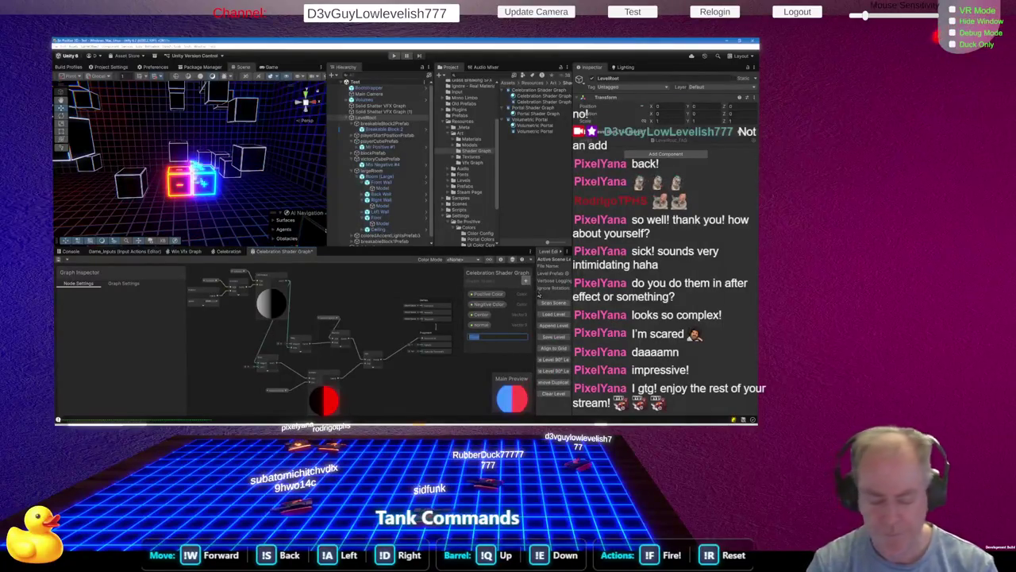
pyautogui.write('H')
pyautogui.write('Intensity')
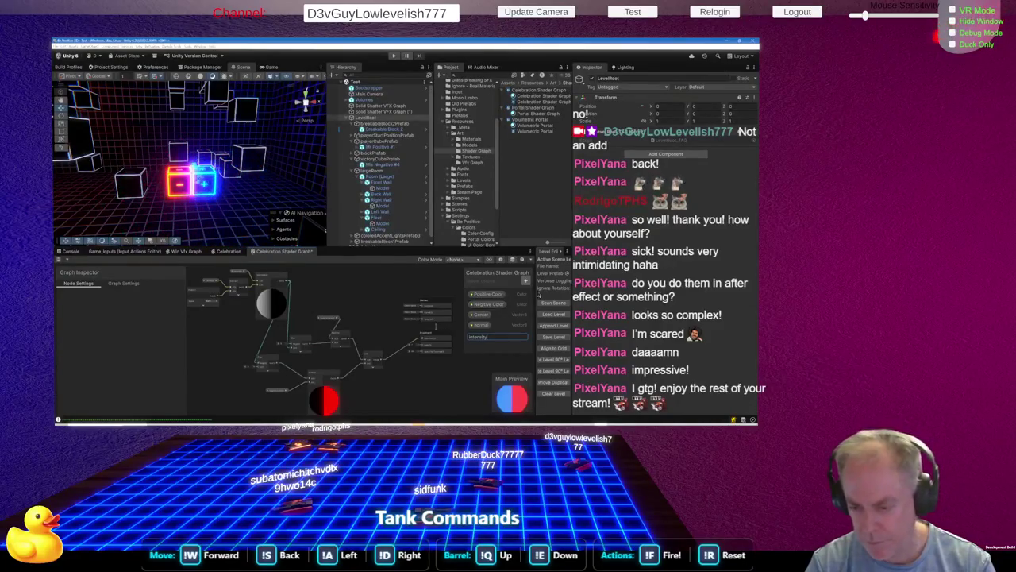
pyautogui.press('Return')
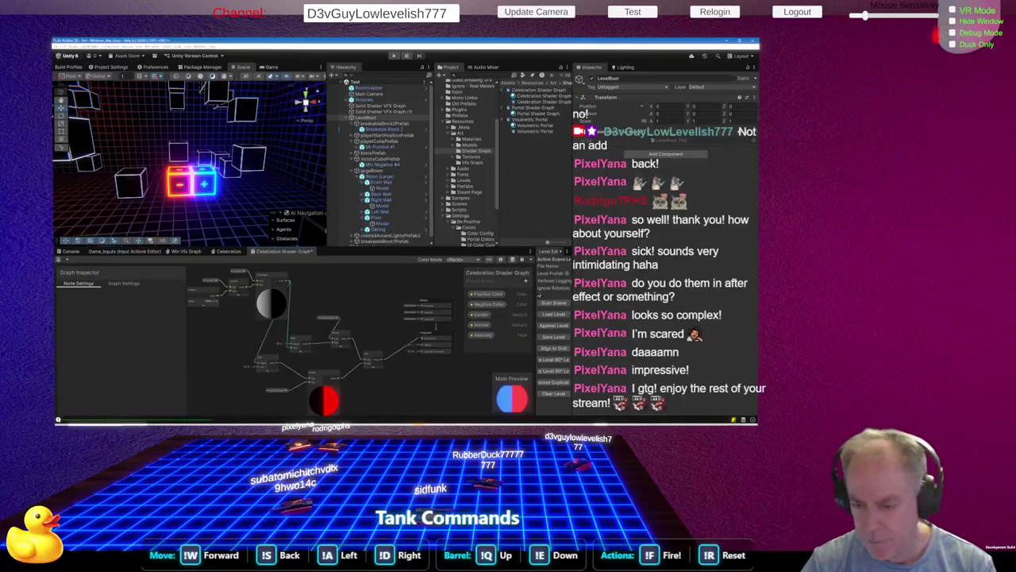
pyautogui.click(479, 335)
pyautogui.doubleClick(480, 336)
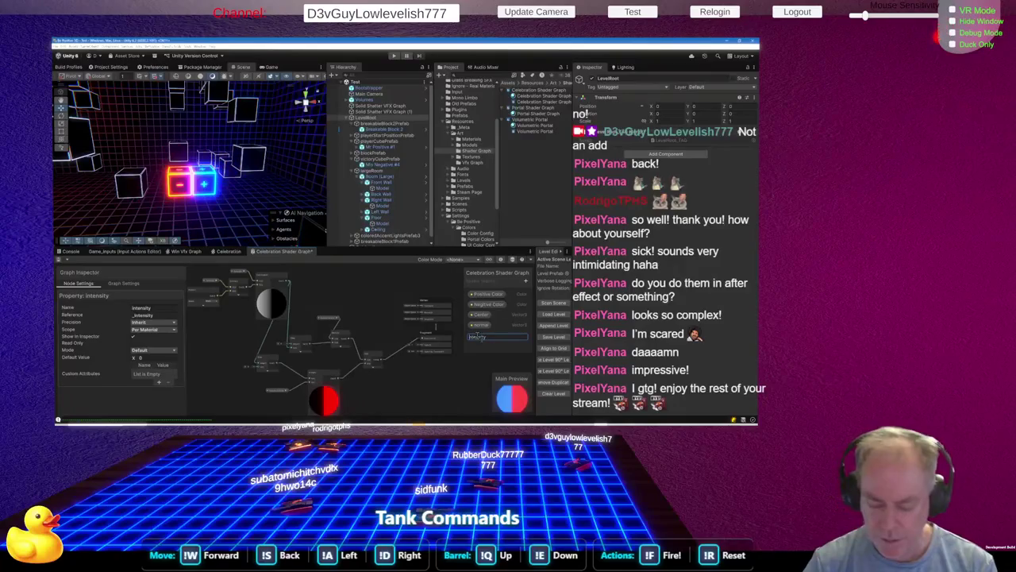
pyautogui.press('Return')
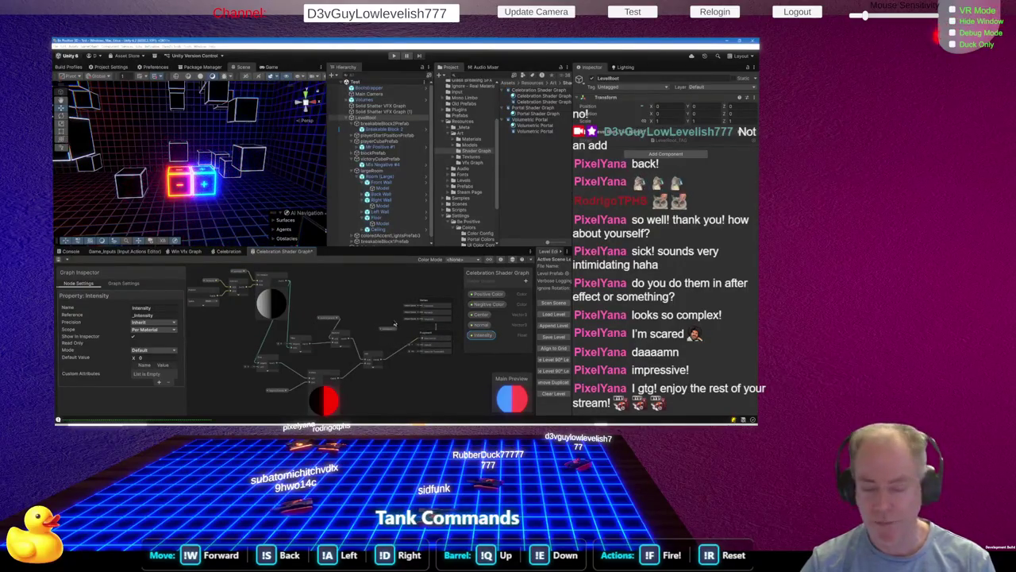
# Insert a Multiply node from the 'multi' search and place it near the Fragment block beside Intensity
pyautogui.scroll(3, 400, 346)
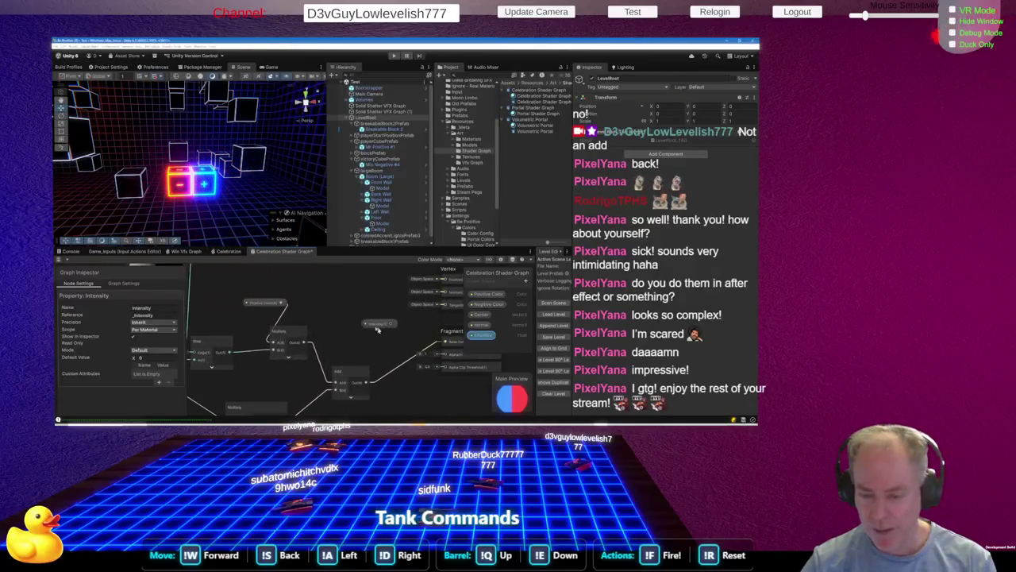
pyautogui.moveTo(378, 324); pyautogui.dragTo(356, 328)
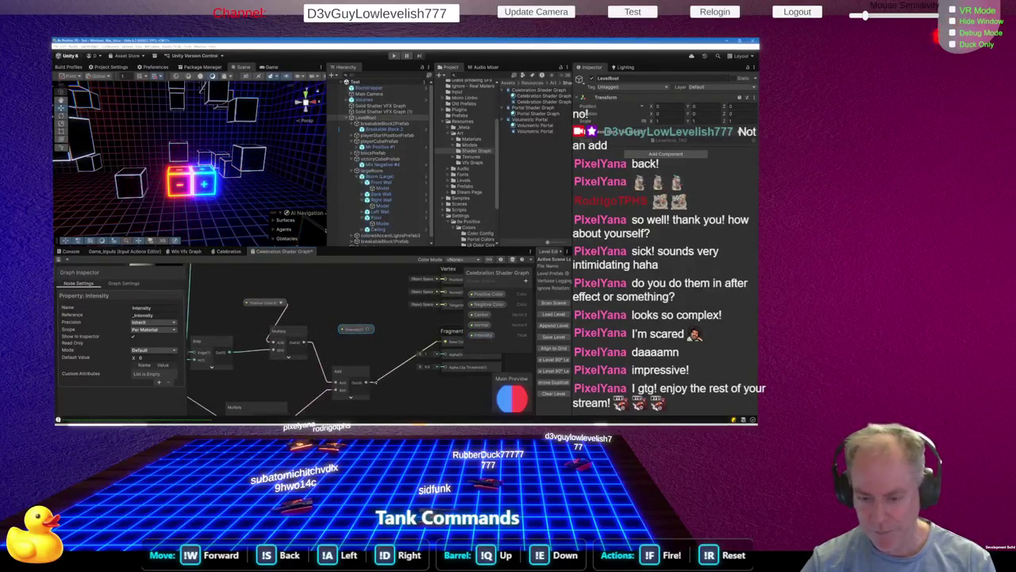
pyautogui.press('space')
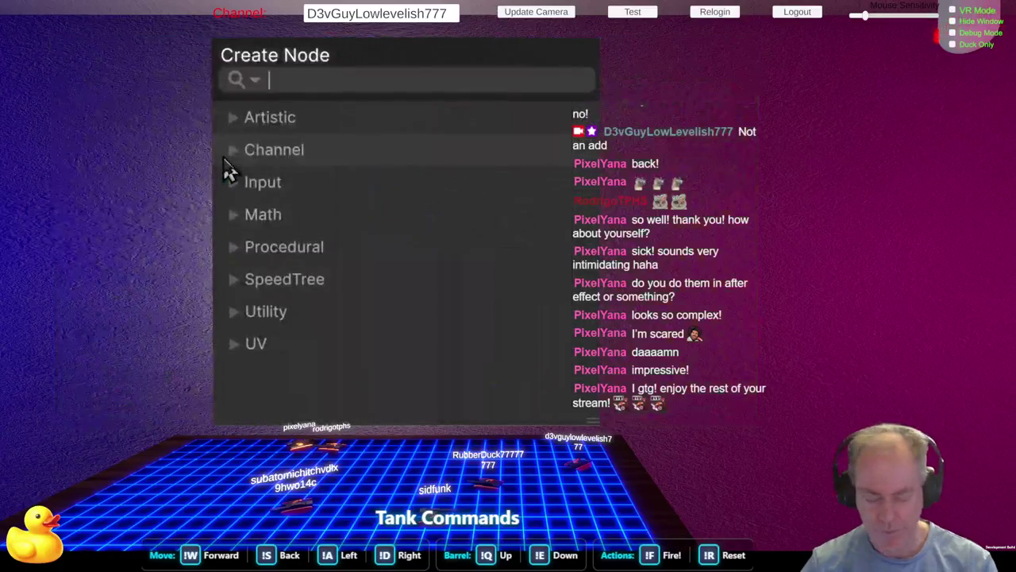
pyautogui.write('multi')
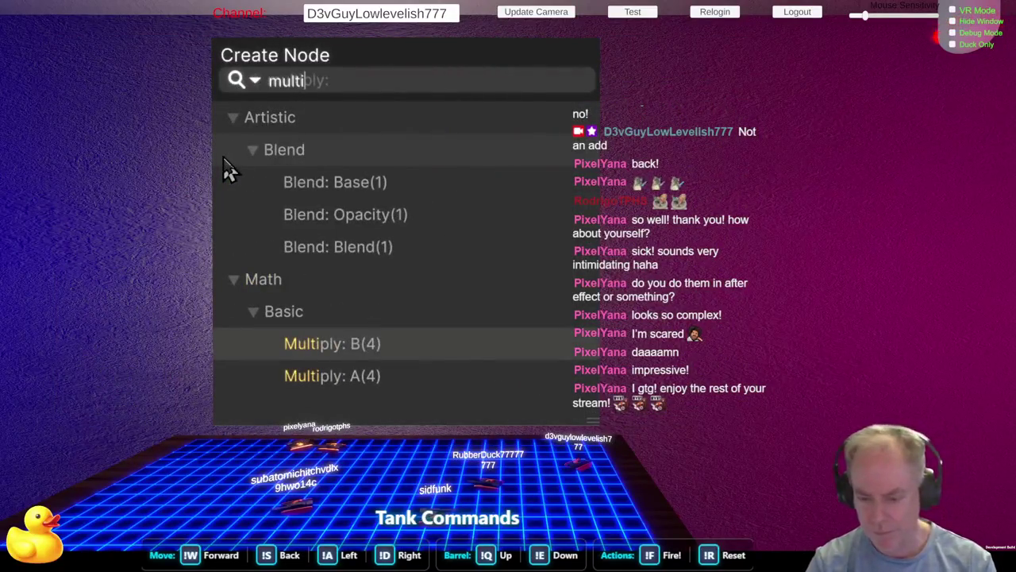
pyautogui.press('Down')
pyautogui.press('Return')
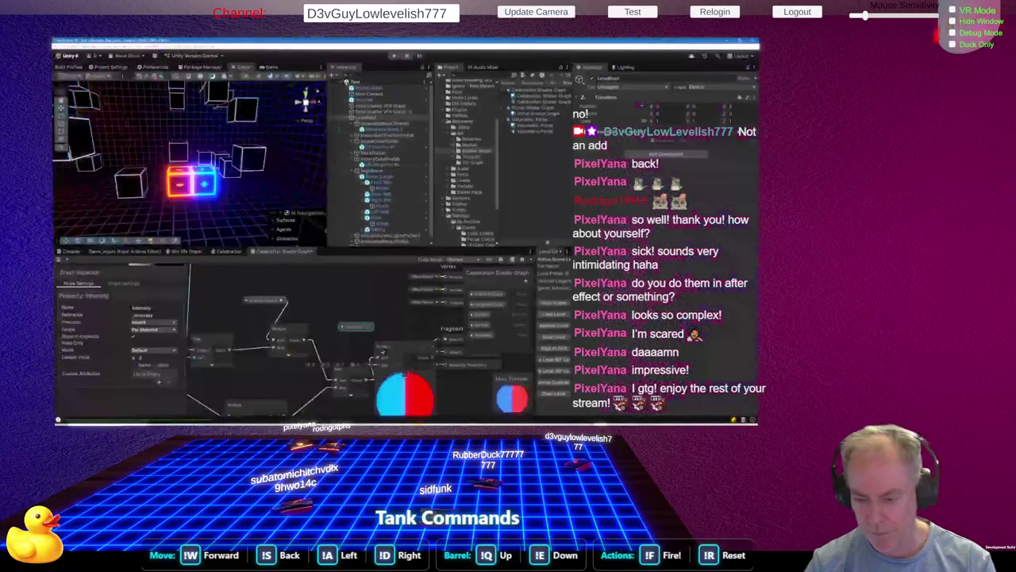
pyautogui.click(405, 378)
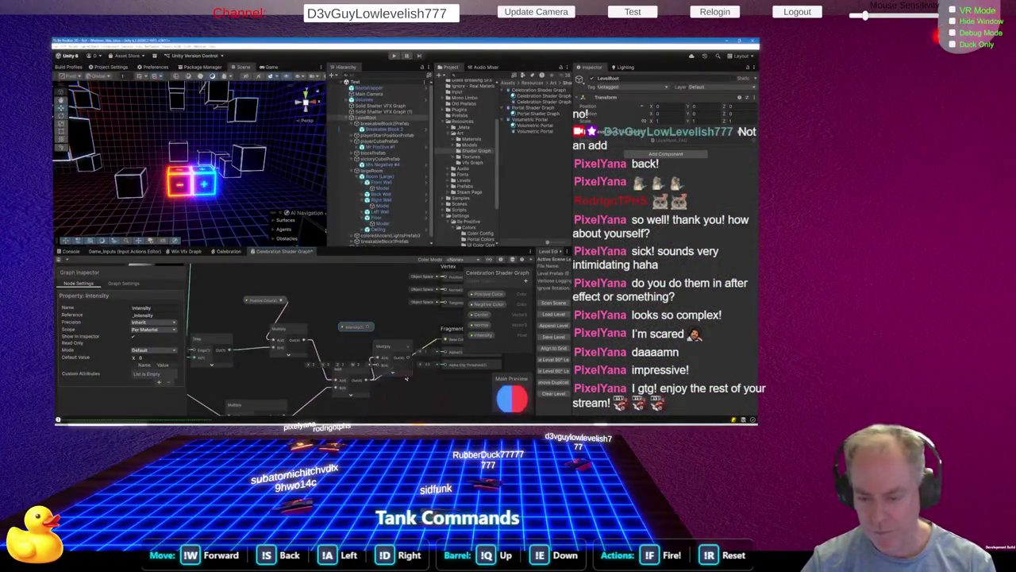
pyautogui.moveTo(409, 352); pyautogui.dragTo(407, 332)
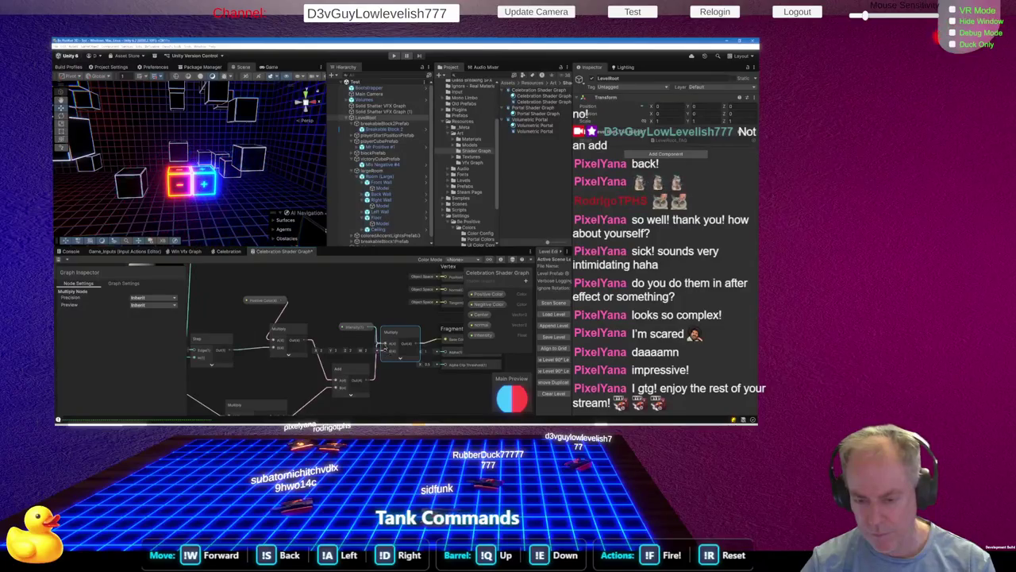
pyautogui.moveTo(369, 399); pyautogui.dragTo(369, 382)
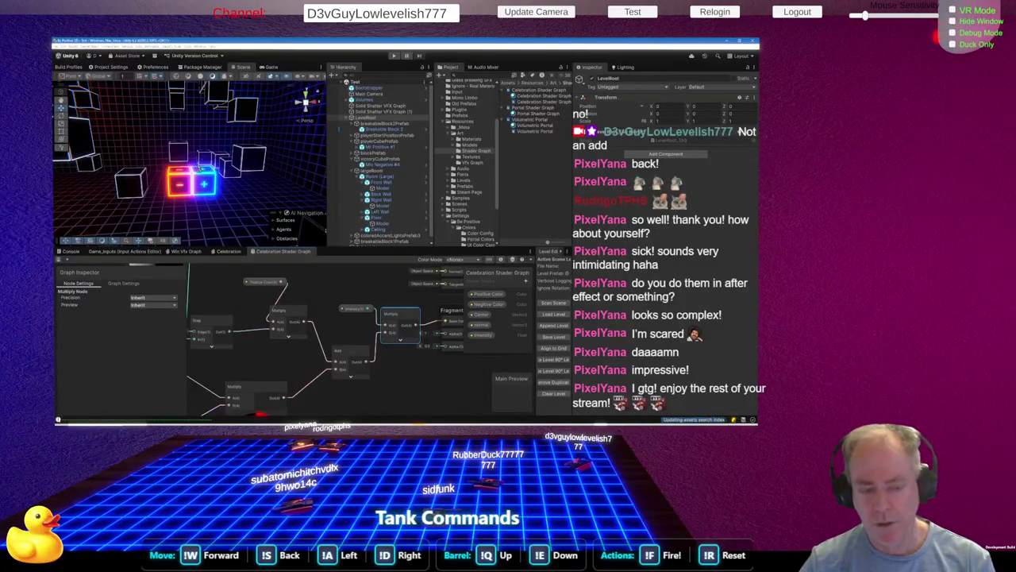
# Wire the Add output into Fragment Base Color, save the graph, and rewire connections around the Multiply node
pyautogui.click(483, 337)
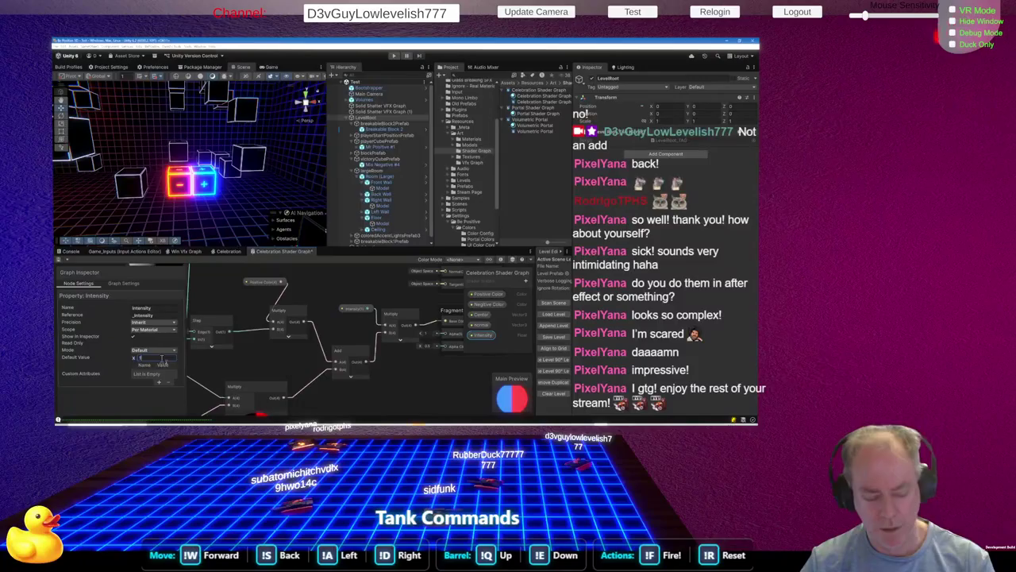
pyautogui.click(215, 364)
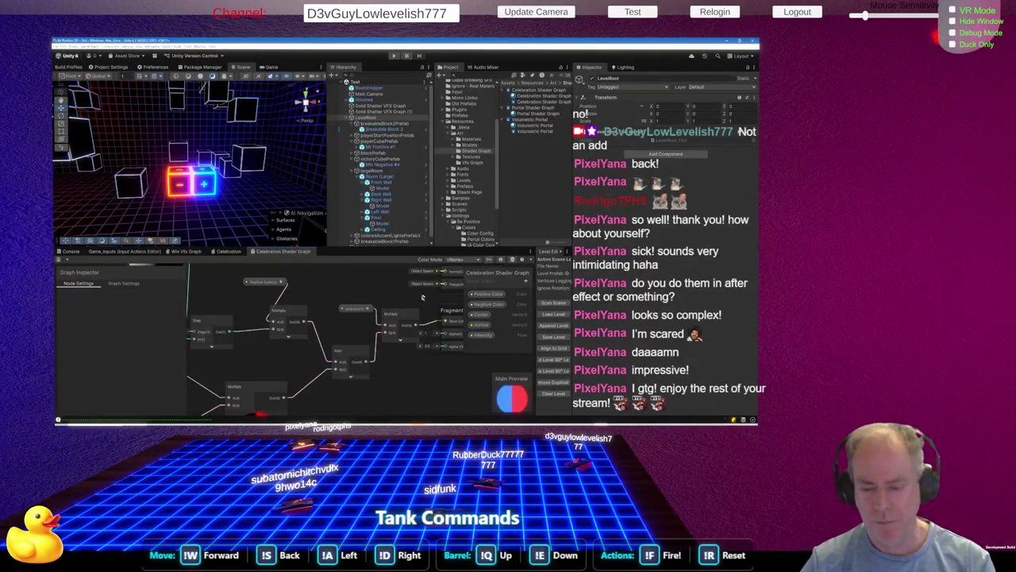
pyautogui.click(355, 311)
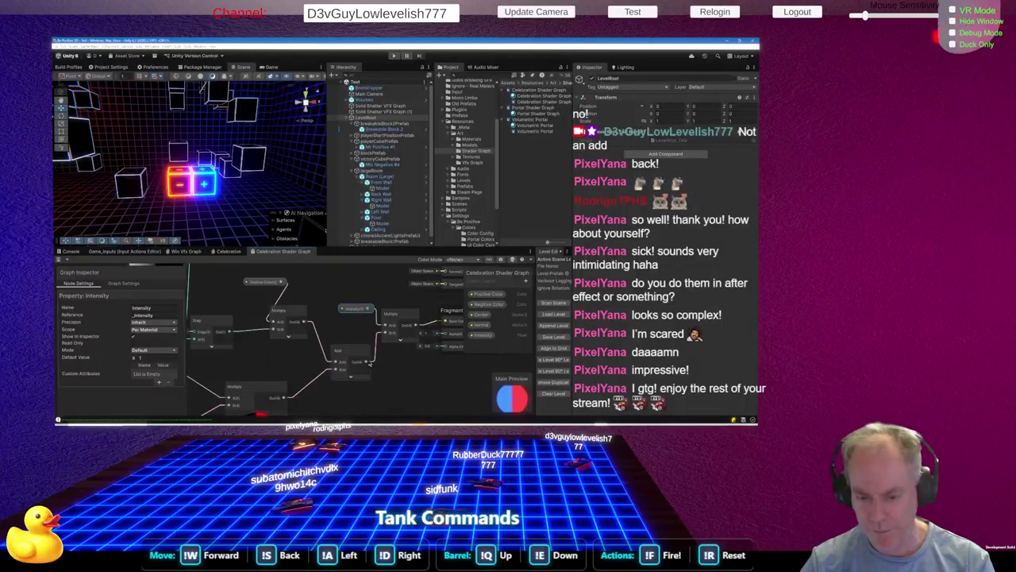
pyautogui.moveTo(367, 363); pyautogui.dragTo(446, 324)
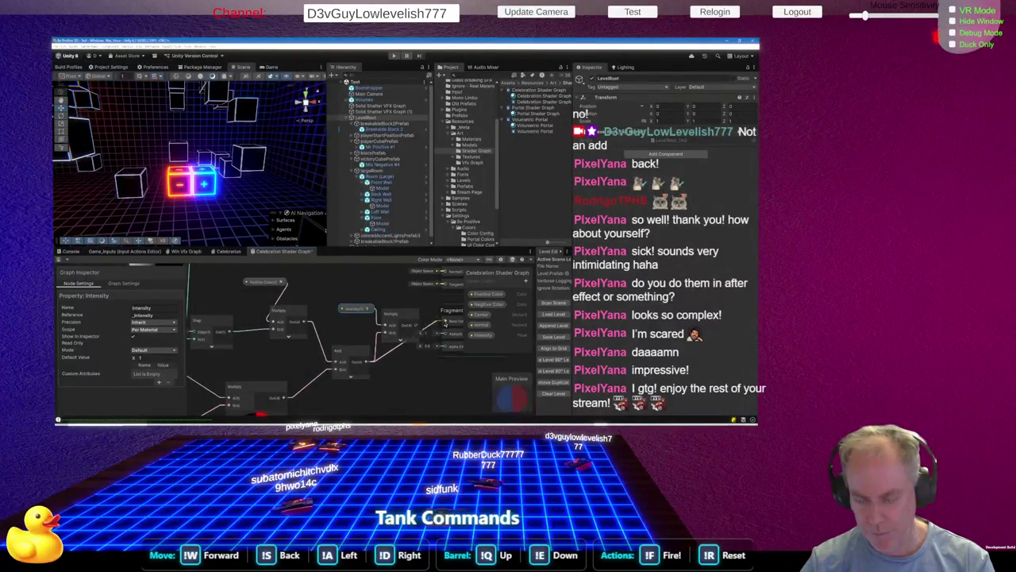
pyautogui.click(420, 390)
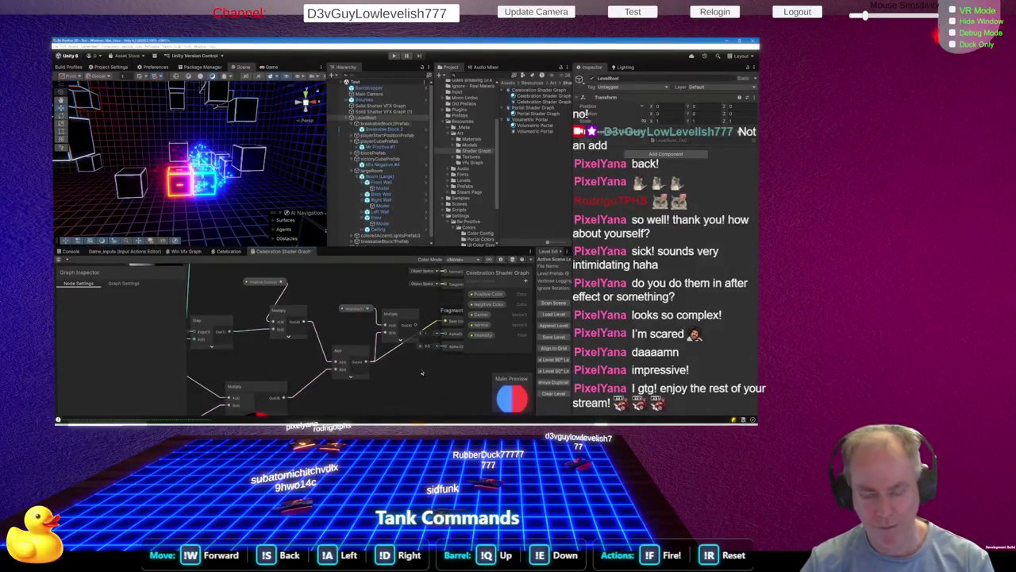
pyautogui.hotkey('ctrl', 's')
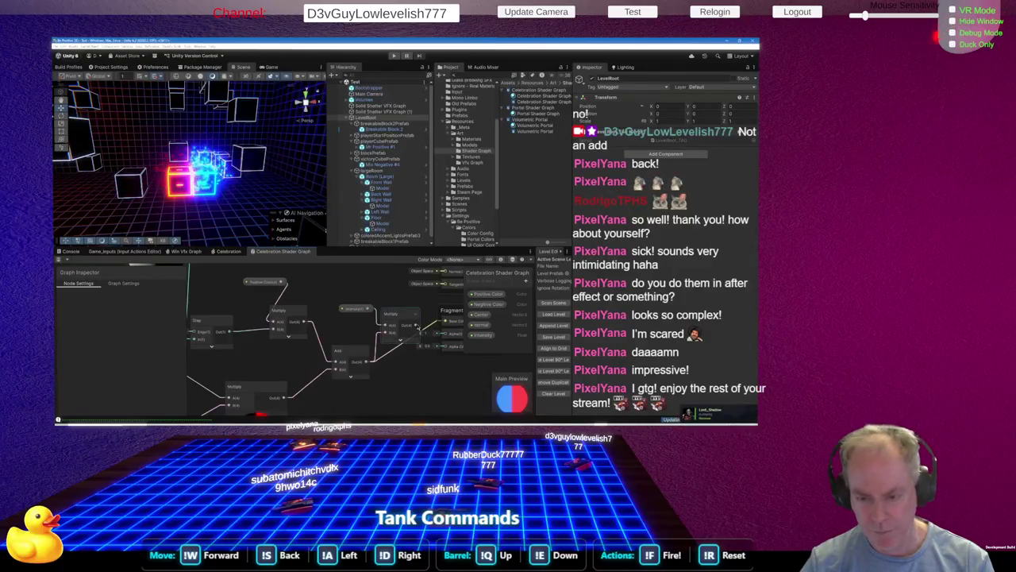
pyautogui.moveTo(447, 324); pyautogui.dragTo(362, 315)
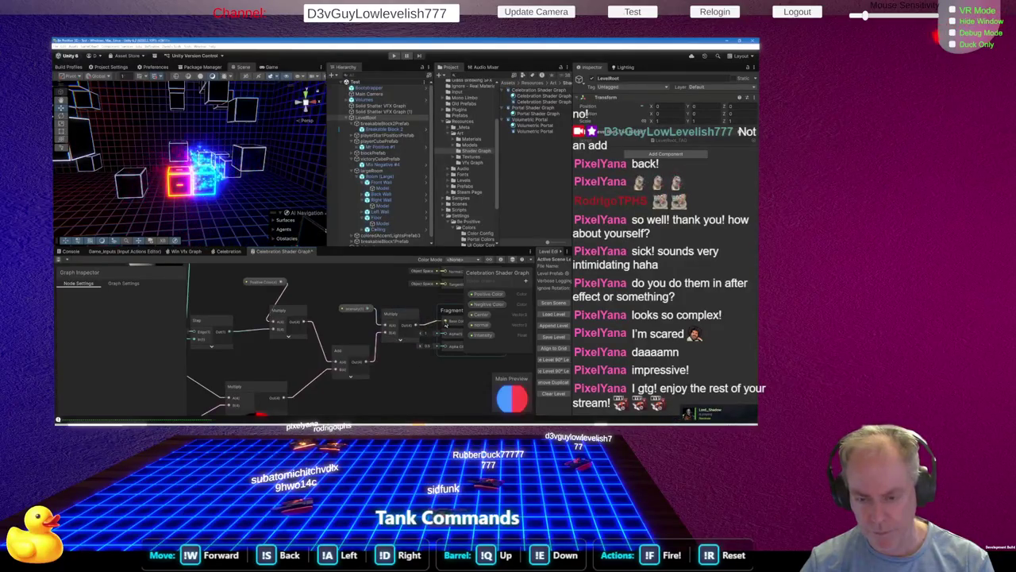
pyautogui.click(361, 312)
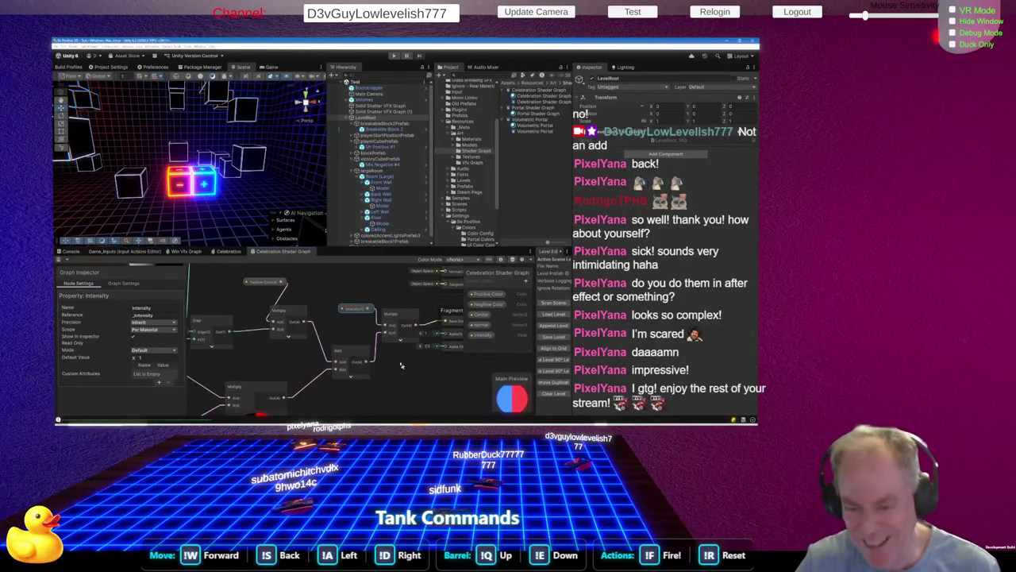
# Move the Intensity node up beside the Multiply node's inputs and select it
pyautogui.moveTo(354, 313)
pyautogui.mouseDown()
pyautogui.moveTo(341, 311)
pyautogui.moveTo(388, 308)
pyautogui.mouseUp()
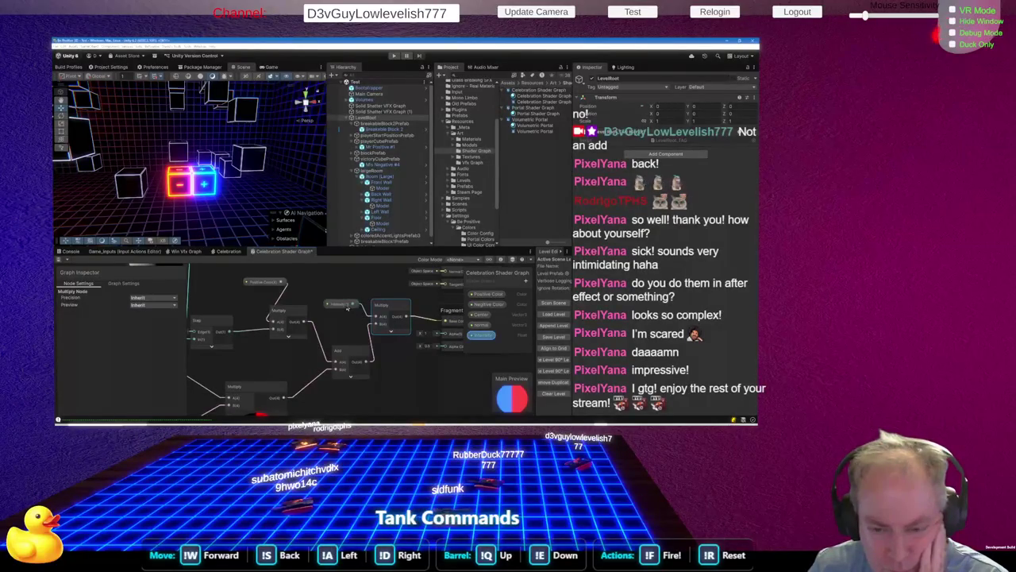
pyautogui.click(347, 307)
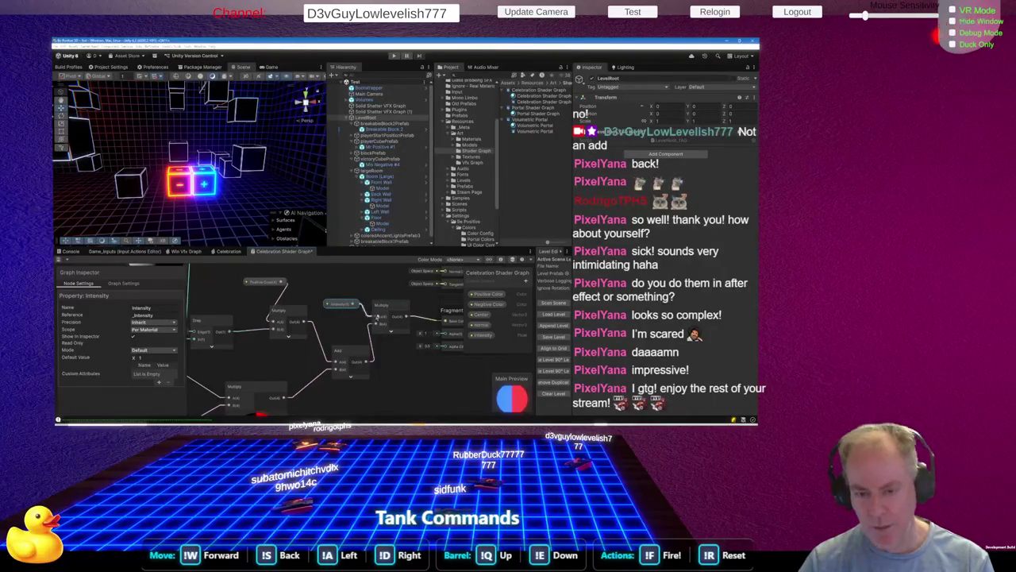
# Pan the graph and add a Vector 4 node found by searching 'vec'
pyautogui.moveTo(377, 322); pyautogui.dragTo(367, 349)
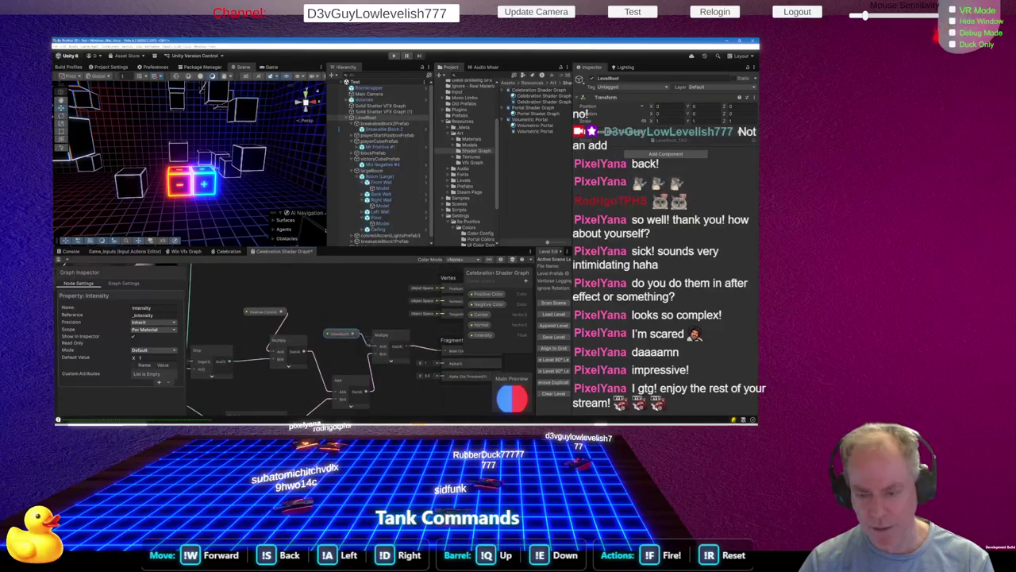
pyautogui.press('space')
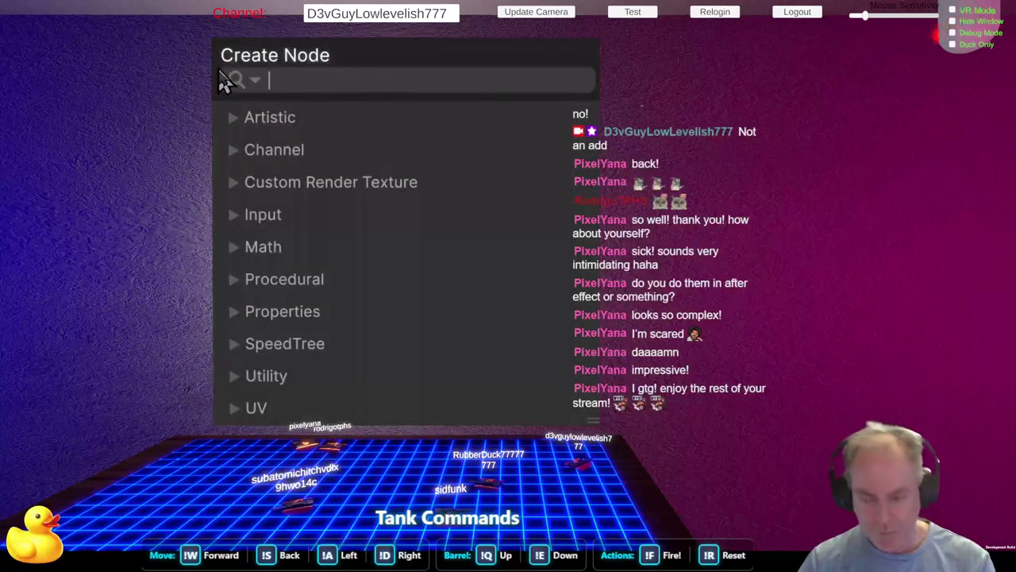
pyautogui.write('vec')
pyautogui.press('Down')
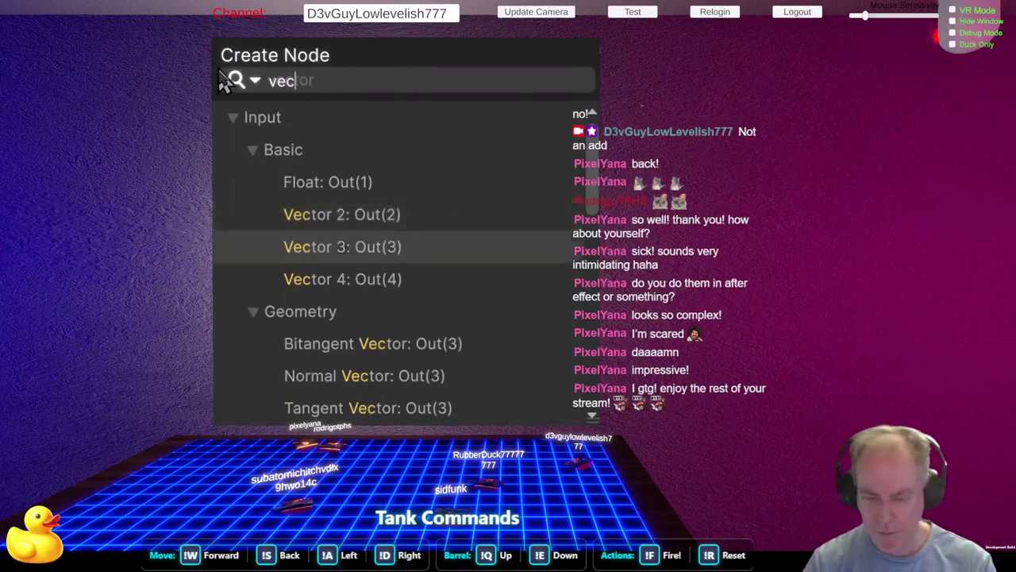
pyautogui.press('Return')
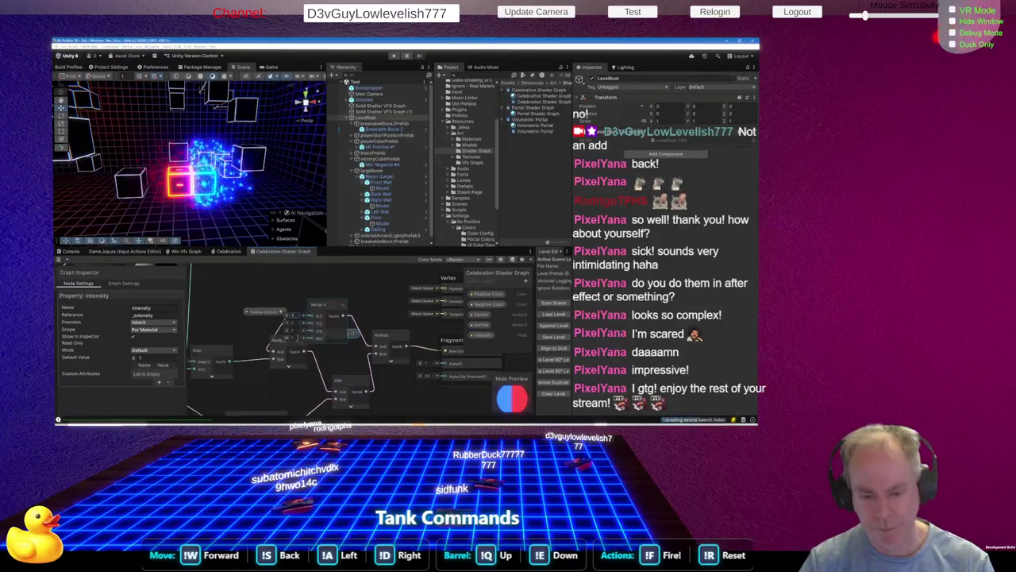
# Collapse and re-expand the Vector 4 node's input ports to check them
pyautogui.click(334, 308)
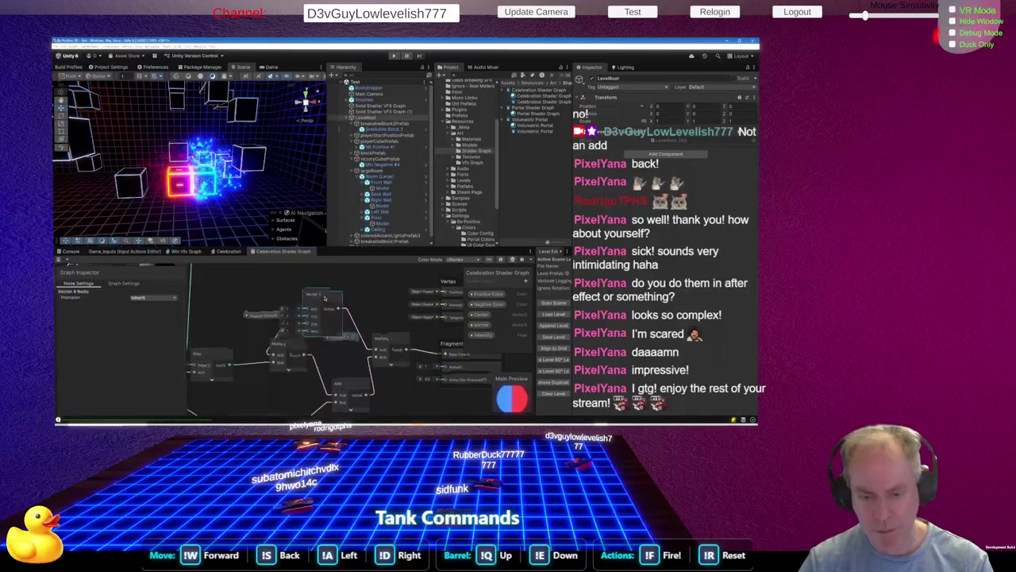
pyautogui.click(344, 307)
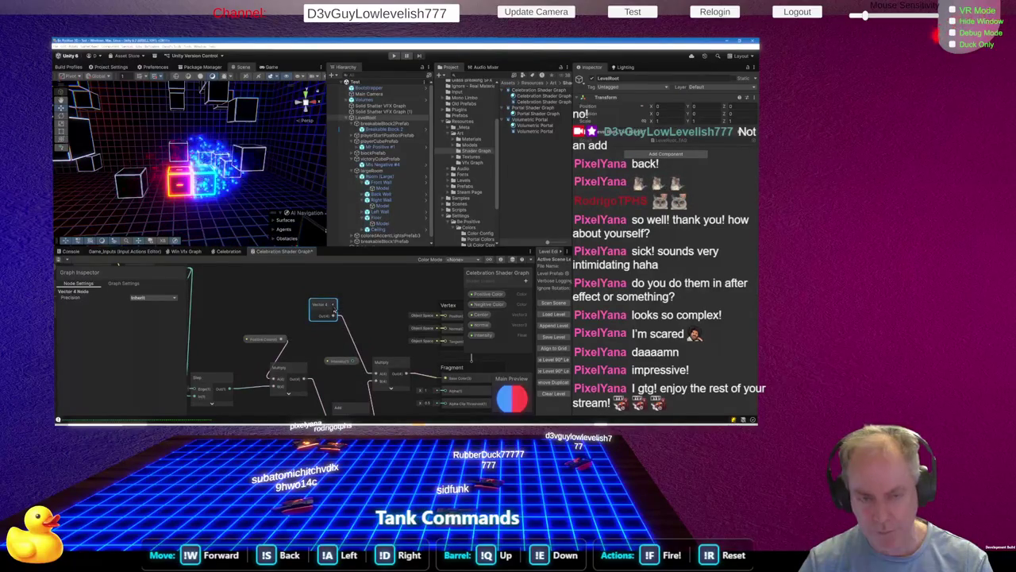
pyautogui.click(334, 311)
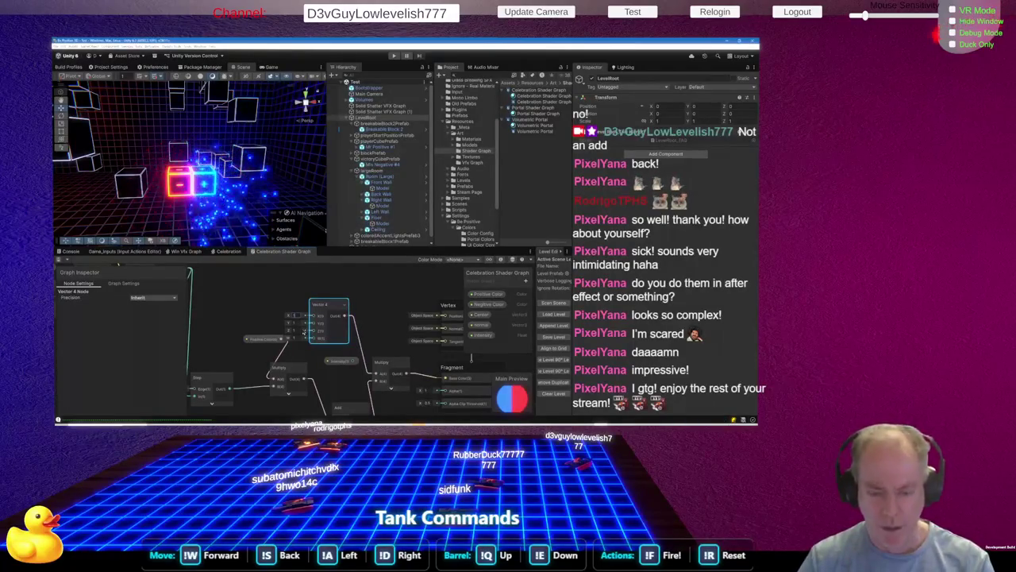
pyautogui.hotkey('alt', 'Tab')
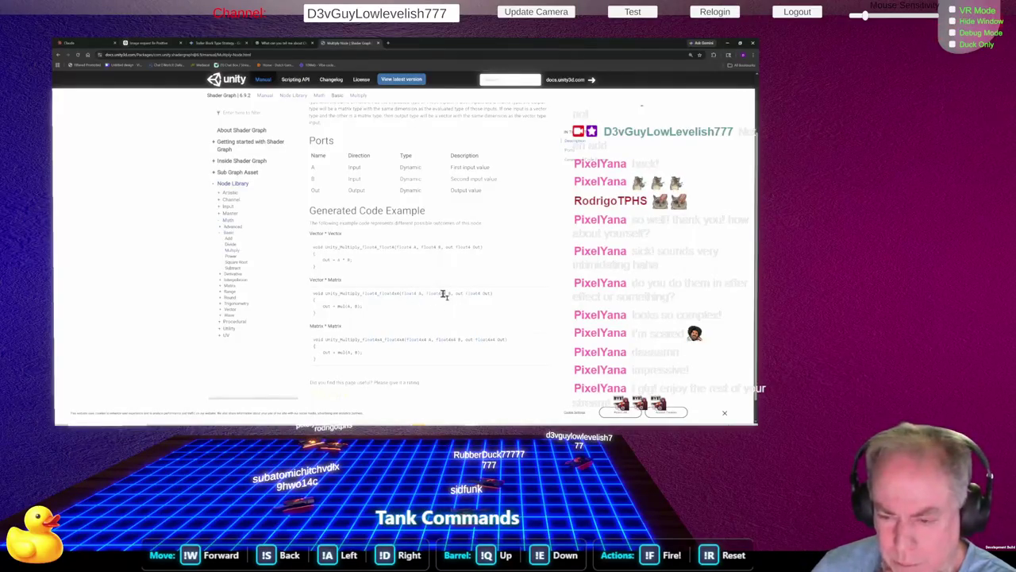
# Scroll through the rest of the Multiply node's code examples, then return to Unity
pyautogui.scroll(-1, 478, 287)
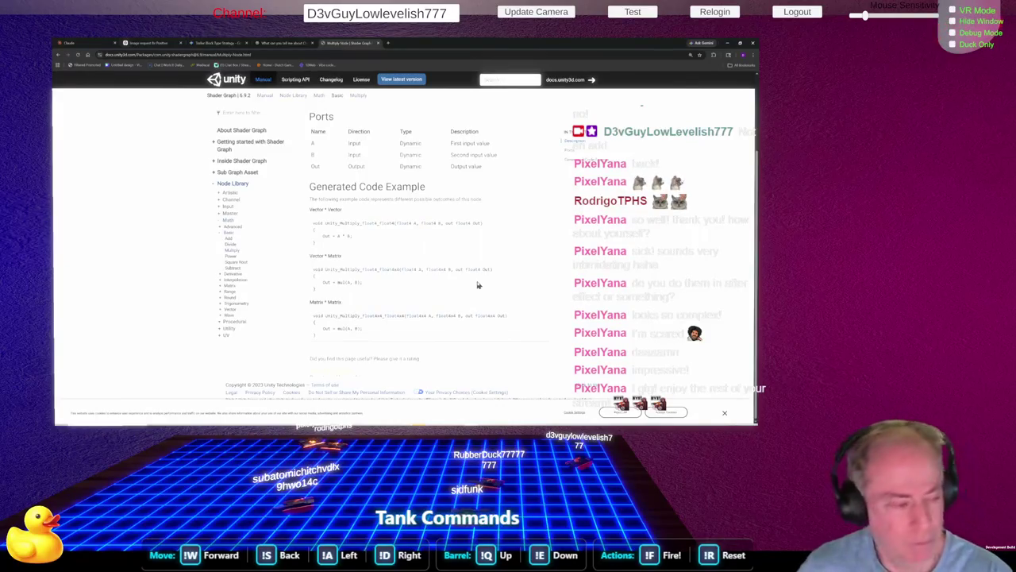
pyautogui.hotkey('alt', 'Tab')
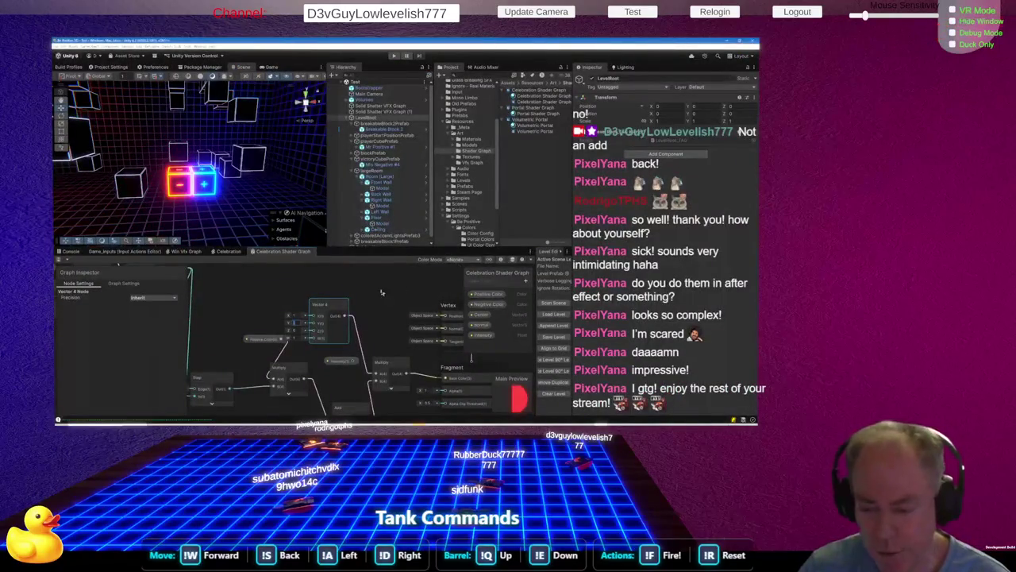
# Zoom out the canvas and drag the Positive Color property node to the left
pyautogui.scroll(-2, 381, 293)
pyautogui.scroll(-1, 445, 340)
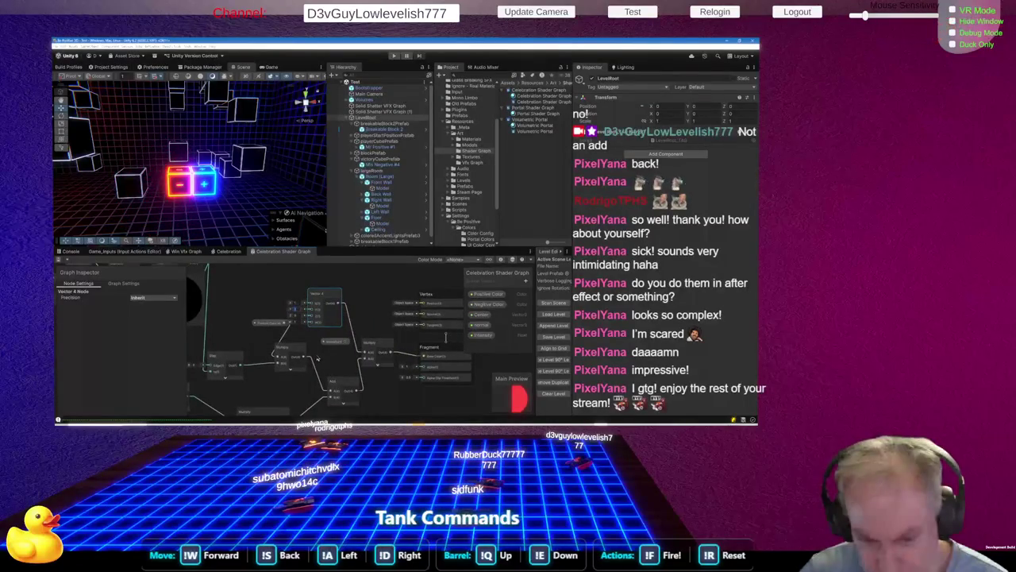
pyautogui.moveTo(272, 328); pyautogui.dragTo(248, 334)
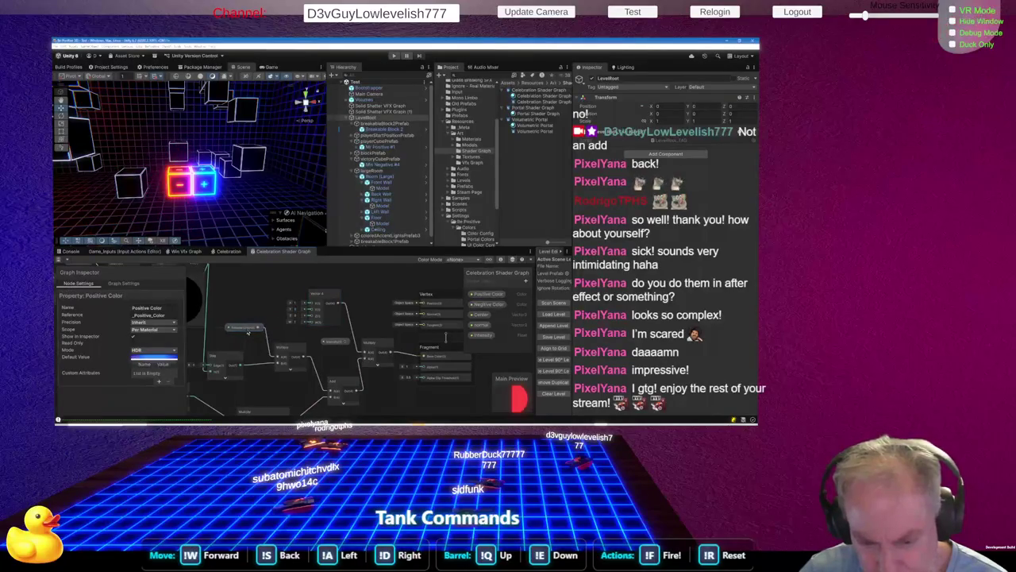
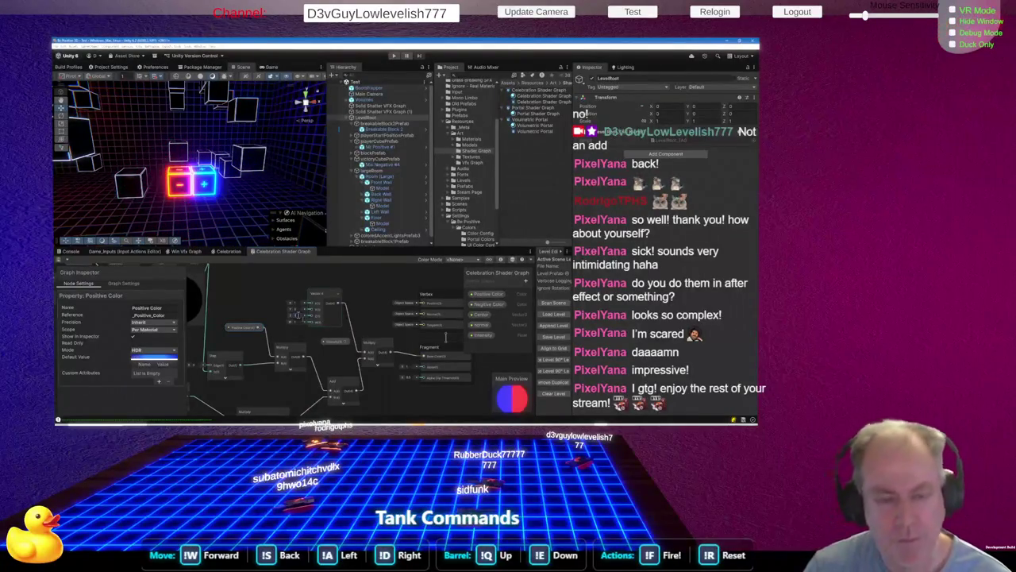
# Enter new X and Z values on the vector feeding the Multiply node, then save the Celebration Shader Graph
pyautogui.click(331, 297)
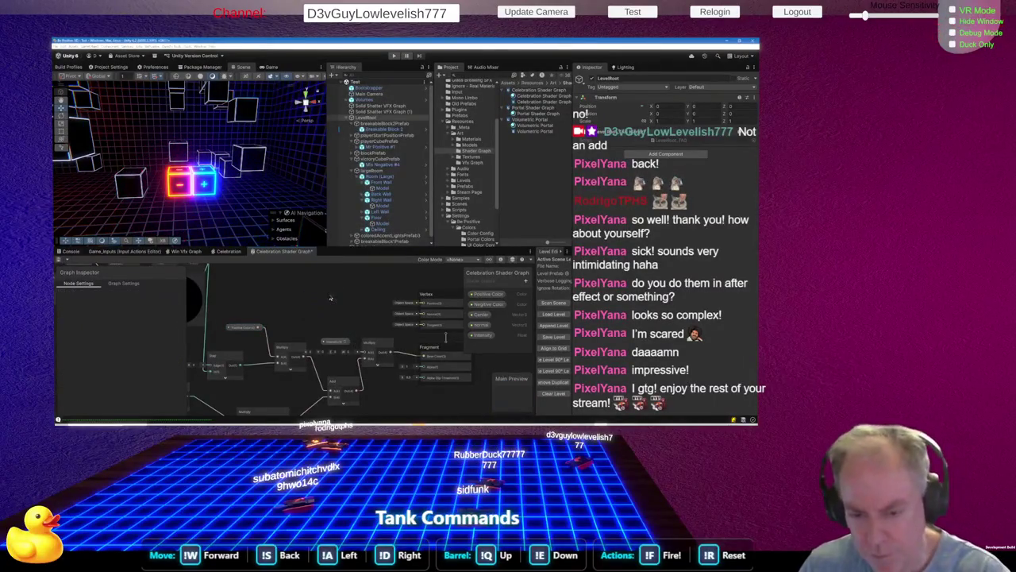
pyautogui.scroll(2, 373, 381)
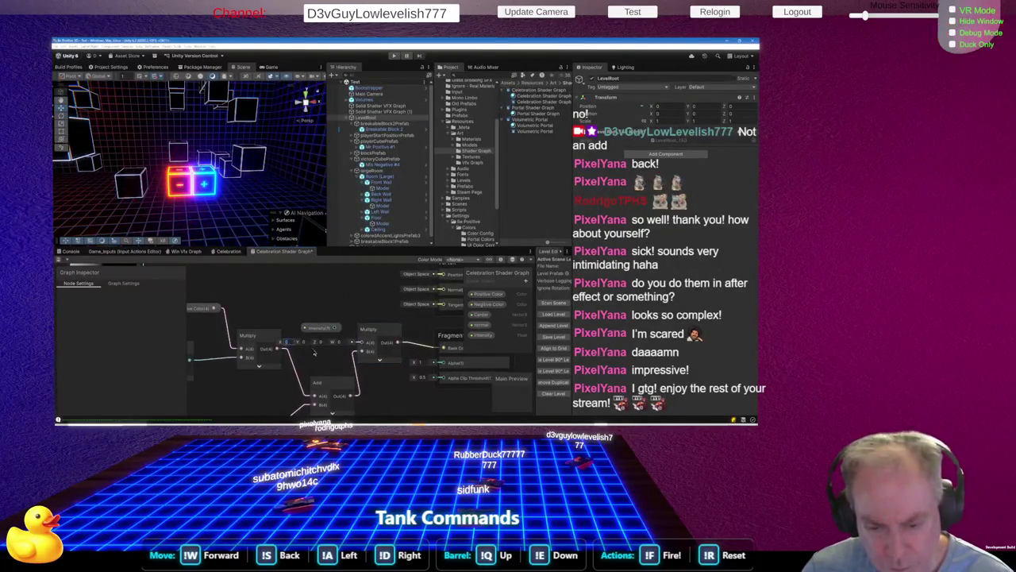
pyautogui.write('5')
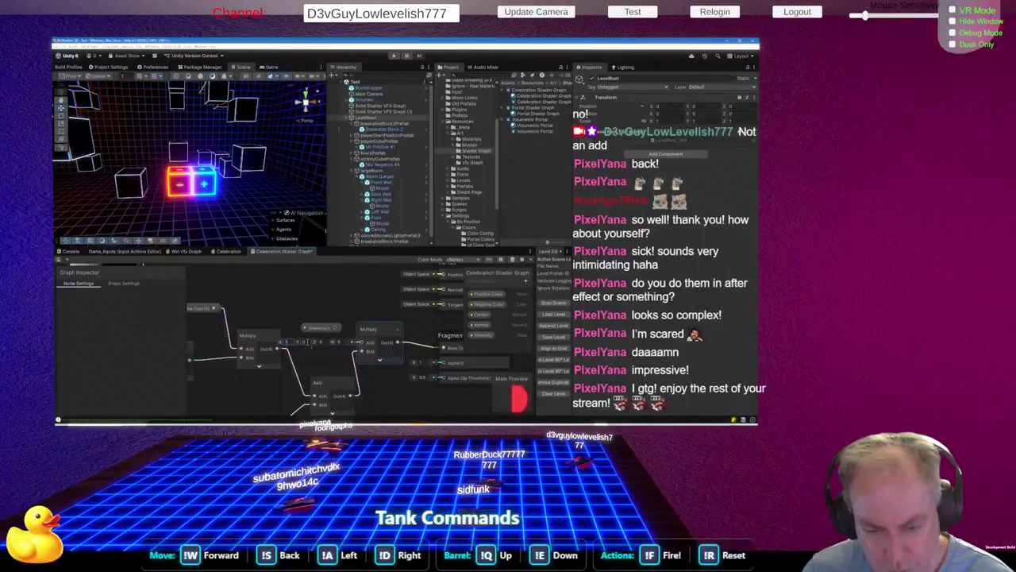
pyautogui.click(320, 342)
pyautogui.write('5')
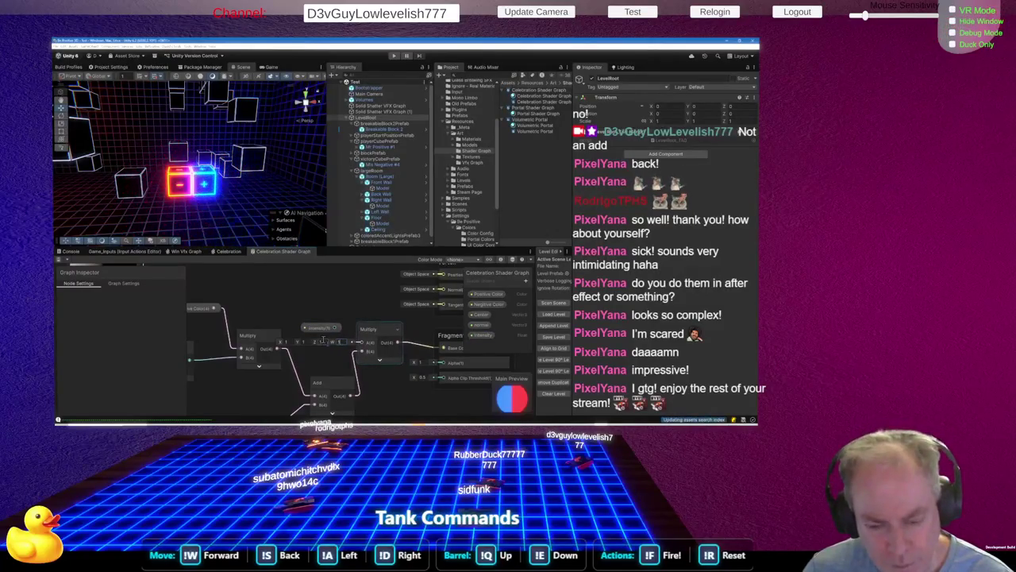
pyautogui.write('8')
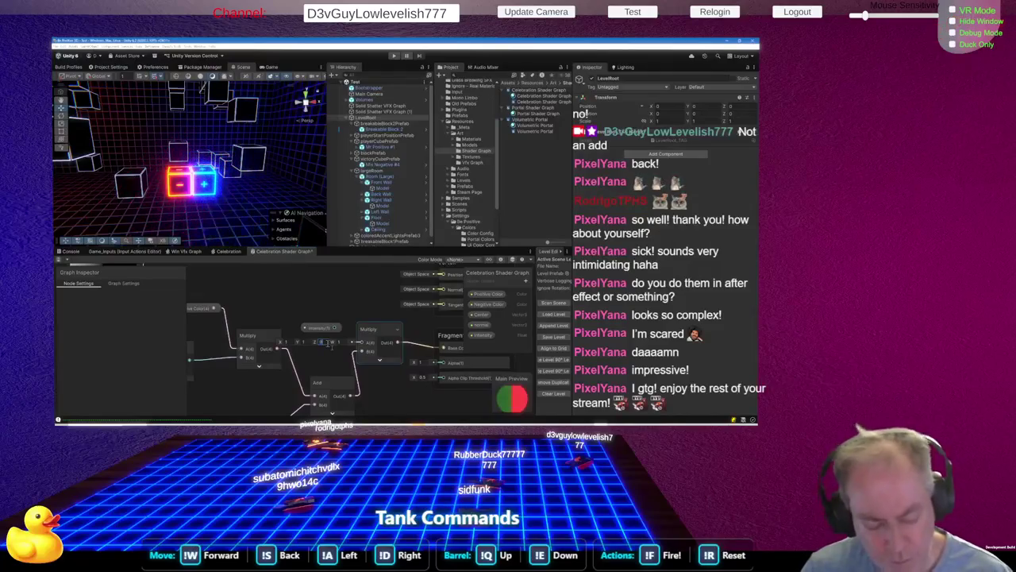
pyautogui.hotkey('ctrl', 's')
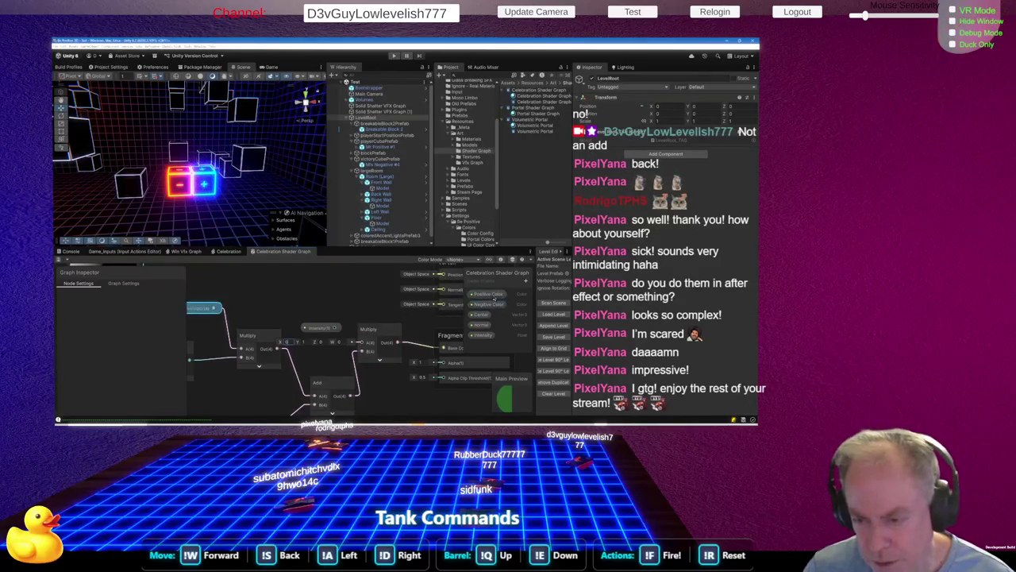
# Set the green channel of Positive Color's default colour to 0
pyautogui.click(487, 294)
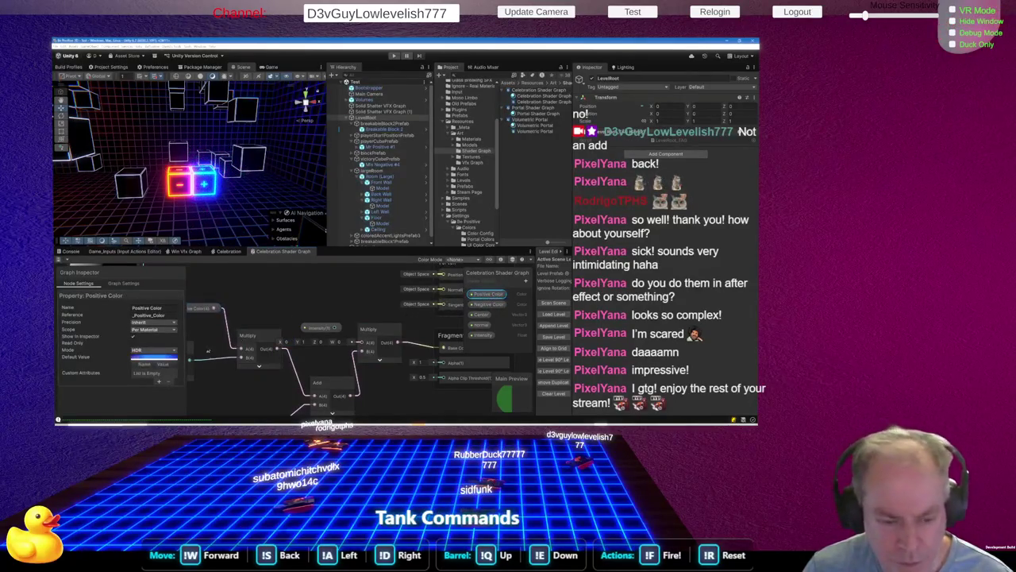
pyautogui.click(173, 357)
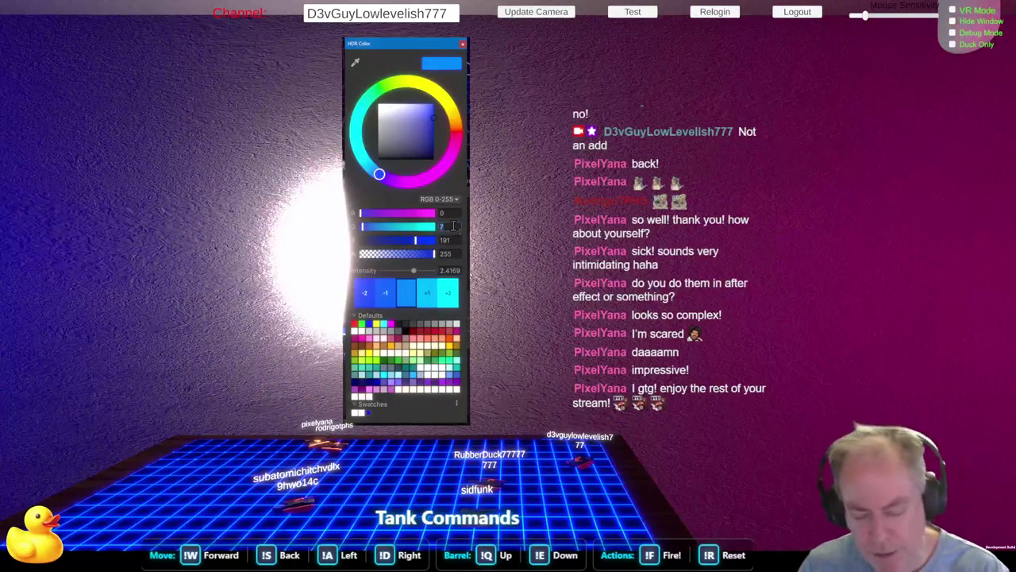
pyautogui.write('0')
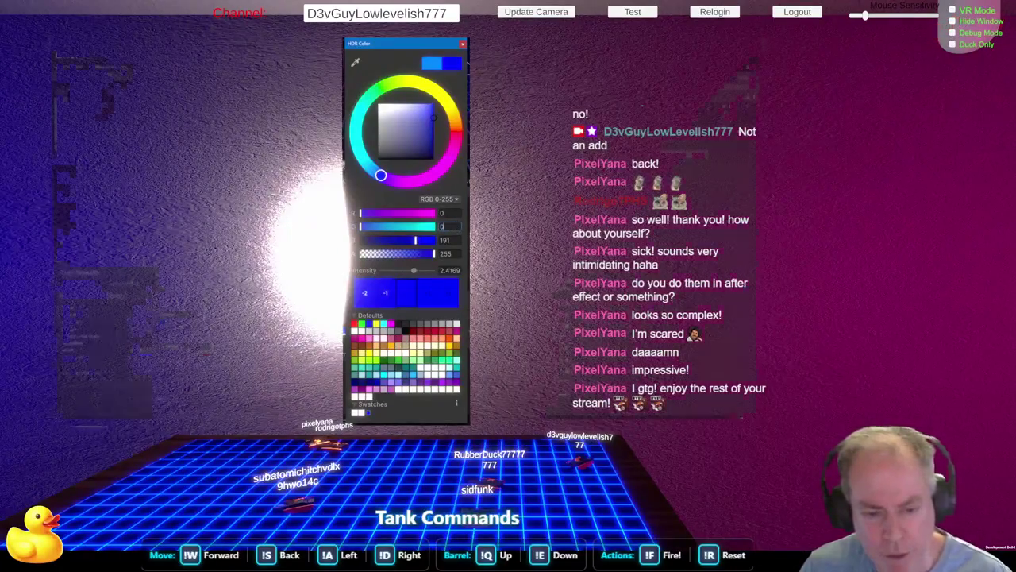
pyautogui.click(273, 273)
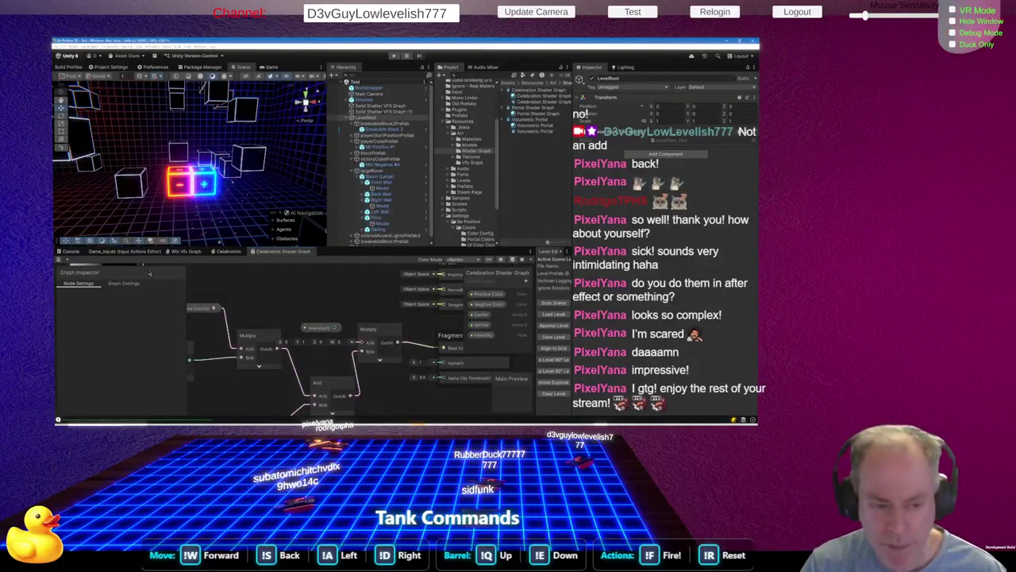
# After a glance at the Unity docs, reopen Positive Color's default colour to verify the blue
pyautogui.hotkey('alt', 'Tab')
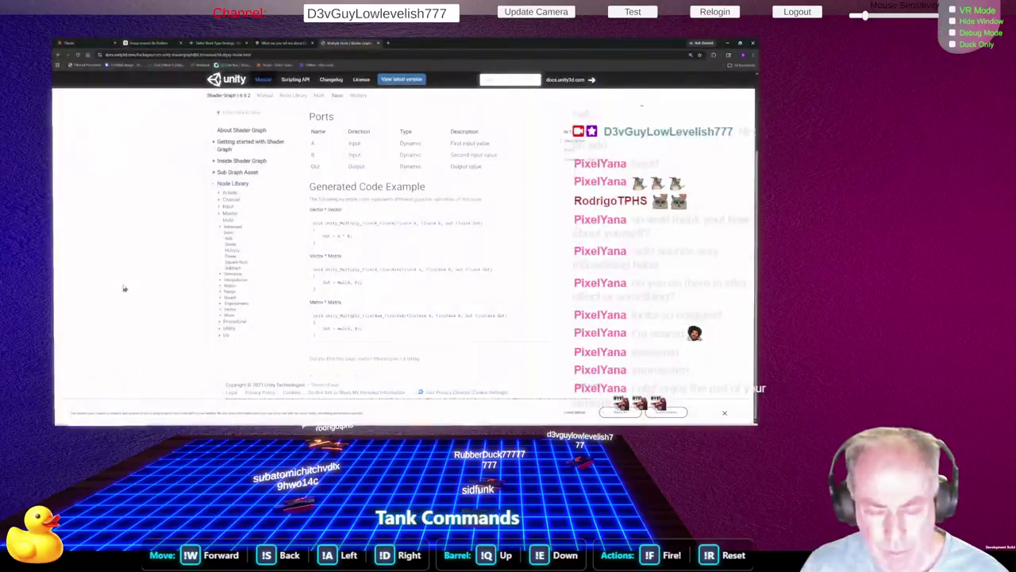
pyautogui.hotkey('alt', 'Tab')
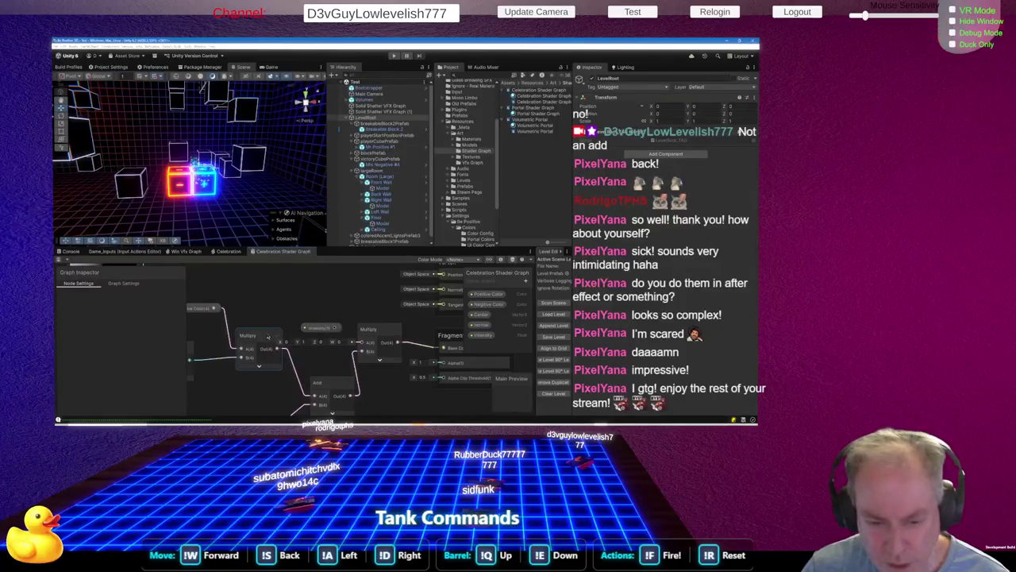
pyautogui.click(471, 295)
pyautogui.click(488, 294)
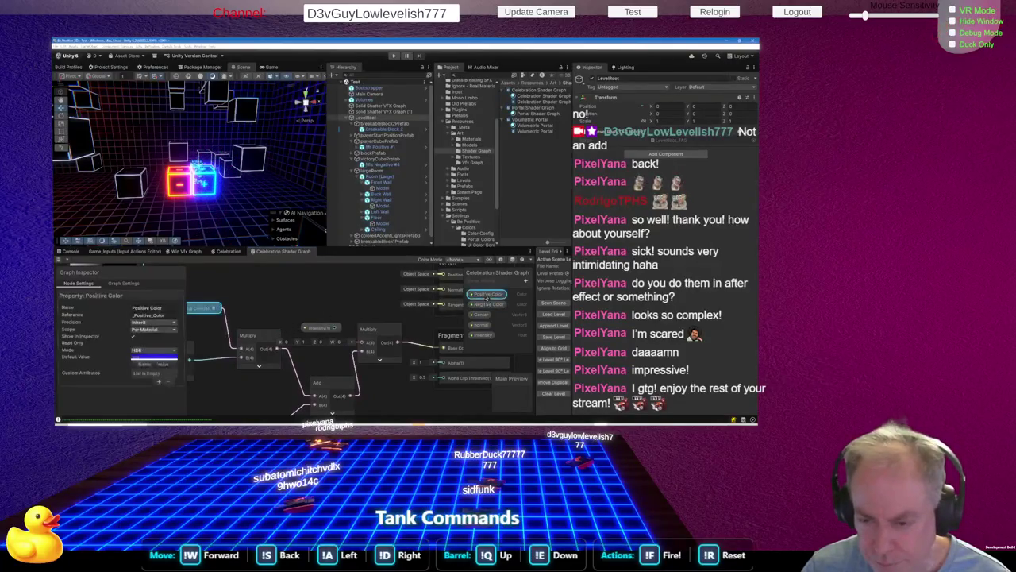
pyautogui.click(154, 359)
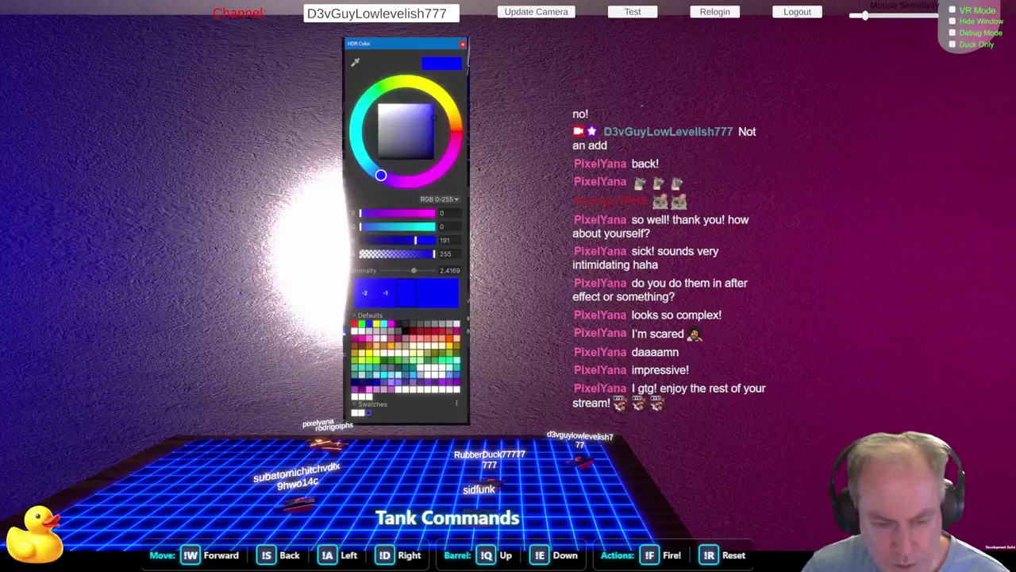
pyautogui.click(278, 308)
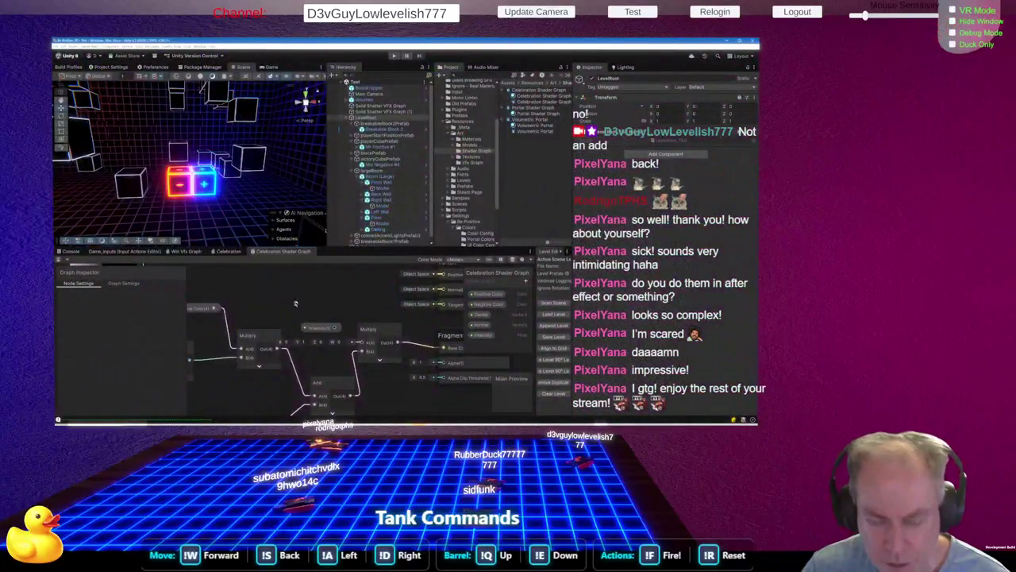
pyautogui.scroll(-5, 295, 302)
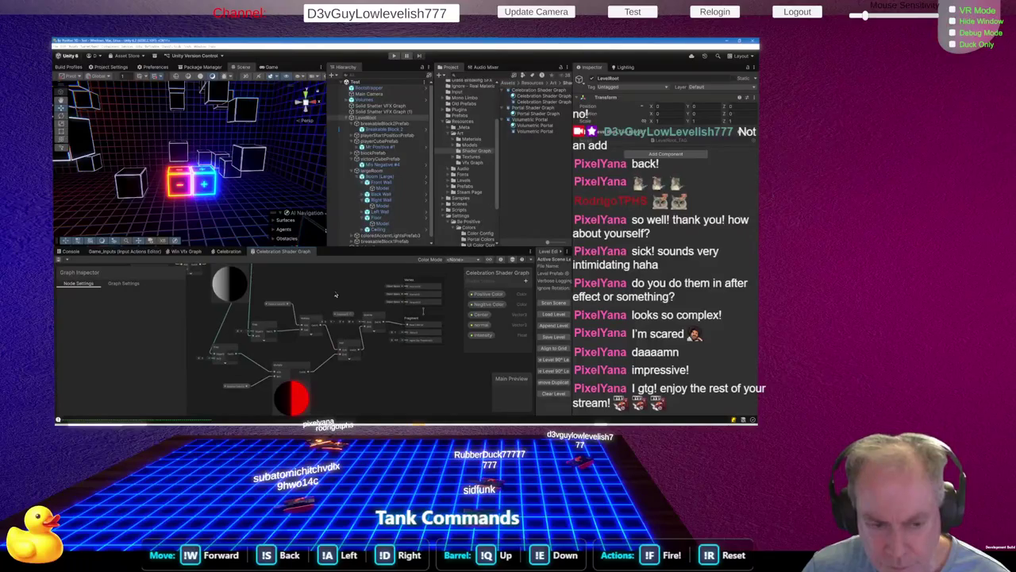
# In the Celebration VFX graph, set the particle Color's green and red channels to 0
pyautogui.click(124, 283)
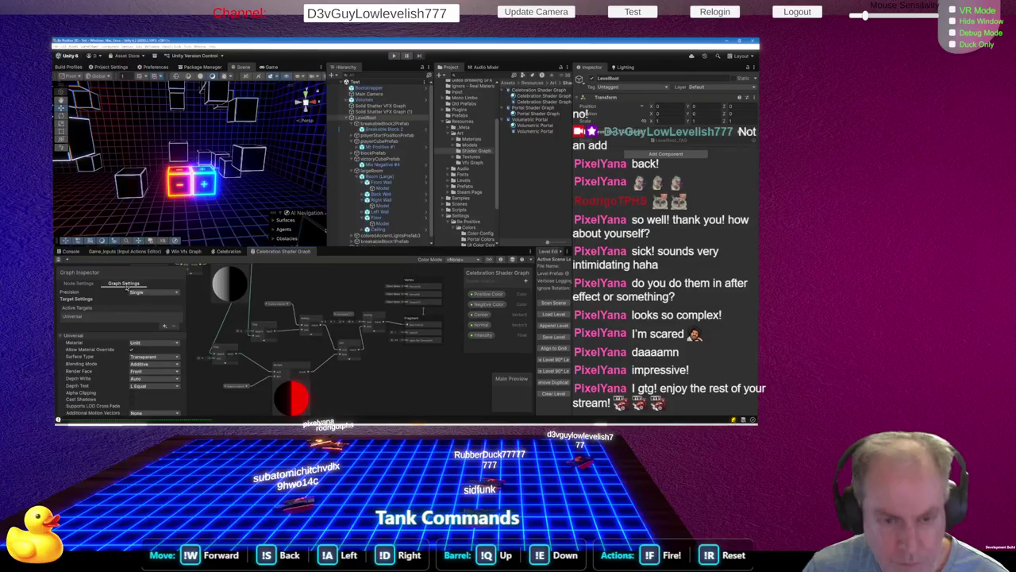
pyautogui.click(228, 253)
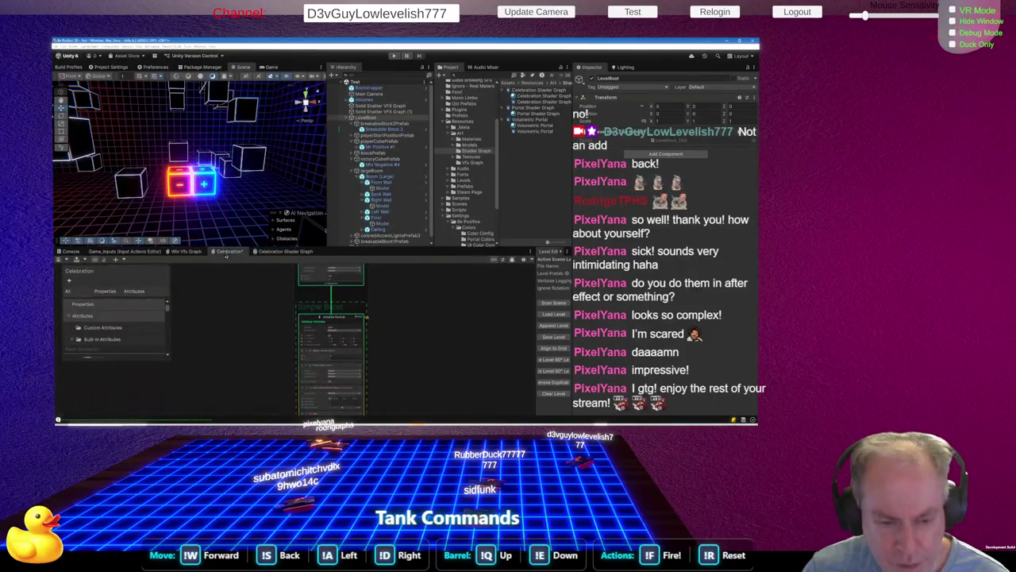
pyautogui.scroll(-5, 373, 378)
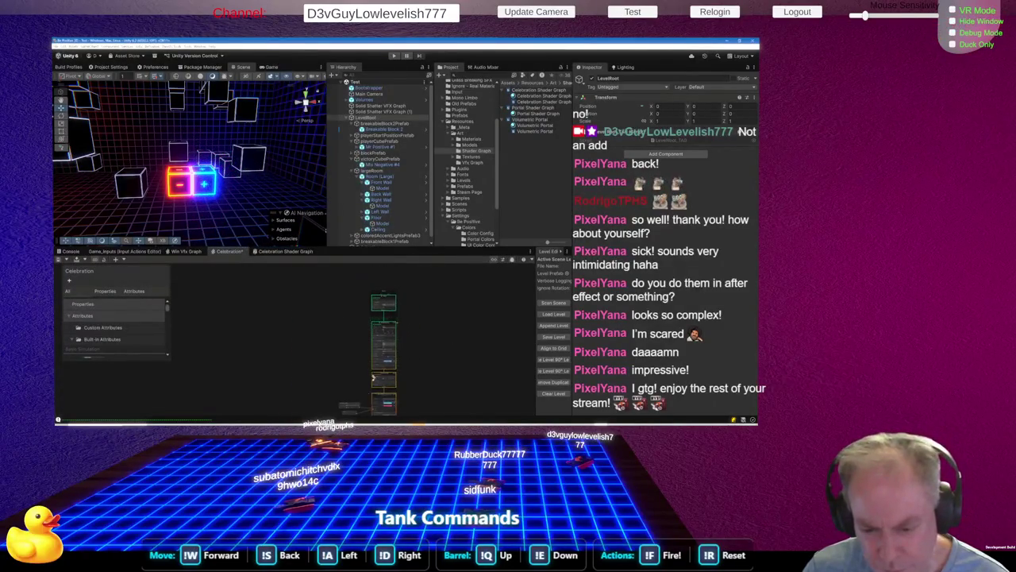
pyautogui.scroll(8, 373, 378)
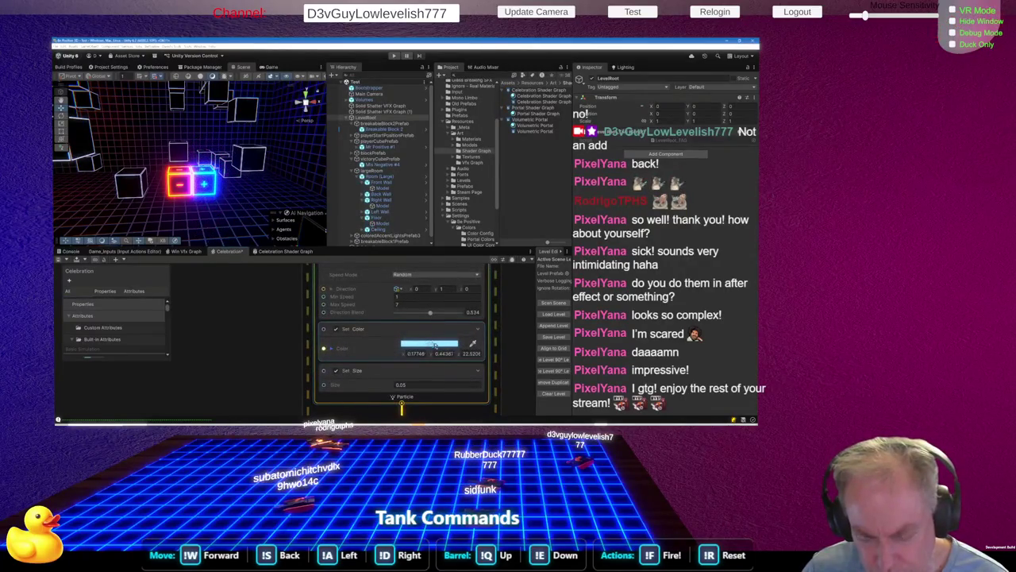
pyautogui.click(435, 345)
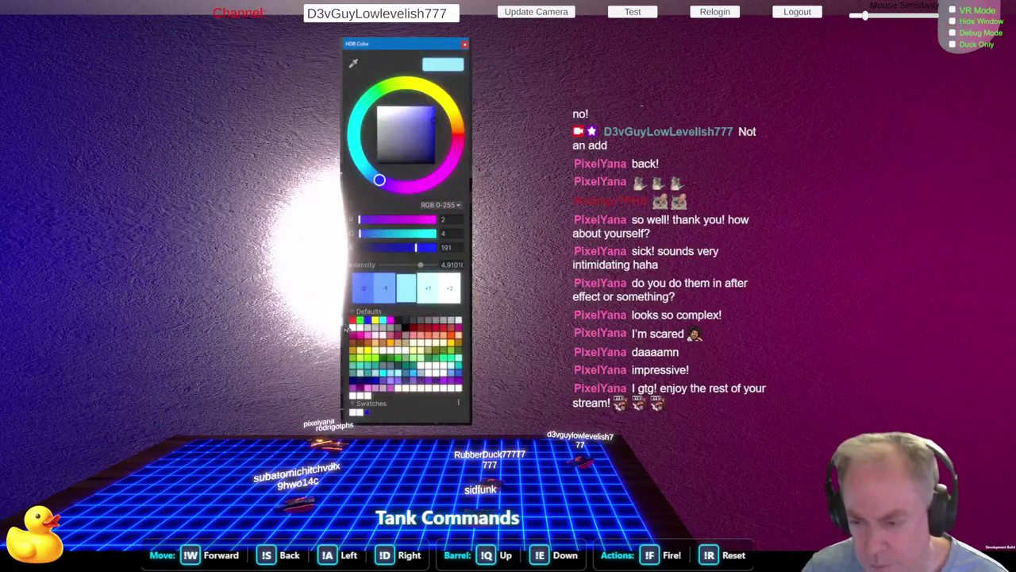
pyautogui.click(459, 233)
pyautogui.write('0')
pyautogui.click(452, 218)
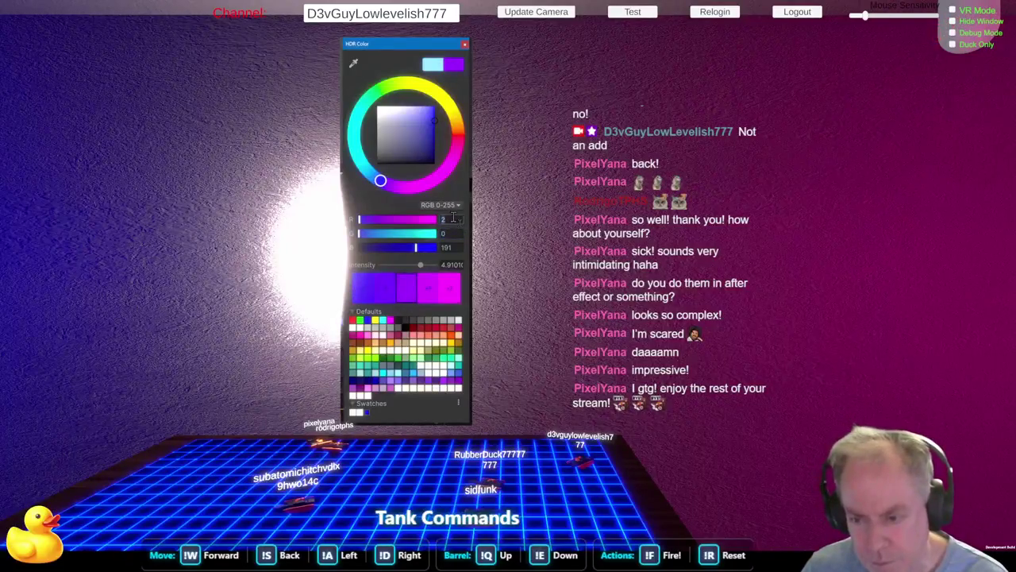
pyautogui.write('0')
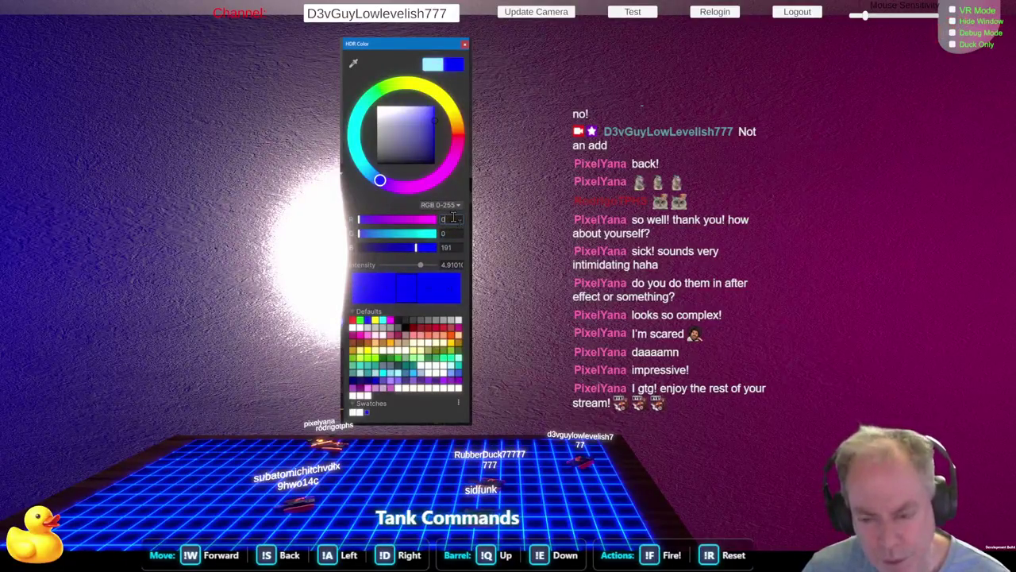
pyautogui.click(238, 335)
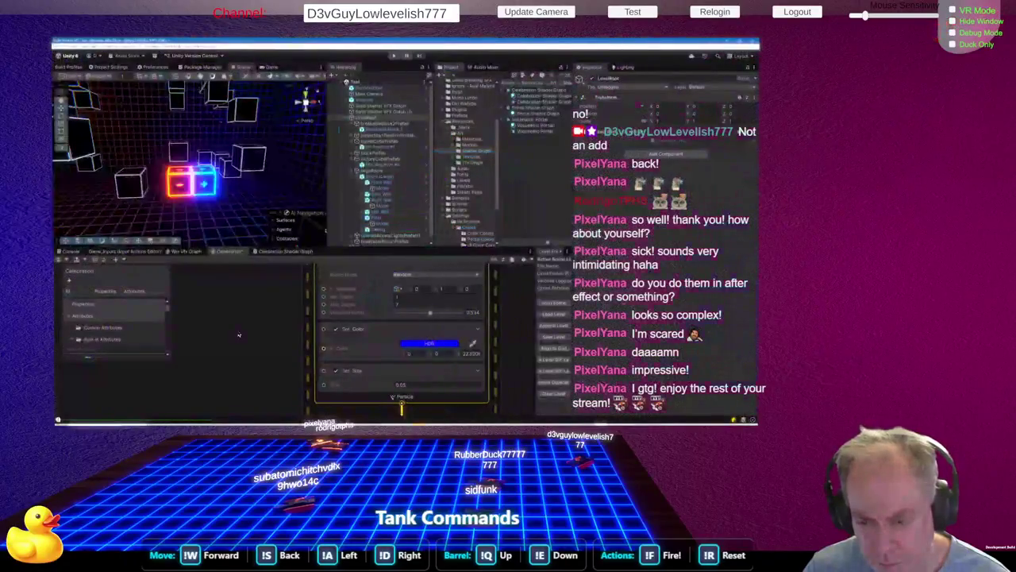
# Check the Unity docs, then return to the Celebration Shader Graph
pyautogui.hotkey('alt', 'Tab')
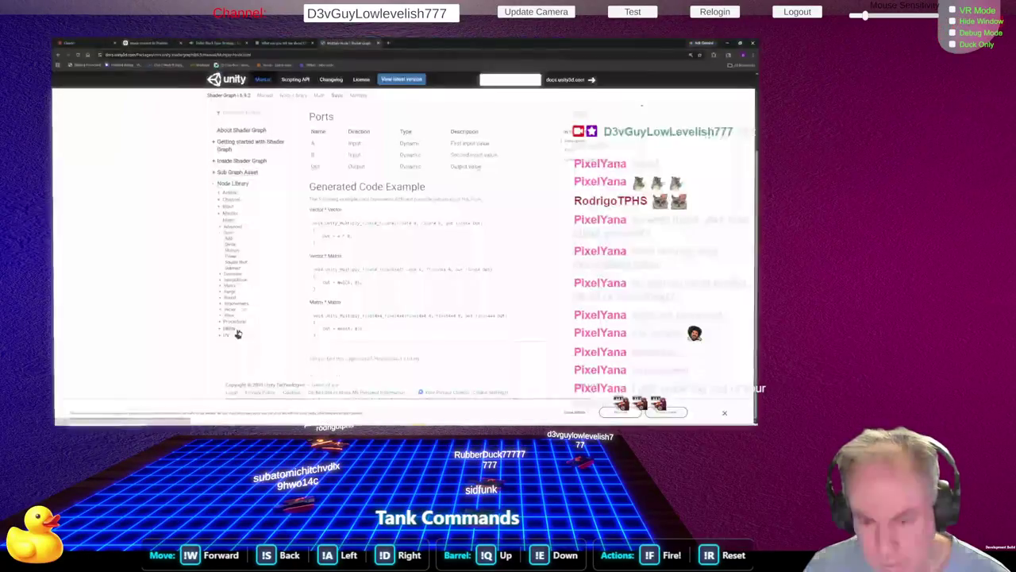
pyautogui.hotkey('alt', 'Tab')
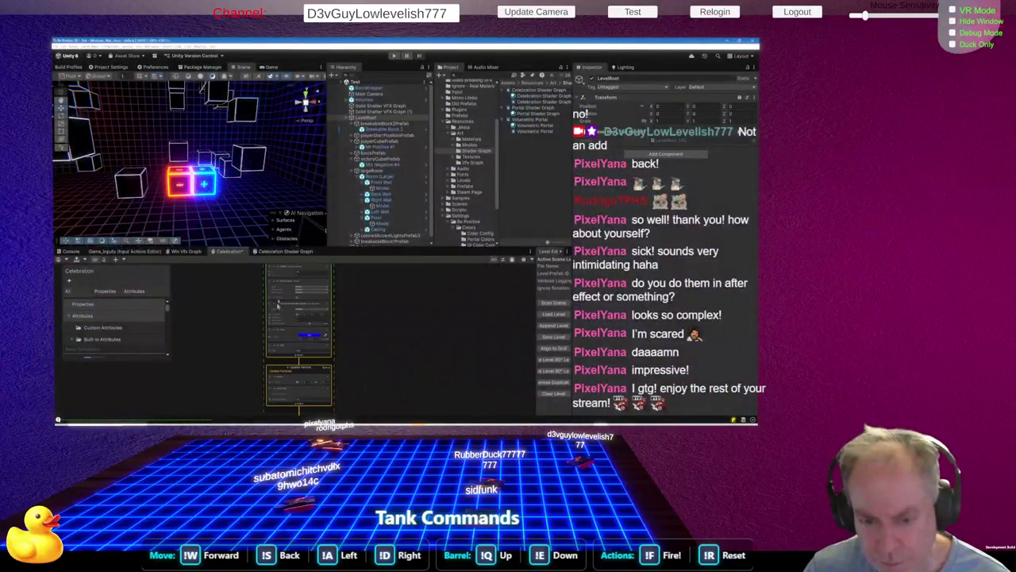
pyautogui.click(284, 251)
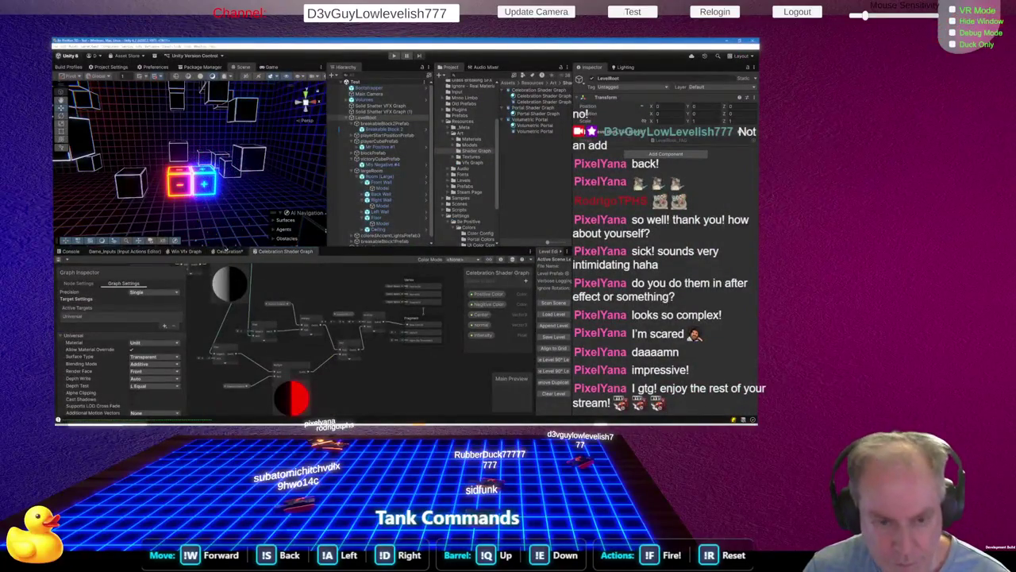
pyautogui.click(231, 251)
pyautogui.click(279, 251)
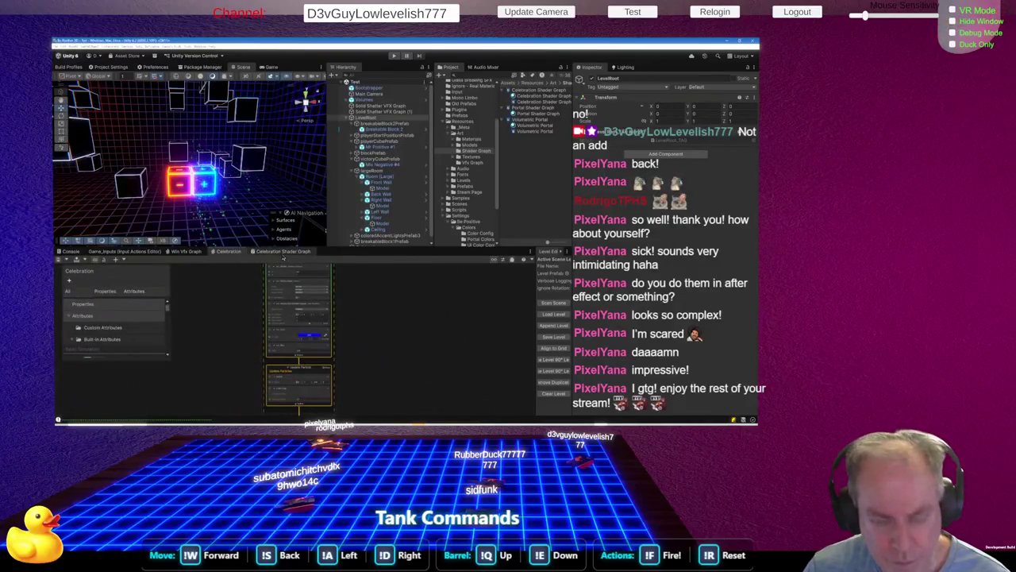
# Zoom in around the Add node and expand its preview to show the red and blue halves
pyautogui.scroll(4, 351, 345)
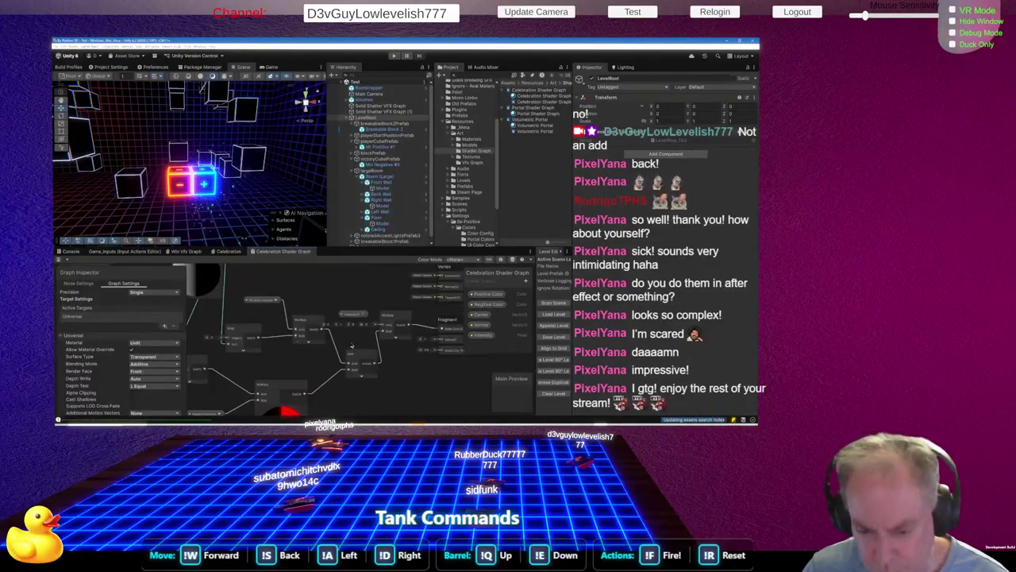
pyautogui.scroll(-3, 352, 346)
pyautogui.scroll(5, 300, 407)
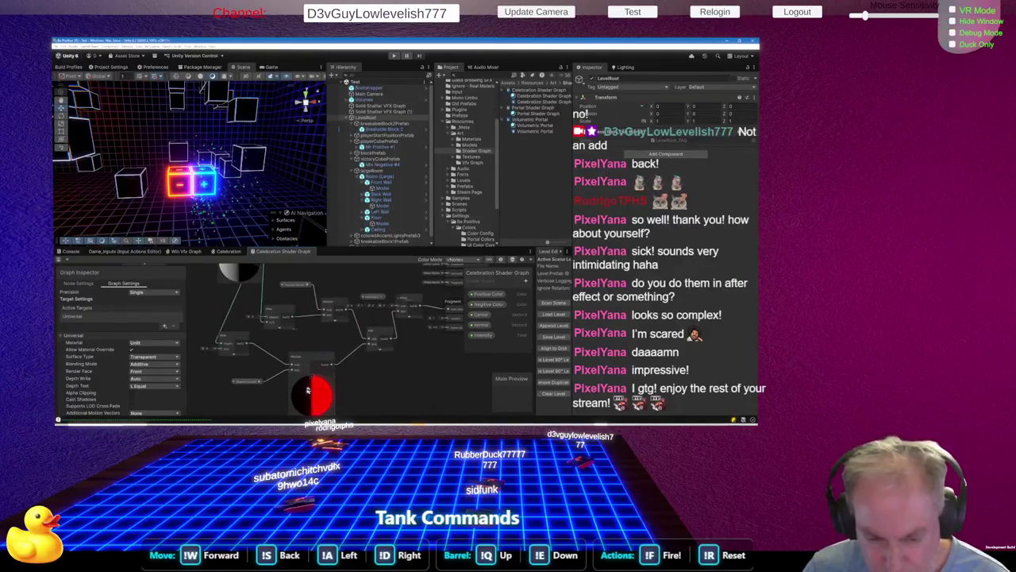
pyautogui.scroll(-4, 321, 395)
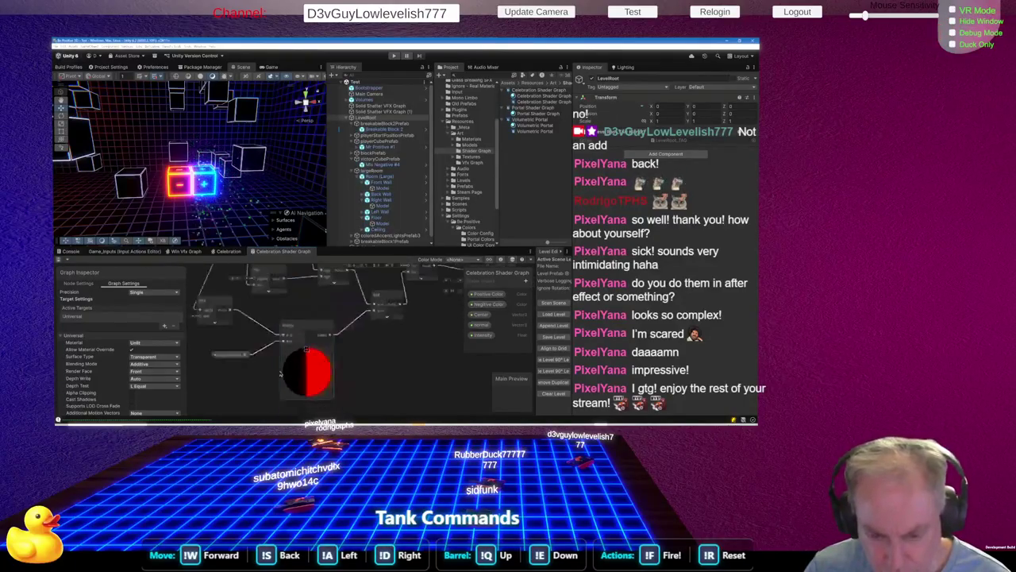
pyautogui.scroll(5, 342, 348)
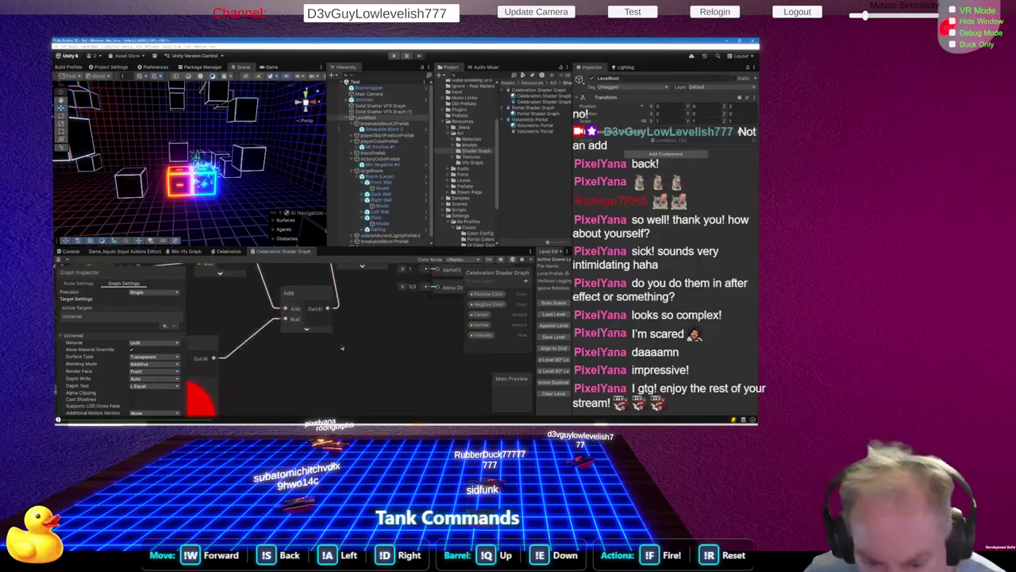
pyautogui.click(306, 328)
pyautogui.scroll(-4, 354, 357)
pyautogui.scroll(3, 353, 357)
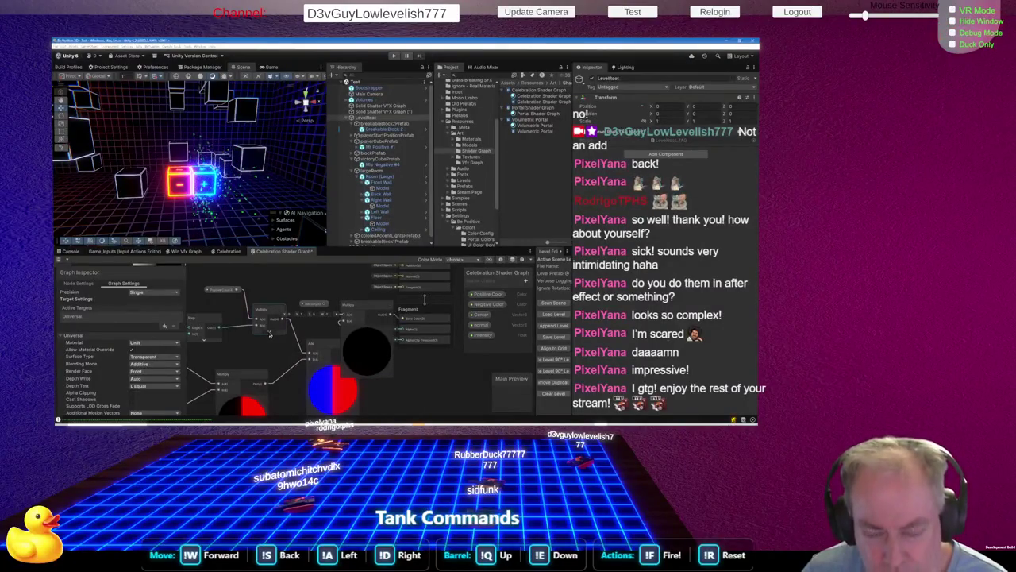
pyautogui.scroll(3, 411, 327)
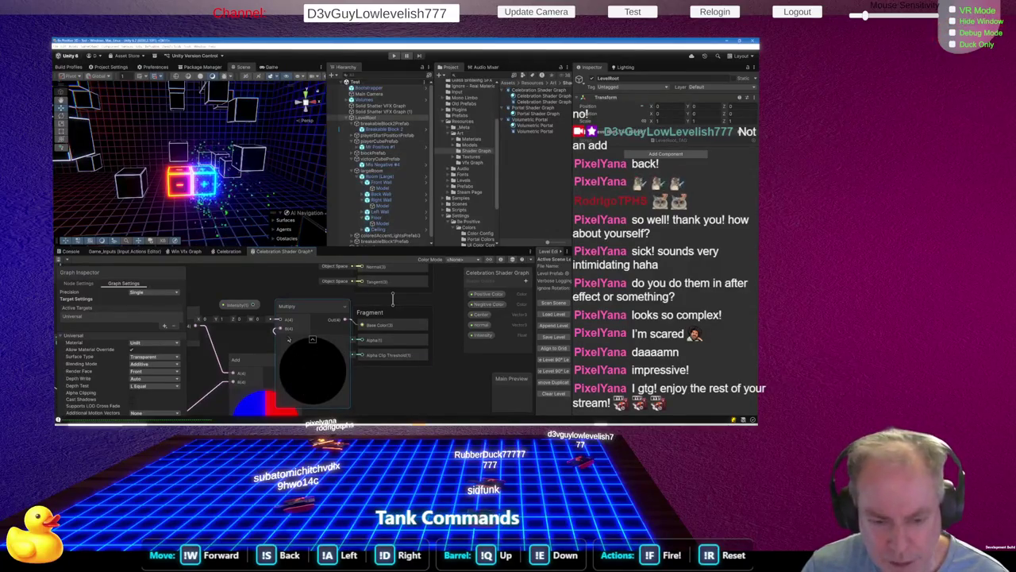
# Try X 1 and Z 1 on the Multiply vector, undo both, and re-enter a value
pyautogui.click(239, 318)
pyautogui.write('1')
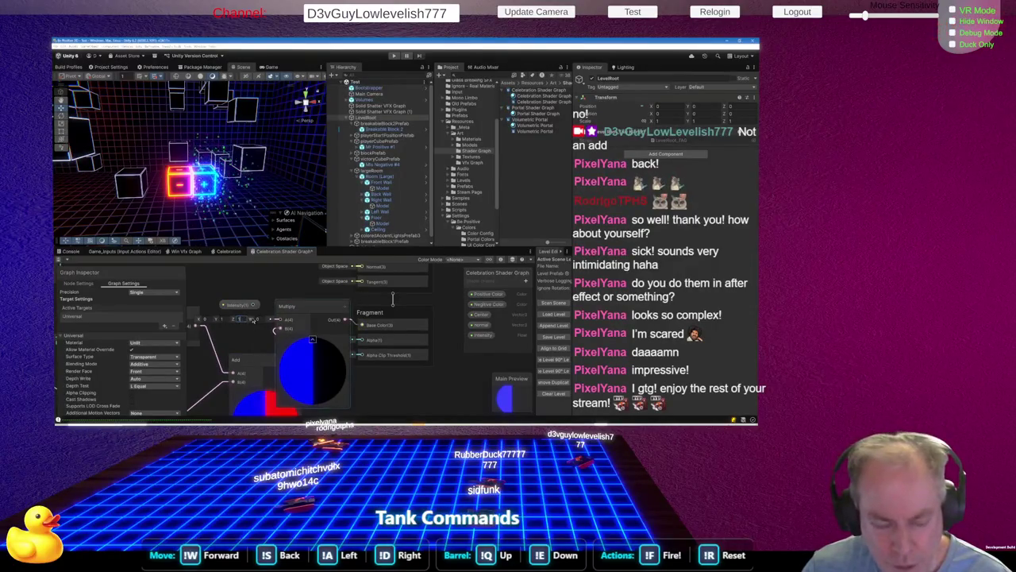
pyautogui.click(205, 318)
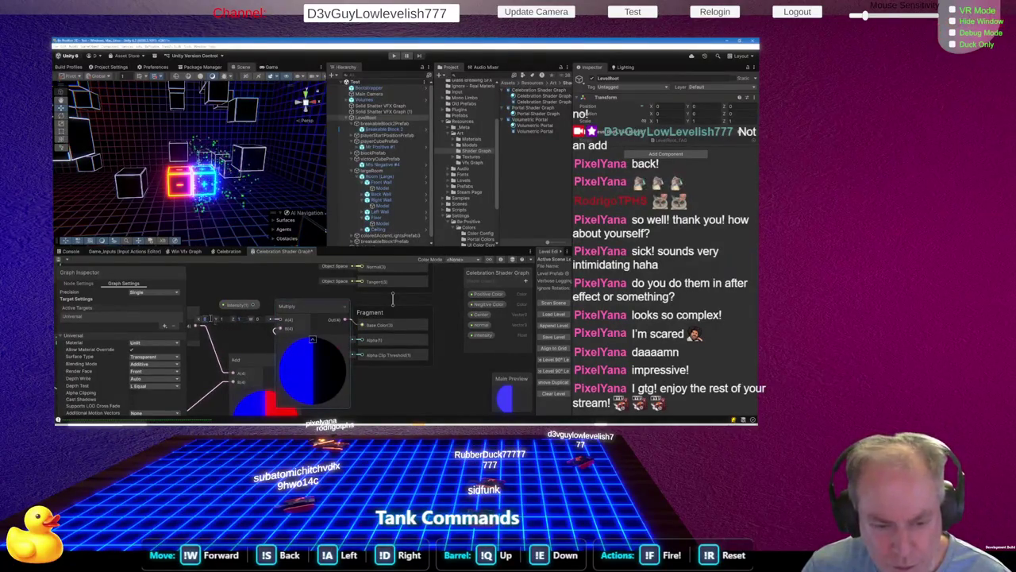
pyautogui.write('1')
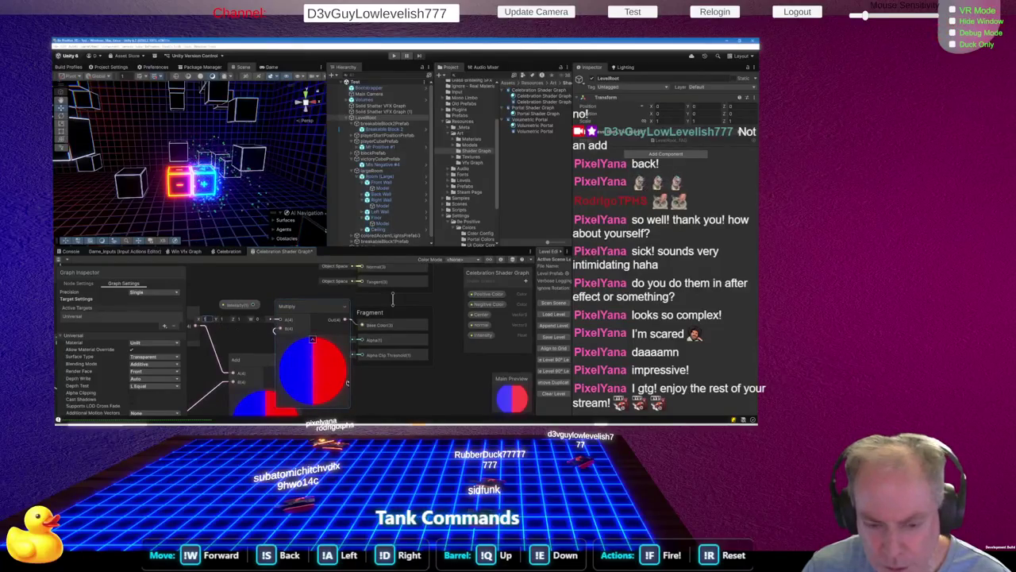
pyautogui.hotkey('ctrl', 'z')
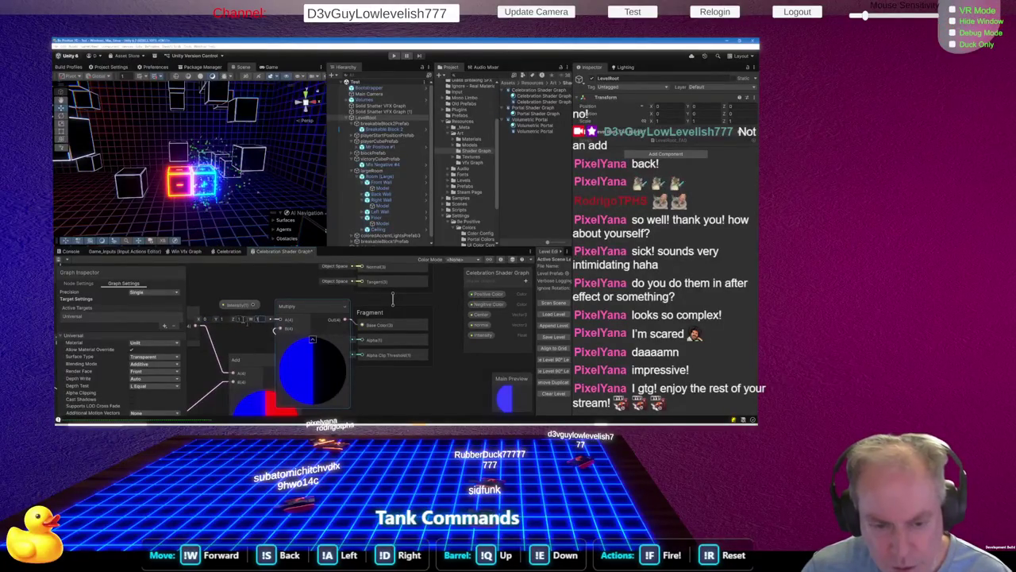
pyautogui.hotkey('ctrl', 'z')
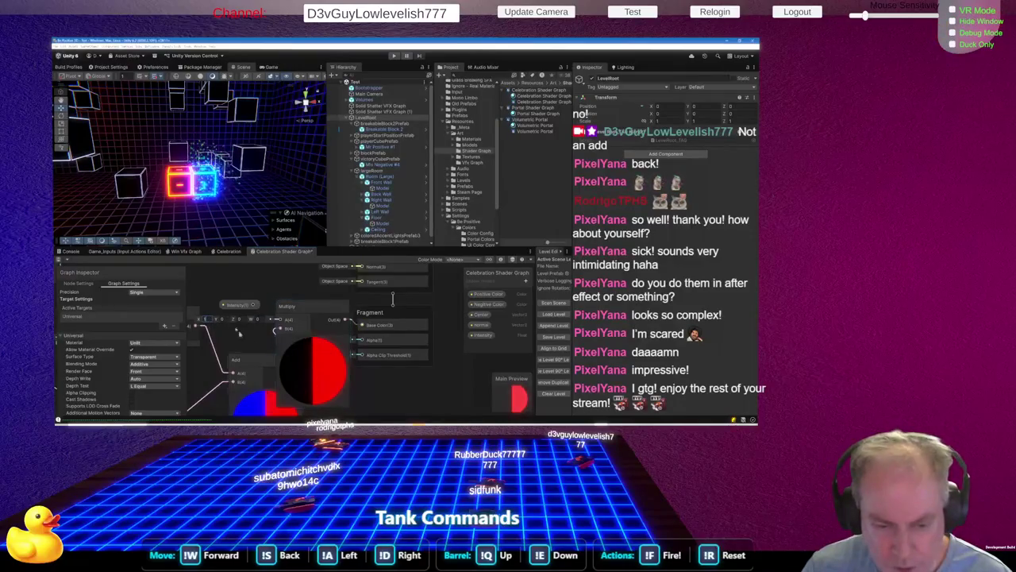
pyautogui.write('1')
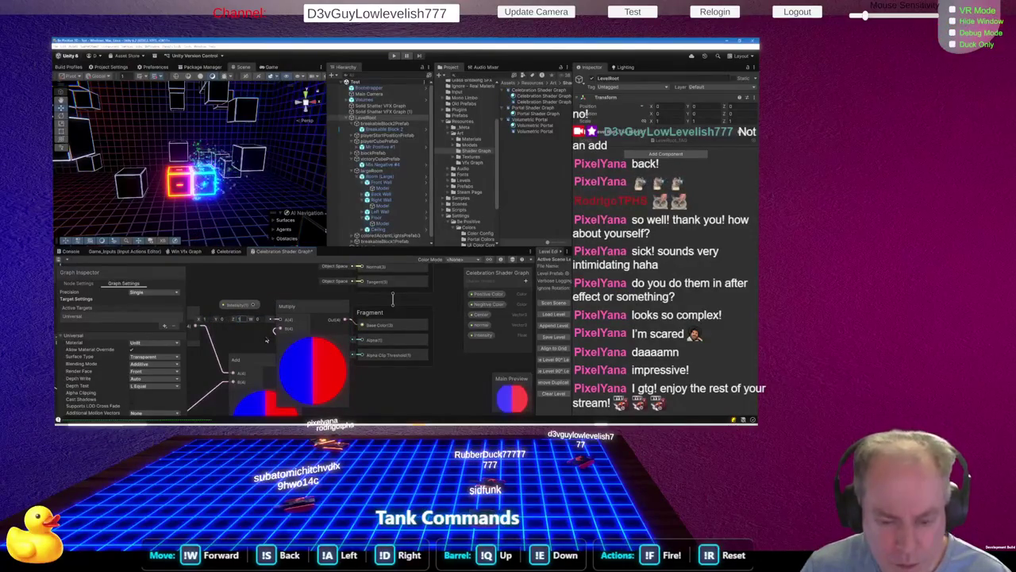
pyautogui.write('0')
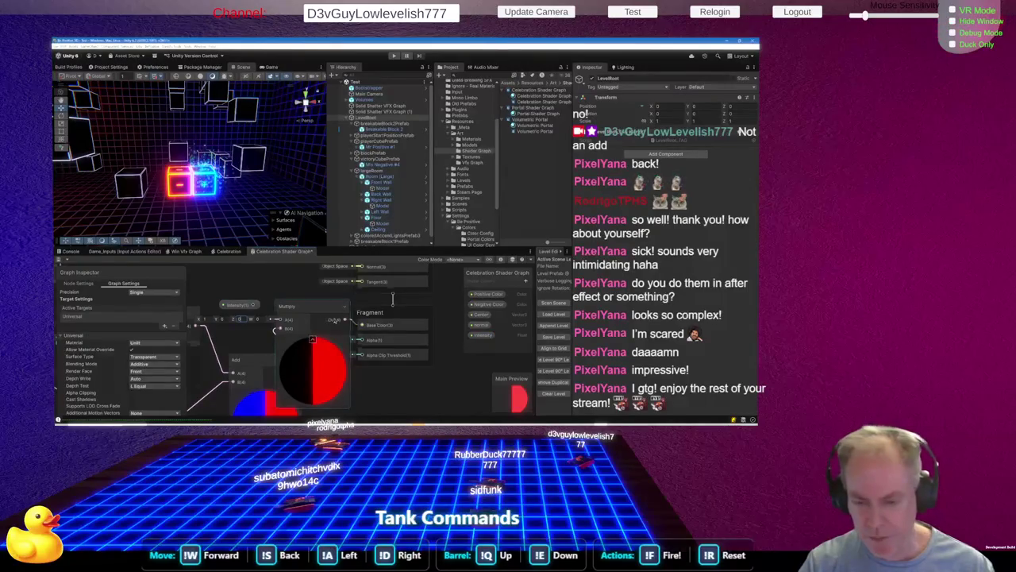
# Nudge the Fragment node right and give the shader graph panel more height
pyautogui.scroll(-2, 392, 297)
pyautogui.moveTo(387, 316); pyautogui.dragTo(416, 318)
pyautogui.click(369, 348)
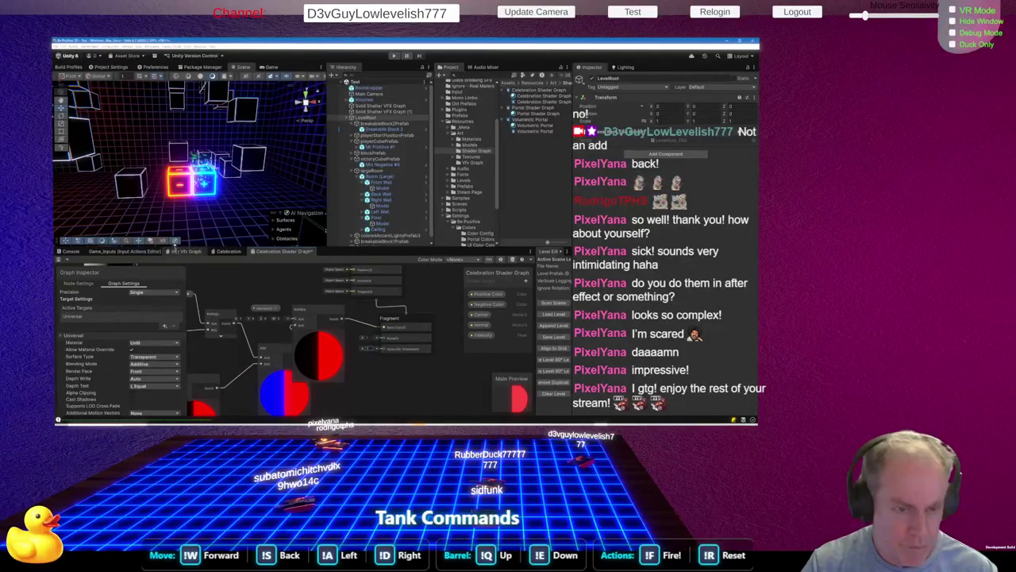
pyautogui.moveTo(177, 248); pyautogui.dragTo(181, 210)
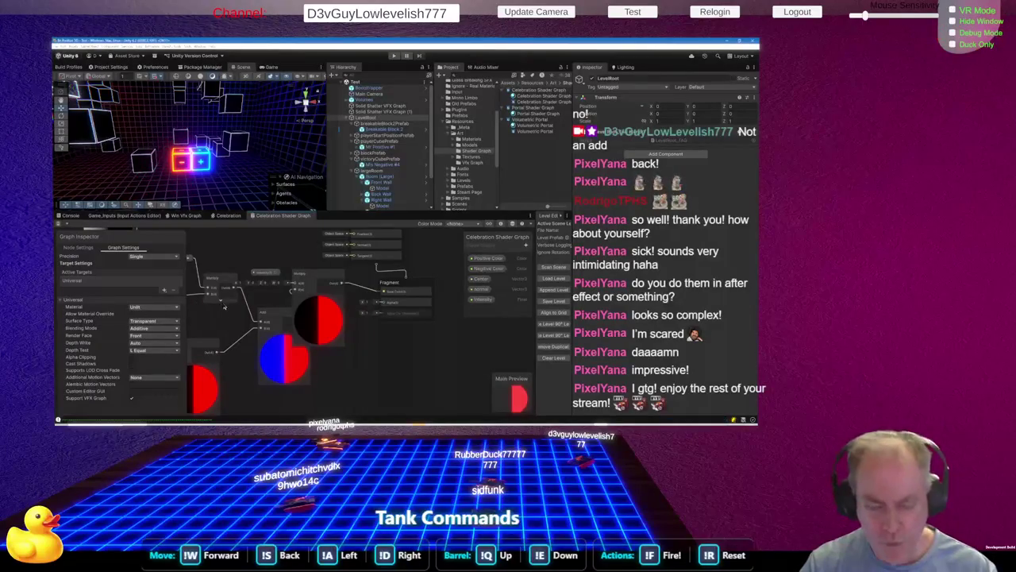
# Set the vector's Z to 1 and show the Positive Color property's settings
pyautogui.scroll(1, 225, 308)
pyautogui.scroll(1, 248, 314)
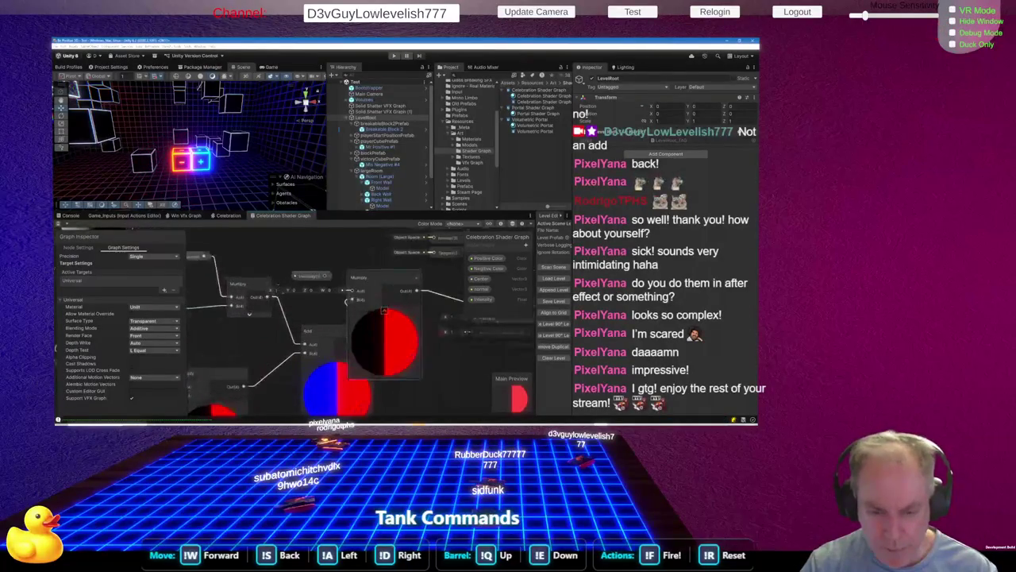
pyautogui.scroll(3, 313, 290)
pyautogui.click(327, 291)
pyautogui.write('1')
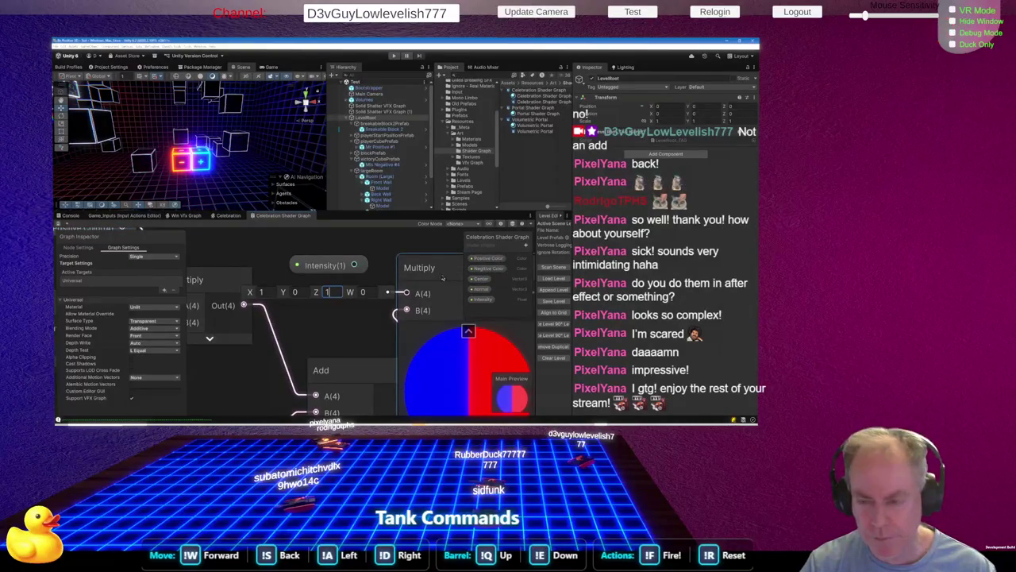
pyautogui.click(486, 258)
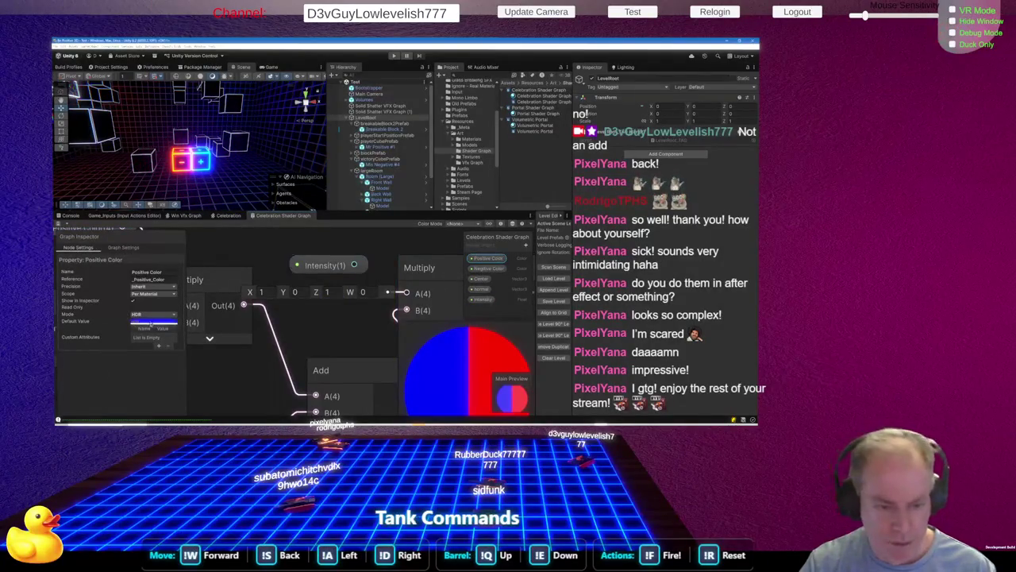
# Lower Positive Color's HDR intensity to 1
pyautogui.click(153, 321)
pyautogui.click(449, 270)
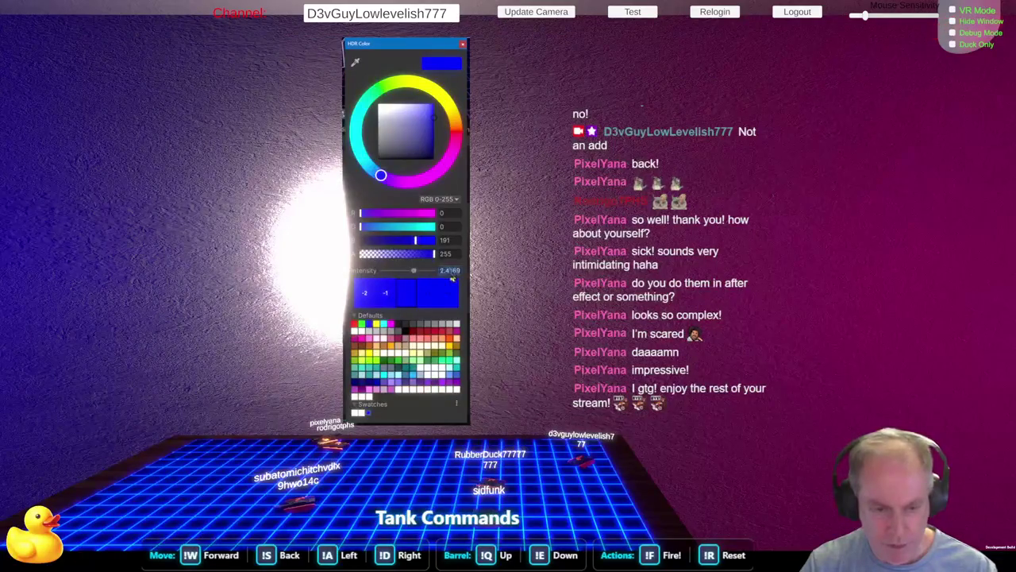
pyautogui.write('1')
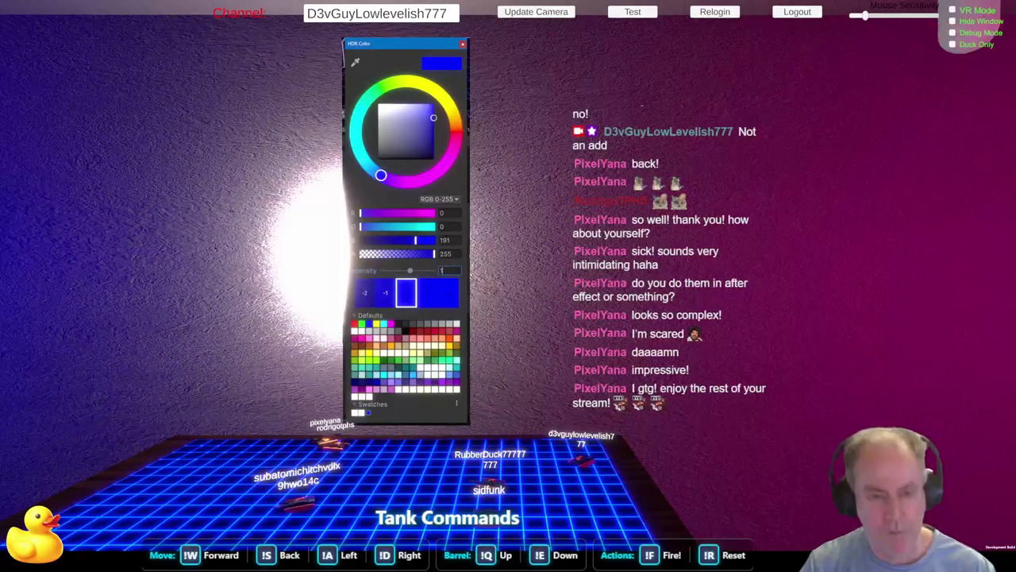
pyautogui.press('Return')
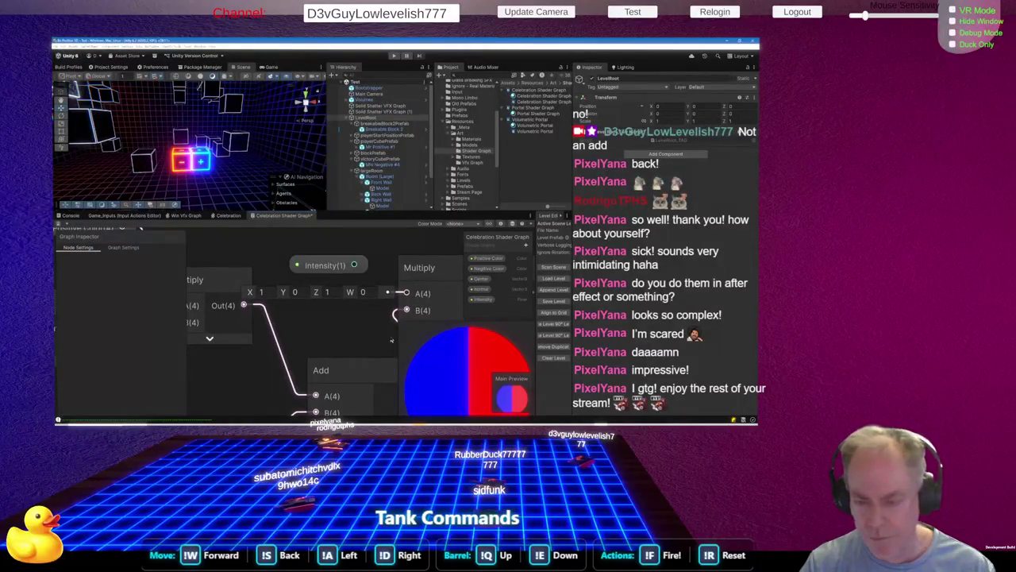
# Keep the vector's Z at 1, then bring up the Multiply node docs in the browser
pyautogui.click(332, 291)
pyautogui.write('.1')
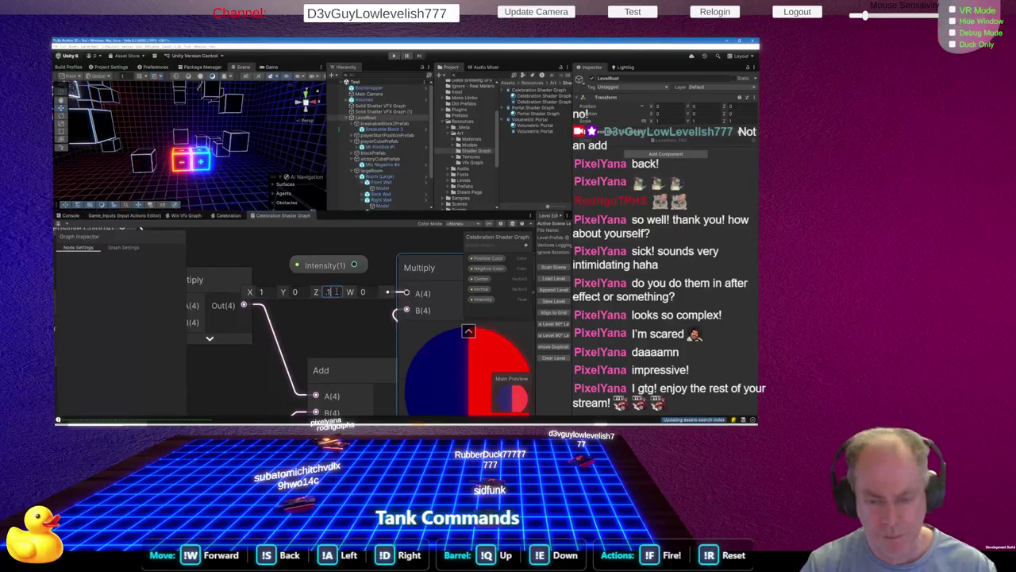
pyautogui.press('BackSpace')
pyautogui.press('BackSpace')
pyautogui.write('1')
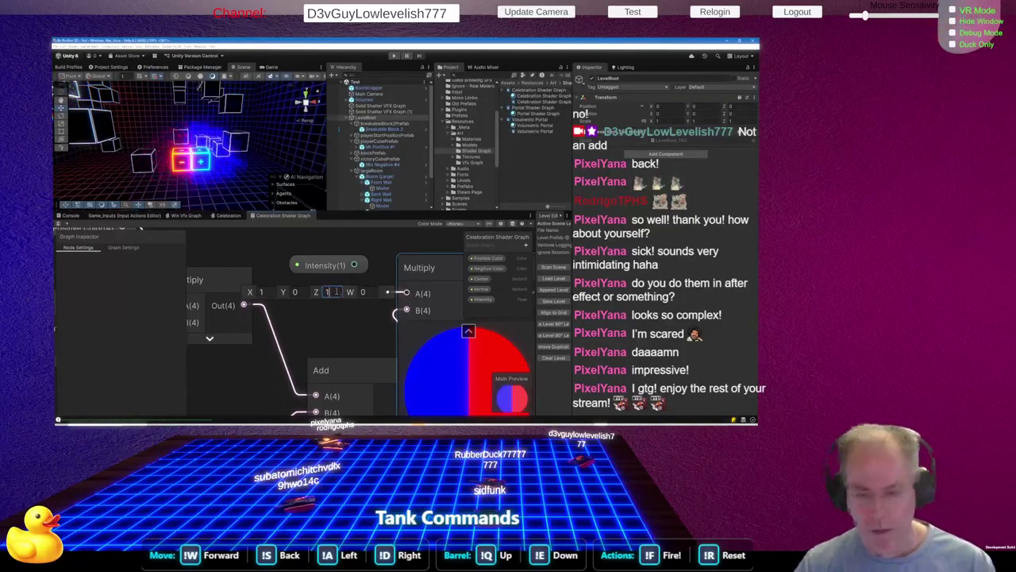
pyautogui.hotkey('alt', 'Tab')
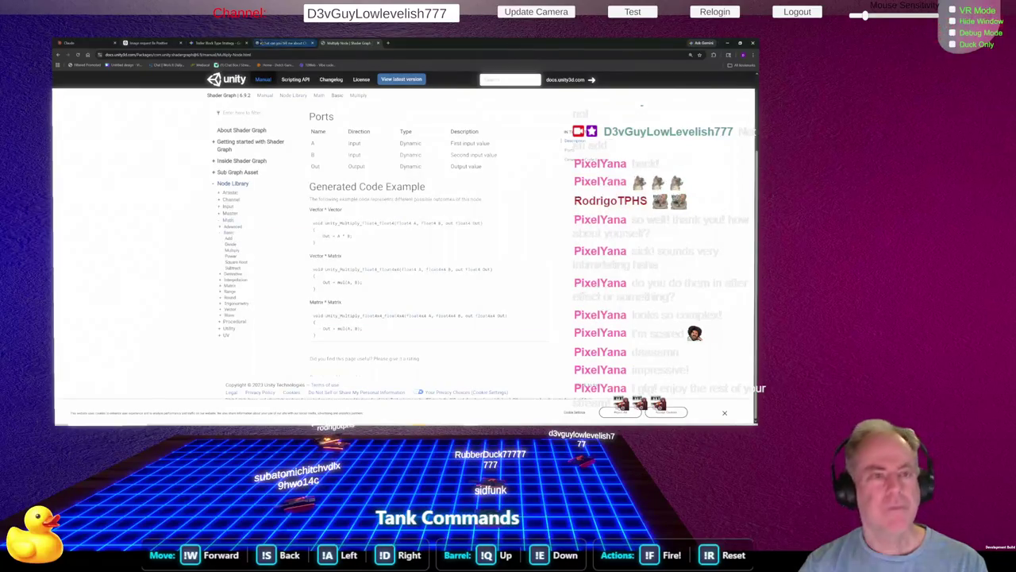
# Ask ChatGPT "please center the +" for the neon cube image
pyautogui.click(159, 43)
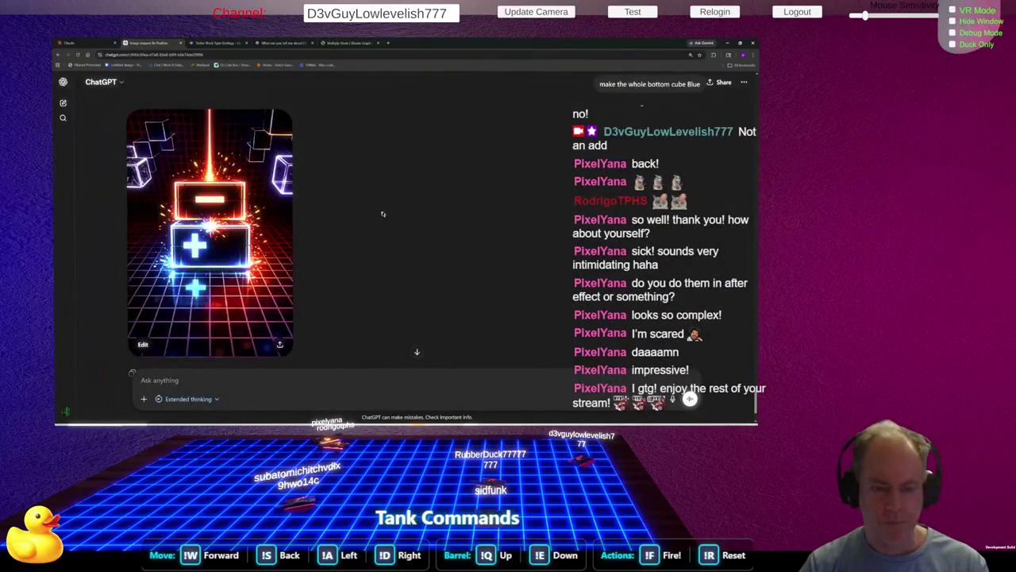
pyautogui.click(224, 381)
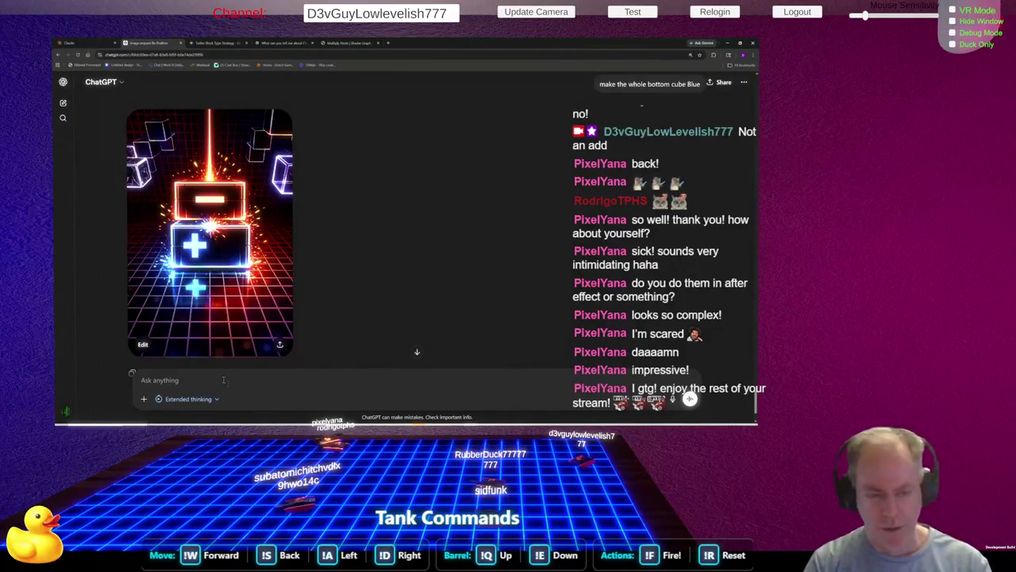
pyautogui.write('please center the +')
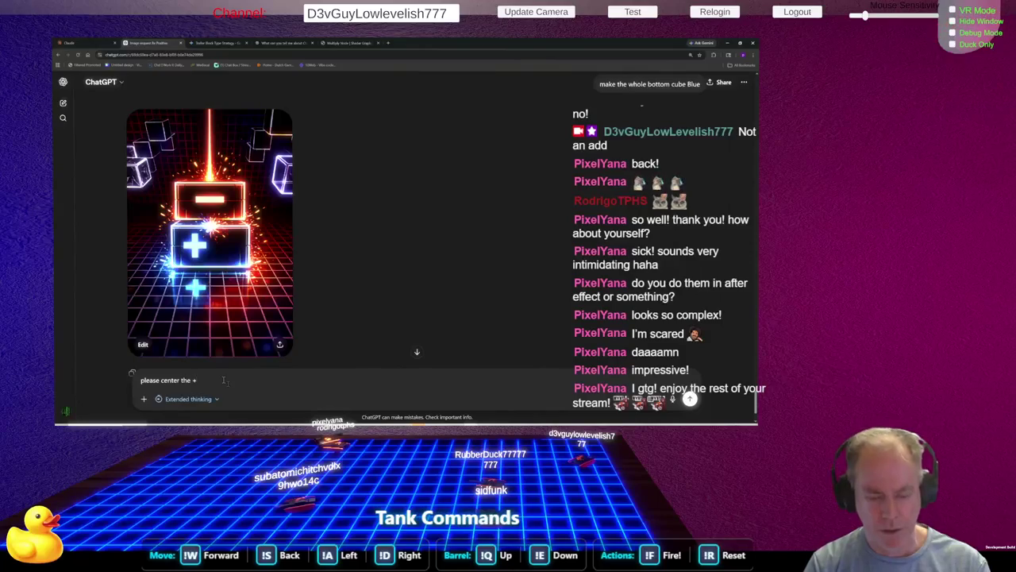
pyautogui.press('Return')
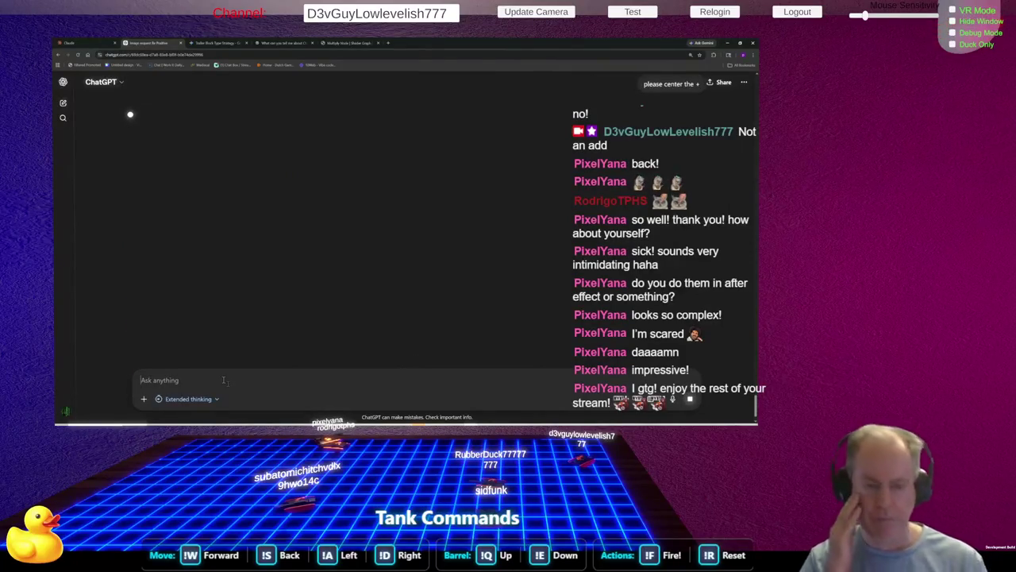
pyautogui.hotkey('alt', 'Tab')
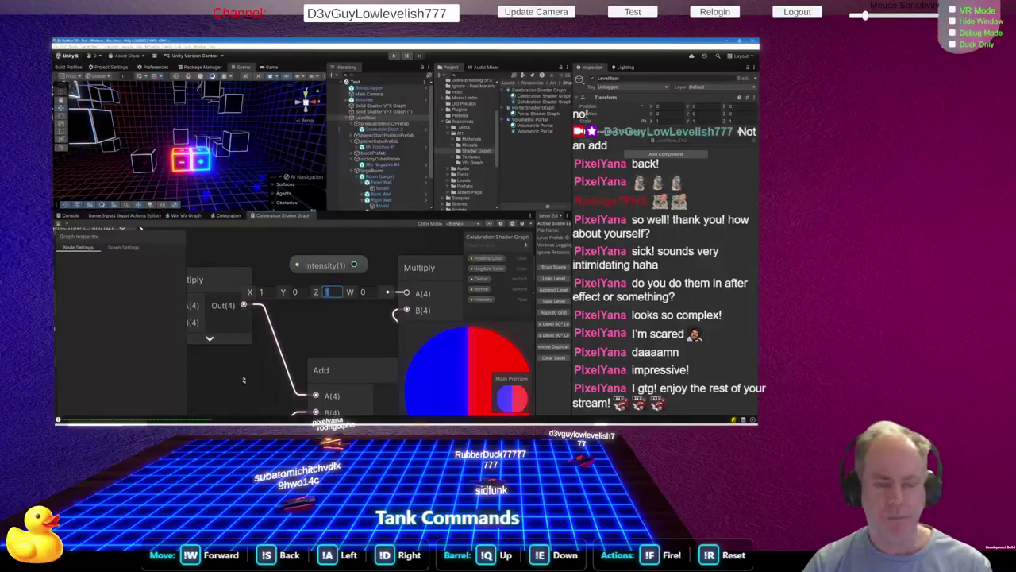
pyautogui.hotkey('alt', 'Tab')
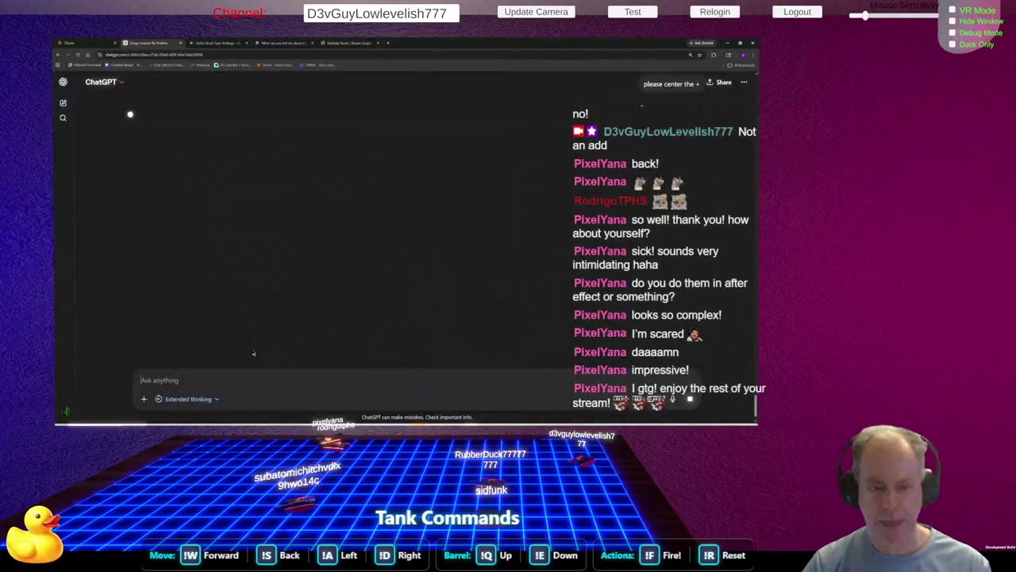
# Replace the old Claude draft with "Shader Graph: what is the material override?" and send it
pyautogui.click(79, 43)
pyautogui.press('BackSpace')
pyautogui.press('BackSpace')
pyautogui.press('BackSpace')
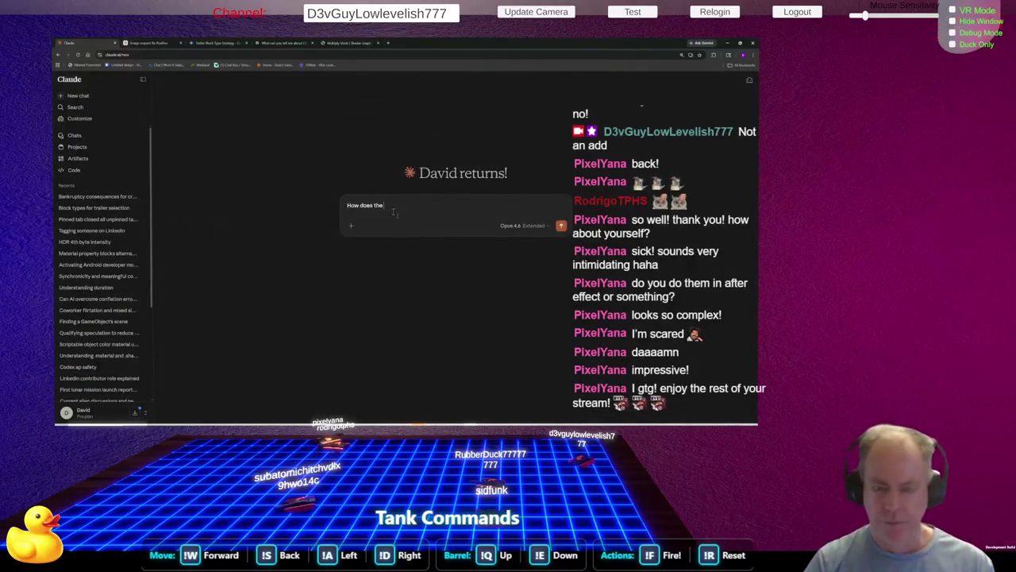
pyautogui.hotkey('ctrl', 'a')
pyautogui.press('BackSpace')
pyautogui.write('Sh')
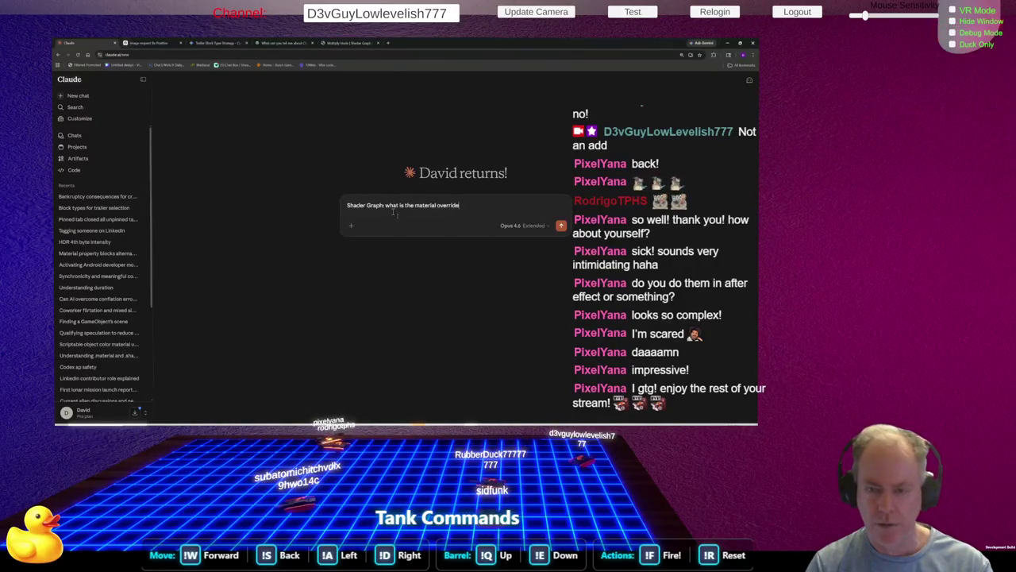
pyautogui.press('Return')
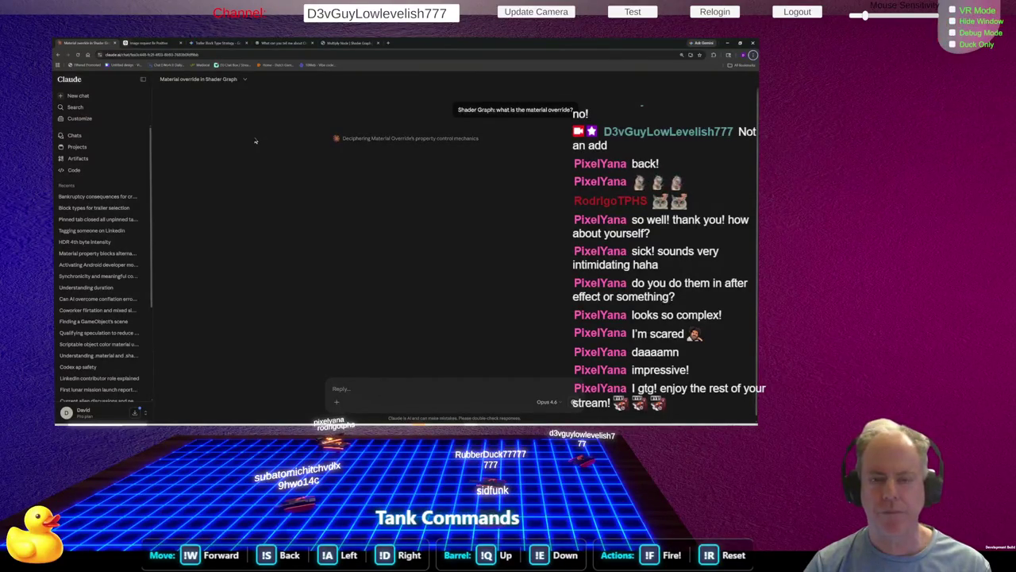
pyautogui.hotkey('alt', 'Tab')
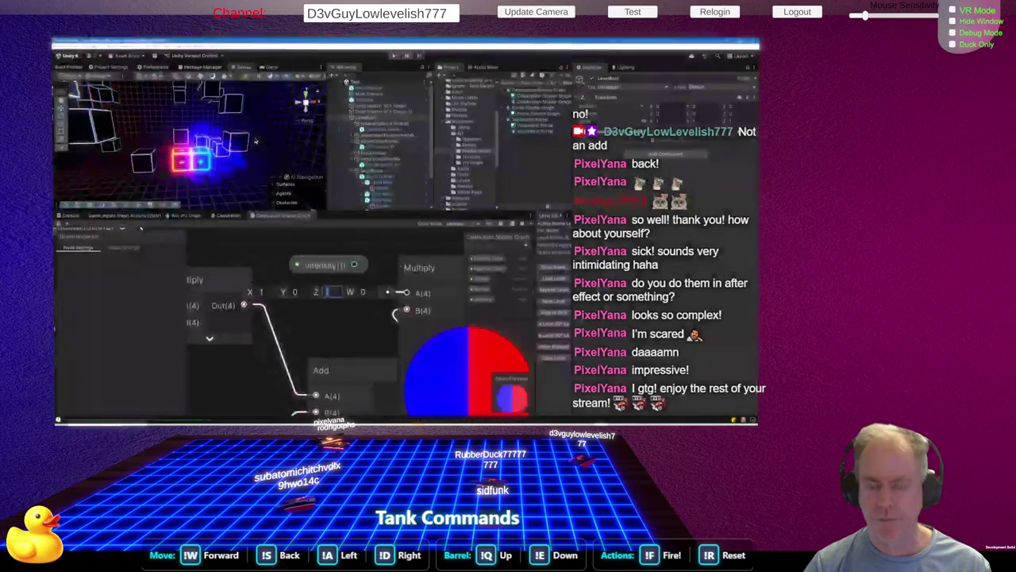
# Select Positive Color in the blackboard and open the HDR picker for its default value
pyautogui.scroll(-2, 373, 302)
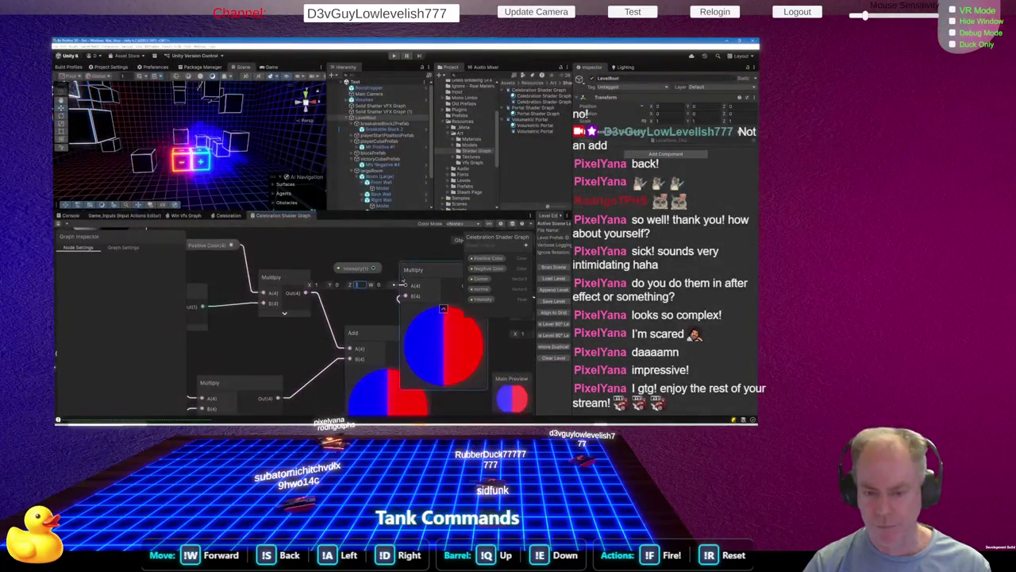
pyautogui.scroll(-1, 372, 302)
pyautogui.scroll(-1, 374, 298)
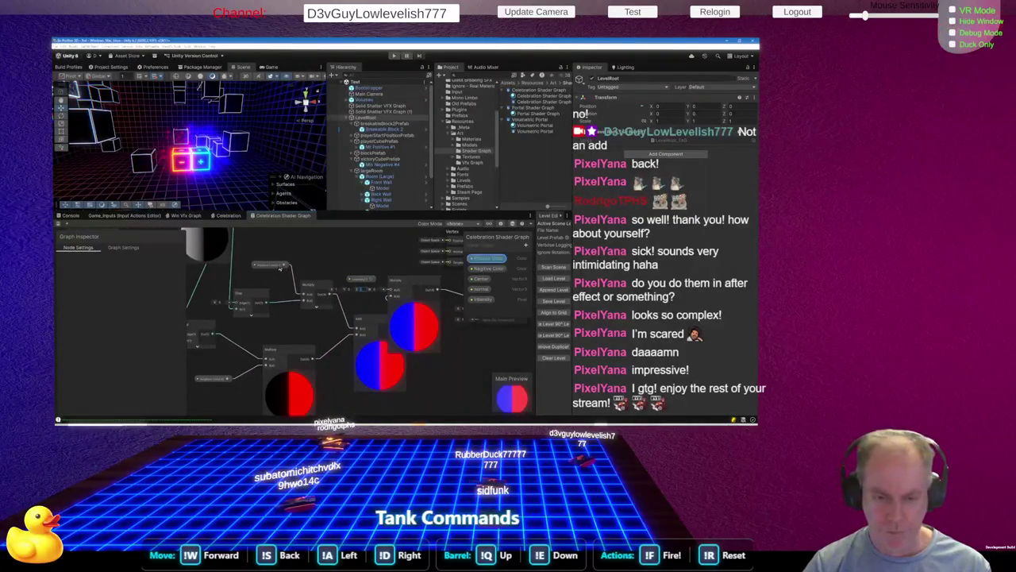
pyautogui.click(506, 263)
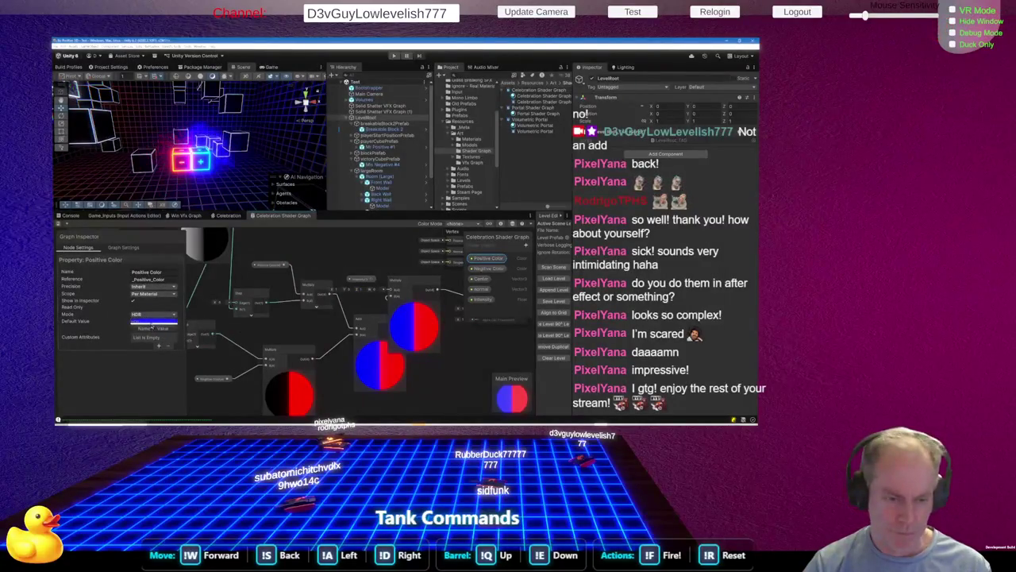
pyautogui.moveTo(152, 326)
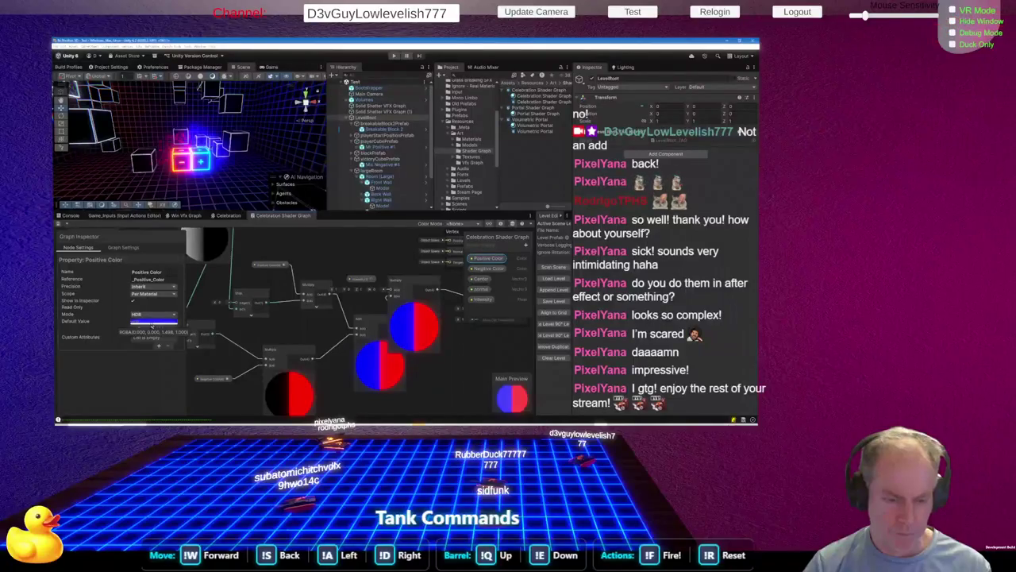
pyautogui.click(151, 320)
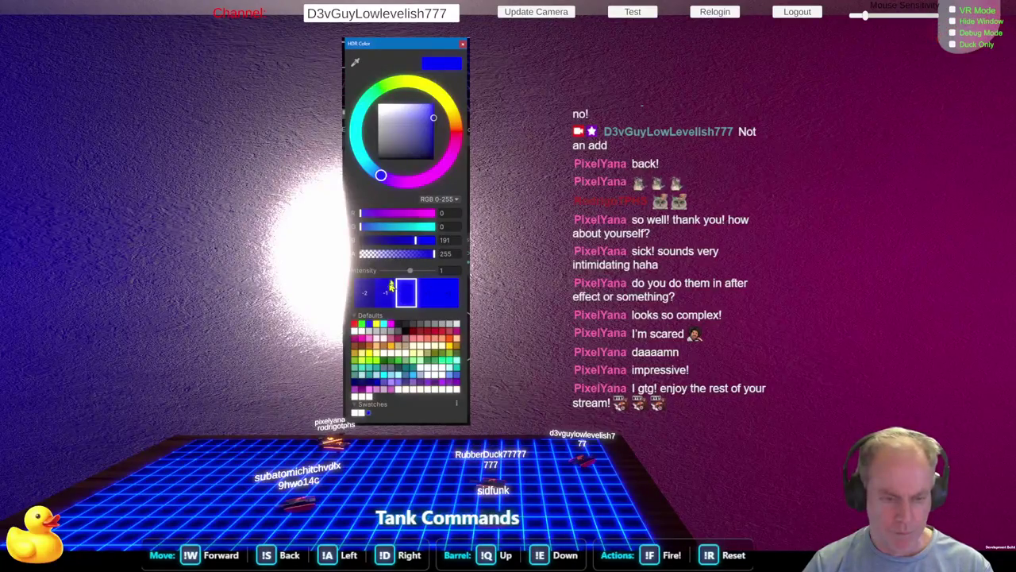
# Push Positive Color's default to full blue and set its red and green channels to 0
pyautogui.click(464, 45)
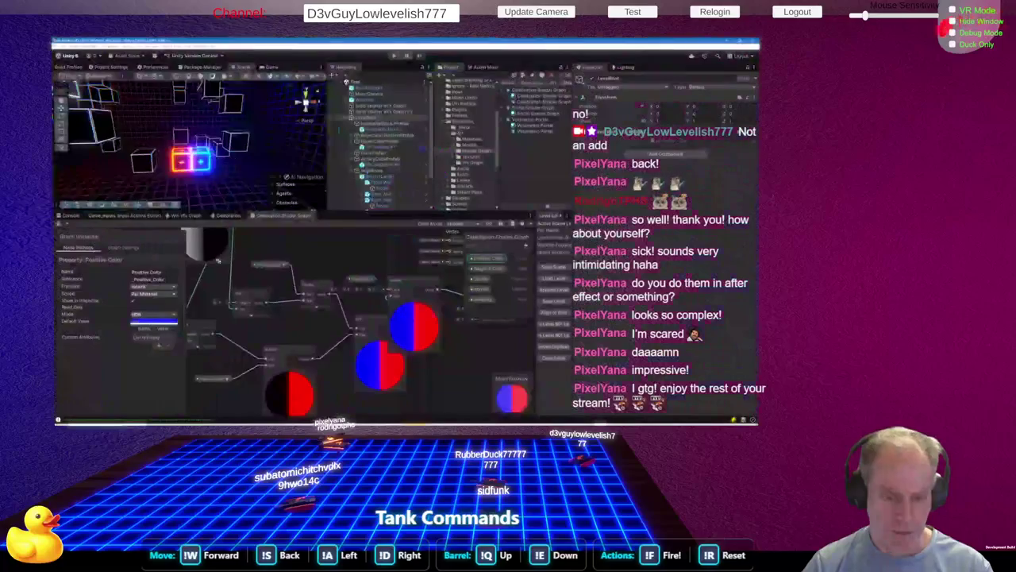
pyautogui.click(151, 321)
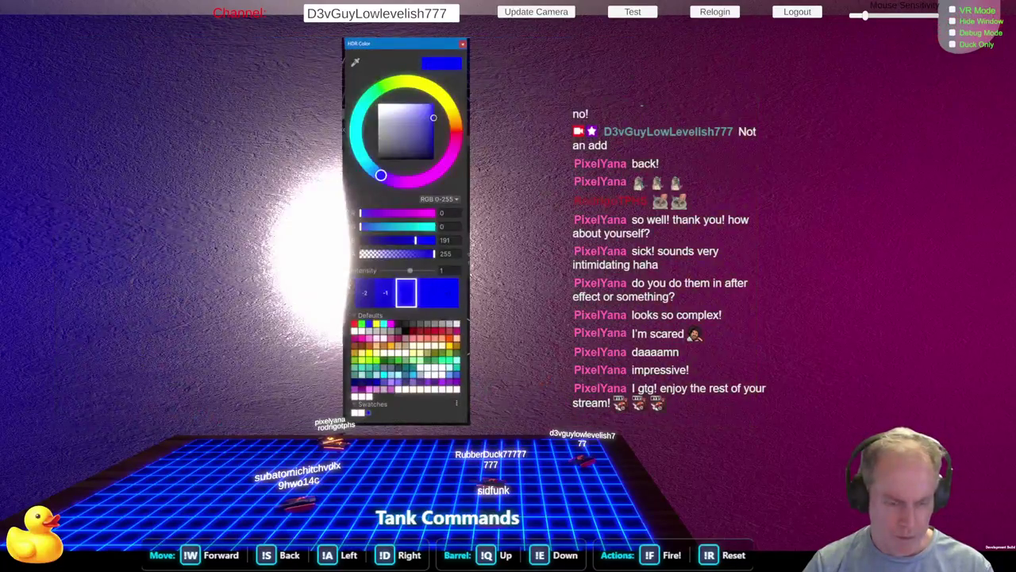
pyautogui.click(162, 337)
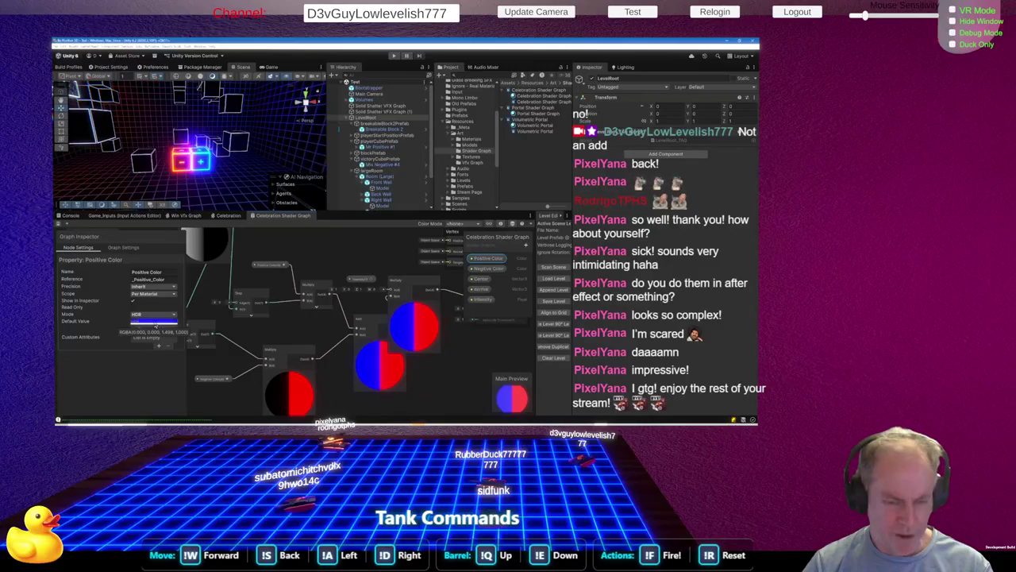
pyautogui.click(155, 322)
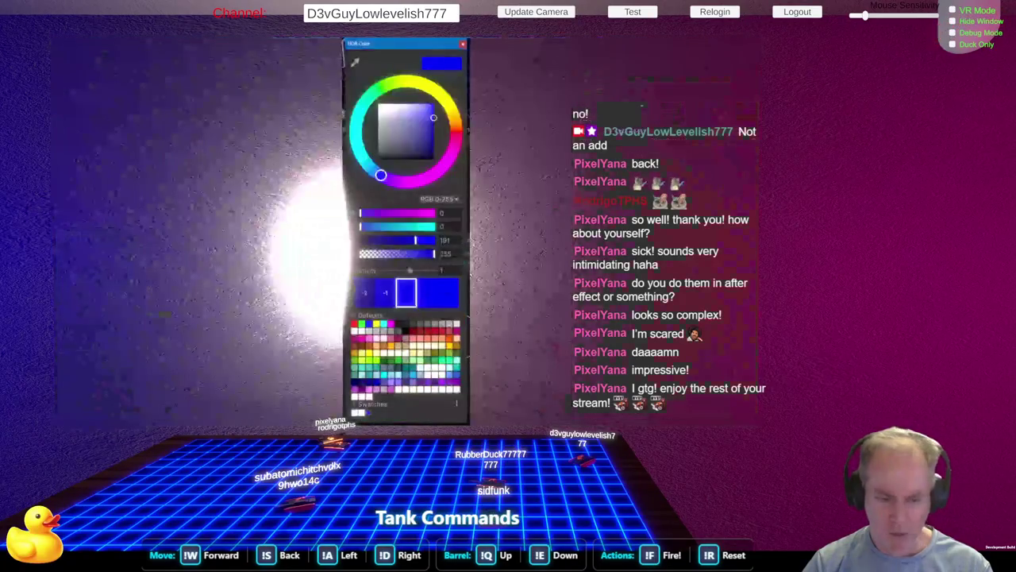
pyautogui.moveTo(425, 151); pyautogui.dragTo(434, 104)
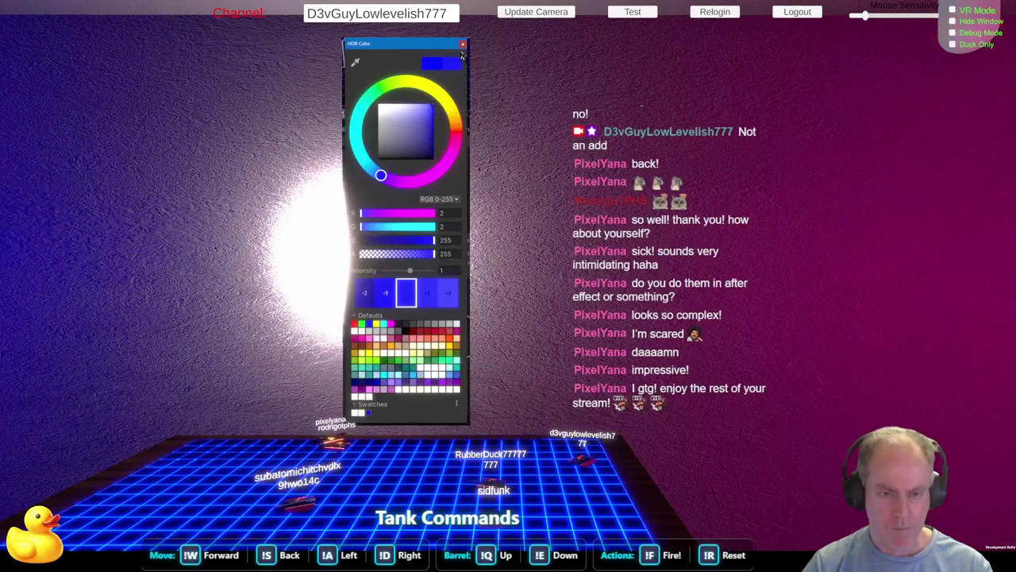
pyautogui.doubleClick(455, 215)
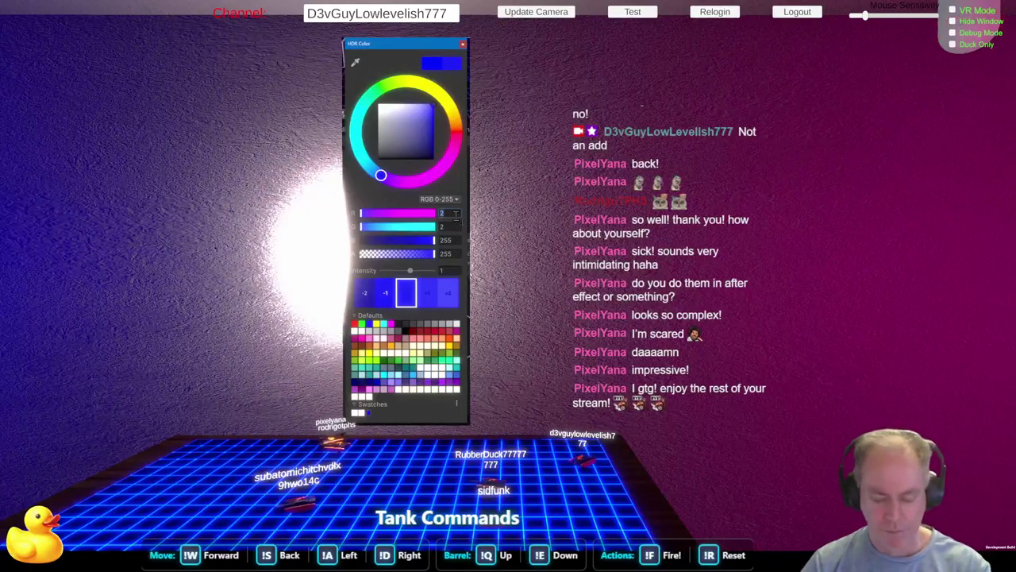
pyautogui.write('0')
pyautogui.doubleClick(456, 227)
pyautogui.write('0')
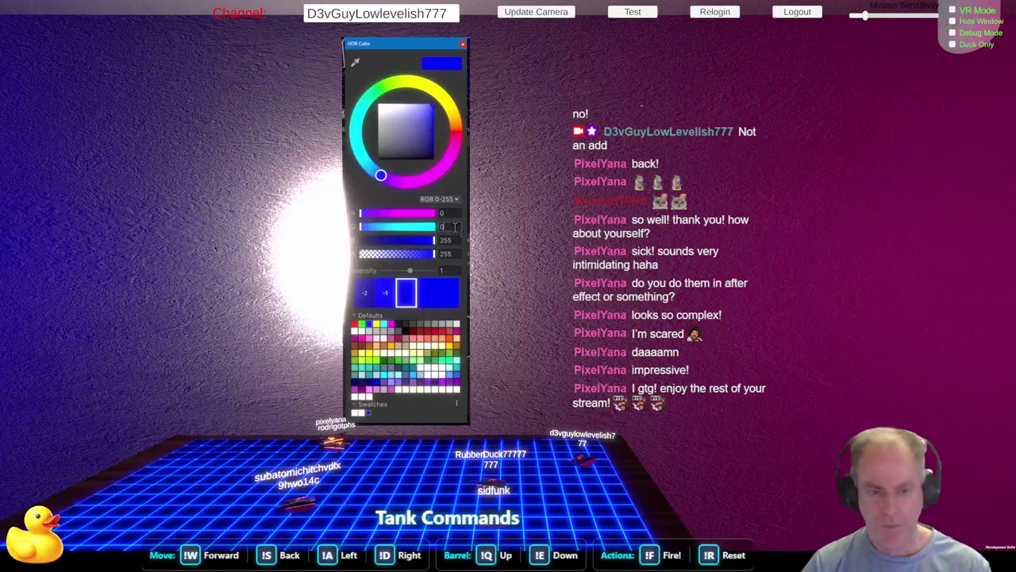
pyautogui.click(463, 44)
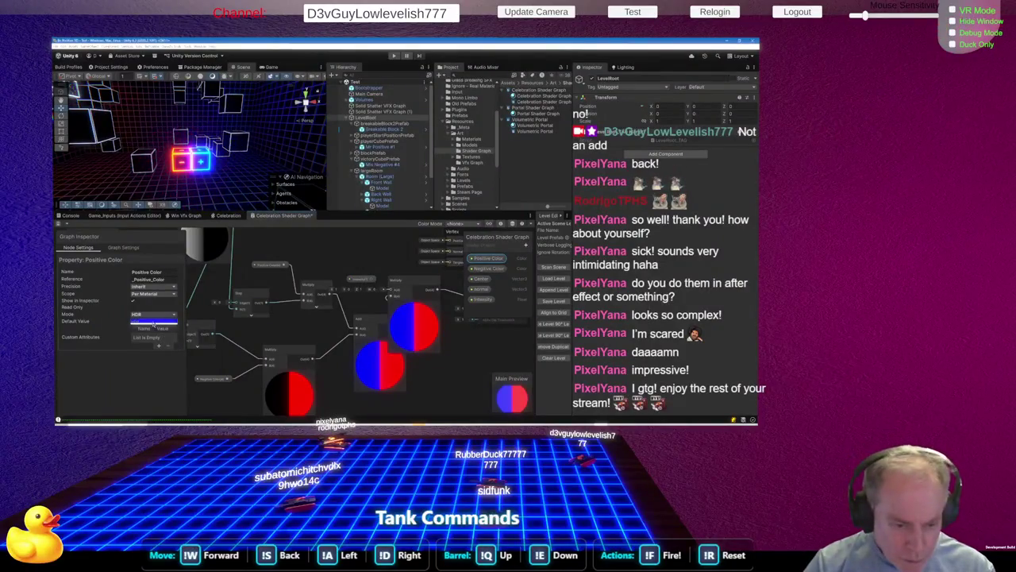
# Set the blue channel to 255 and intensity to 1, then close the picker
pyautogui.click(153, 321)
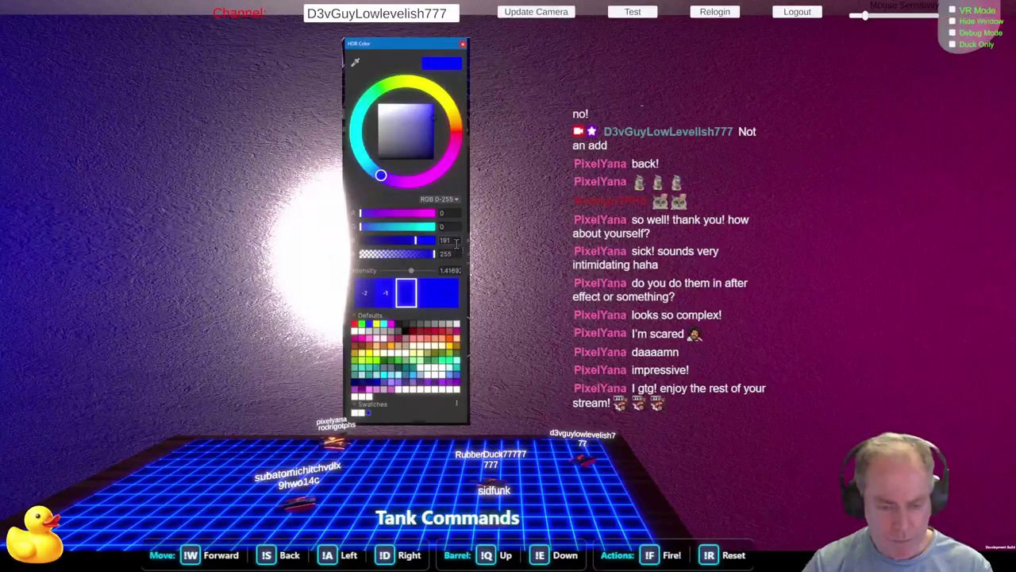
pyautogui.doubleClick(457, 240)
pyautogui.write('255')
pyautogui.press('Return')
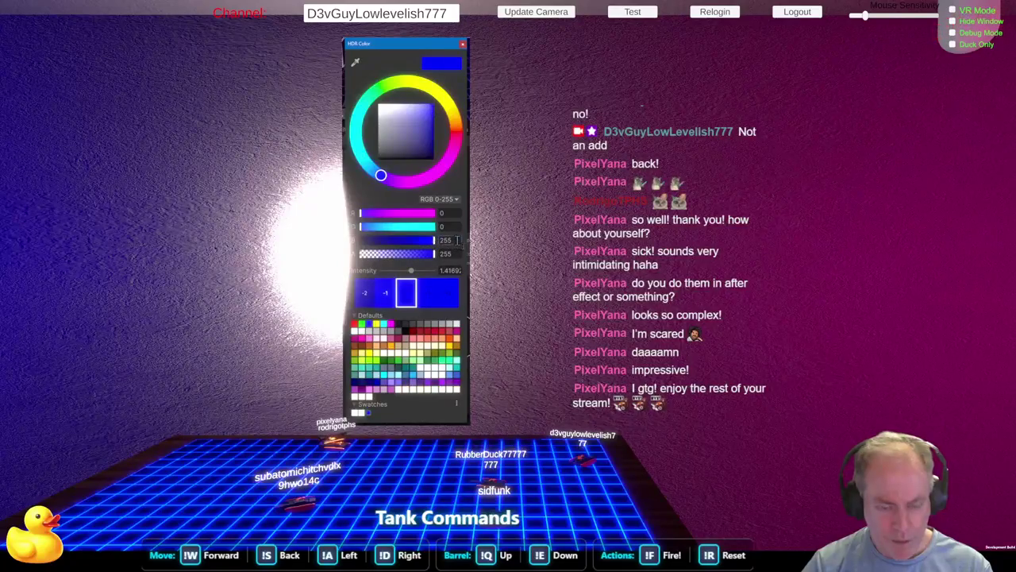
pyautogui.click(391, 297)
pyautogui.doubleClick(450, 270)
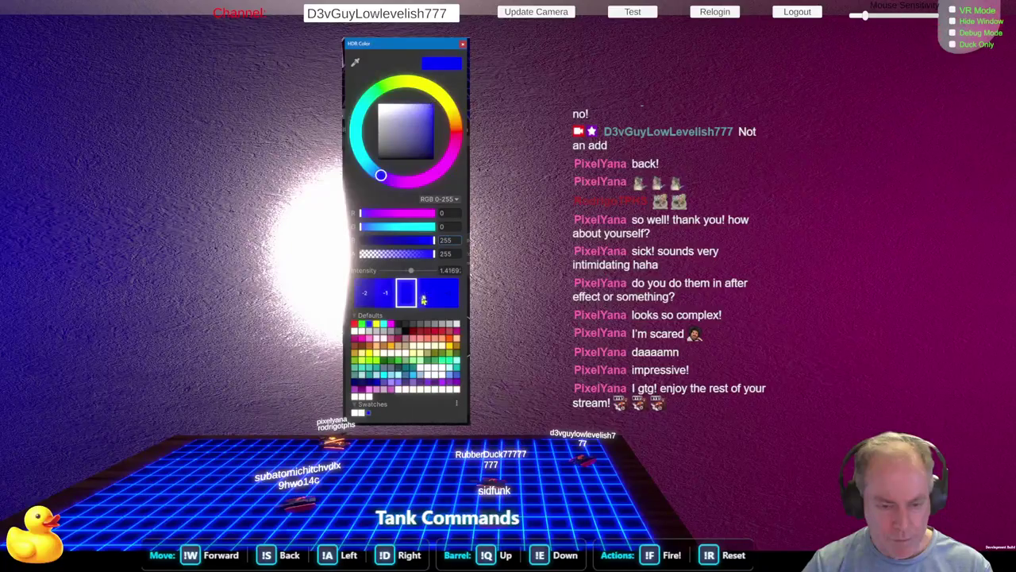
pyautogui.write('1')
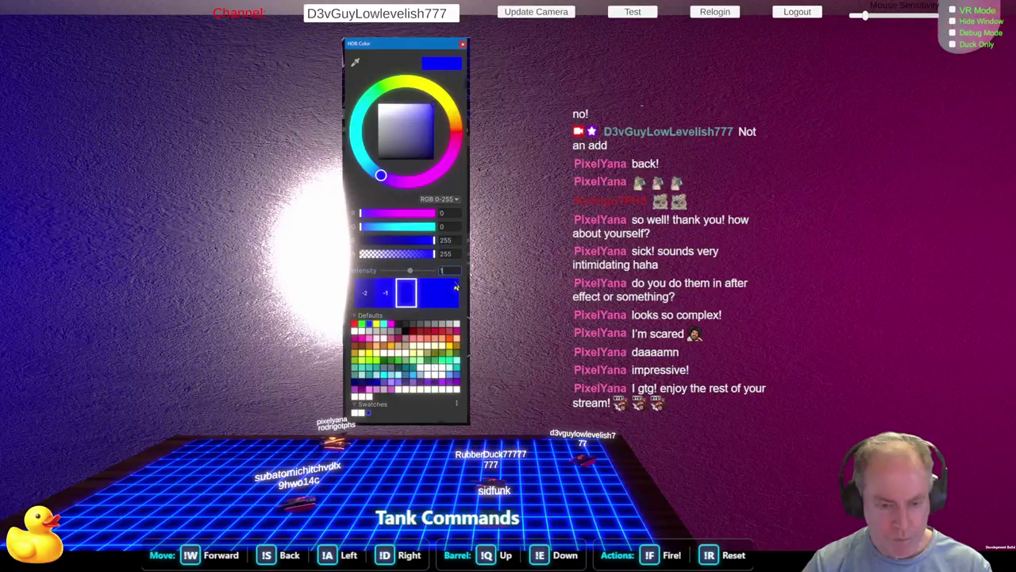
pyautogui.click(463, 44)
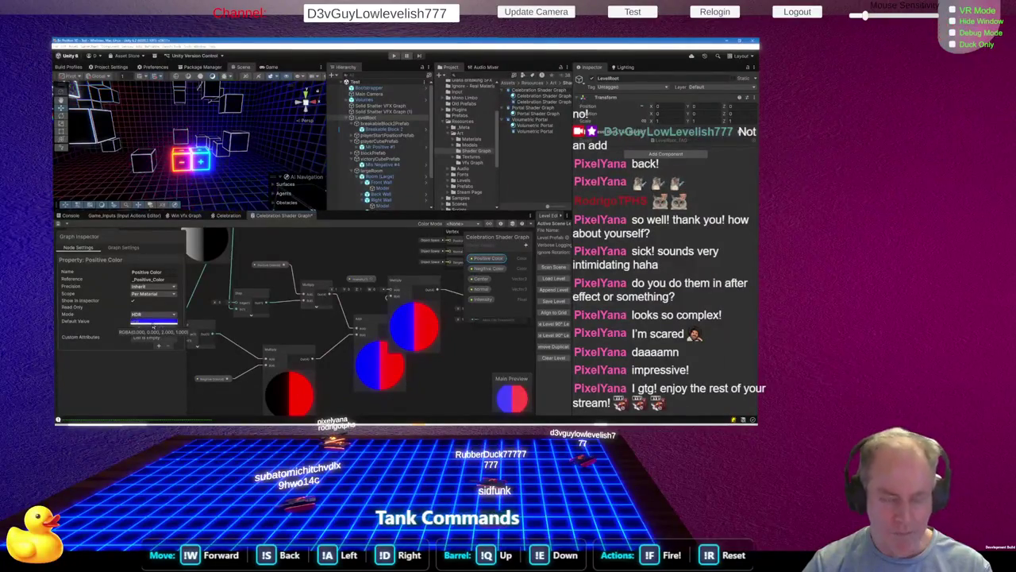
# Duplicate Positive Color into Positive Color (1), reselect the original, and switch to the Claude chat
pyautogui.hotkey('ctrl', 'd')
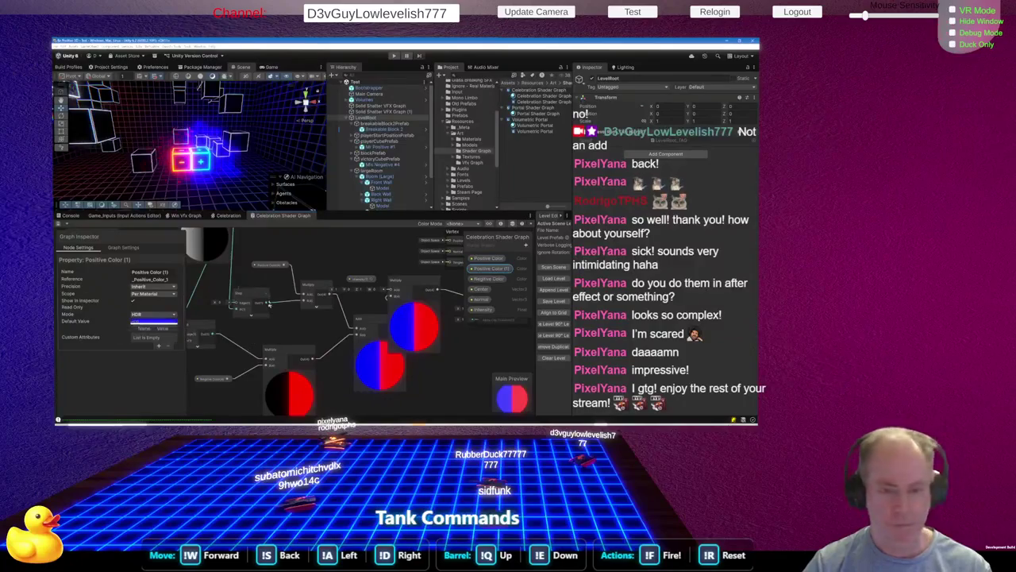
pyautogui.click(315, 270)
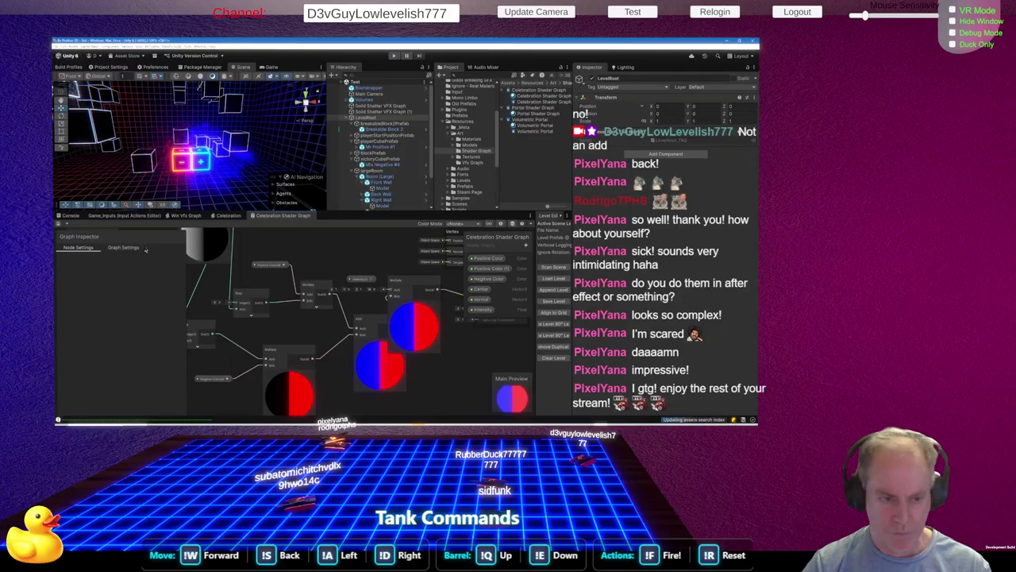
pyautogui.click(487, 259)
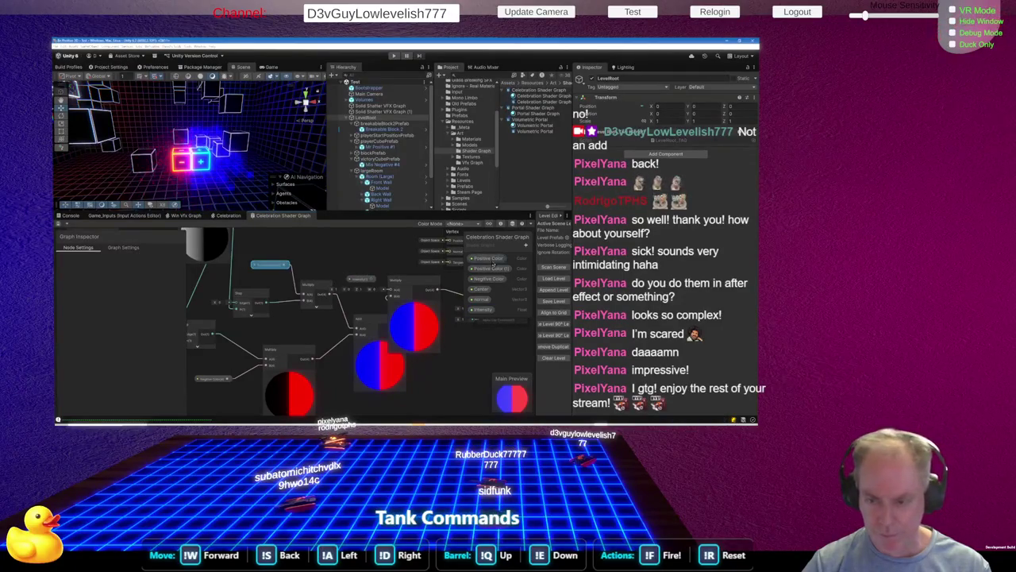
pyautogui.hotkey('alt', 'Tab')
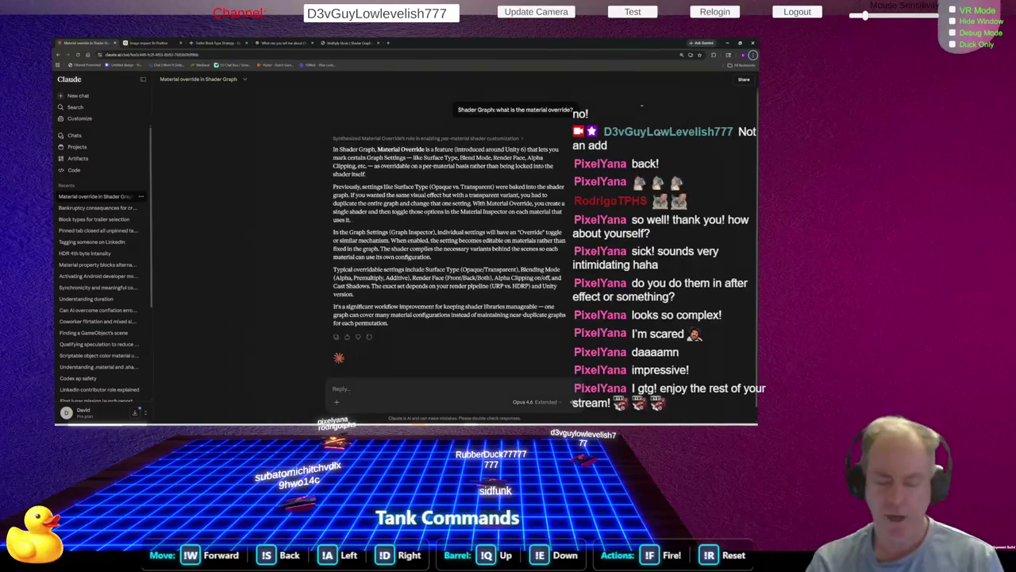
# Leave Claude's Material Override answer and go back to the Unity shader graph
pyautogui.hotkey('alt', 'Tab')
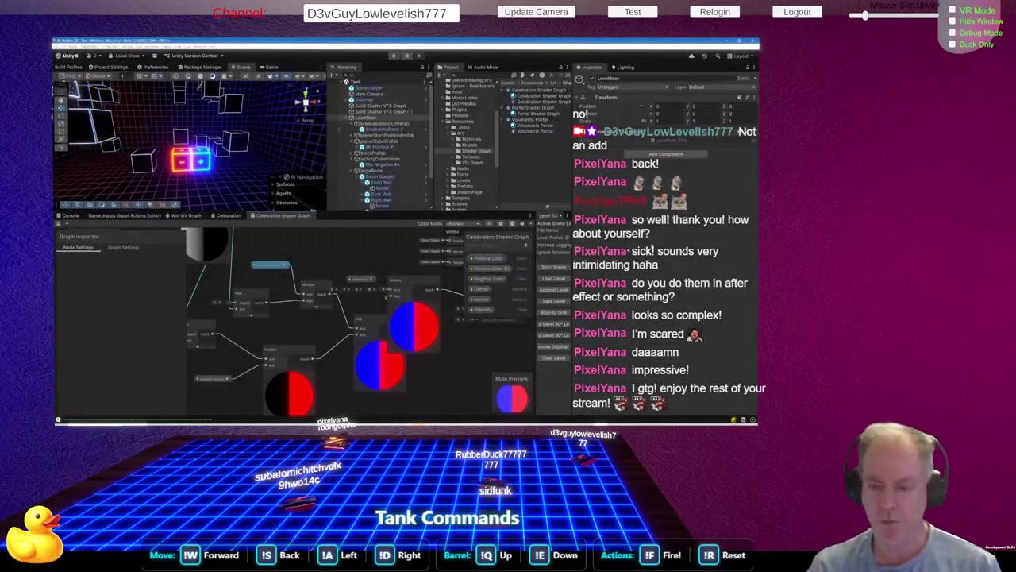
# Shift the Position, Center and Subtract node group further left on the canvas, then deselect
pyautogui.scroll(-3, 354, 269)
pyautogui.scroll(2, 353, 268)
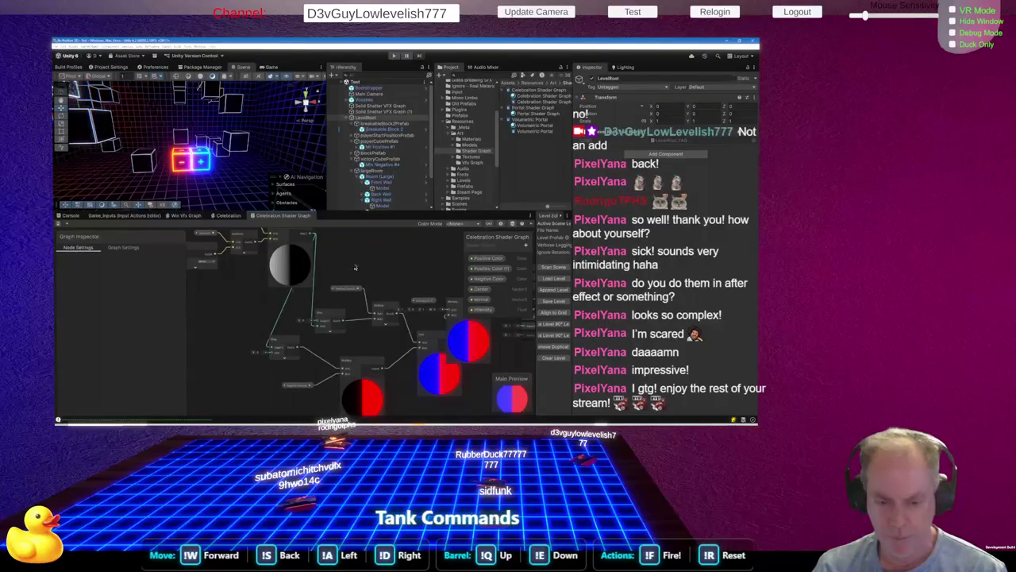
pyautogui.scroll(-3, 364, 256)
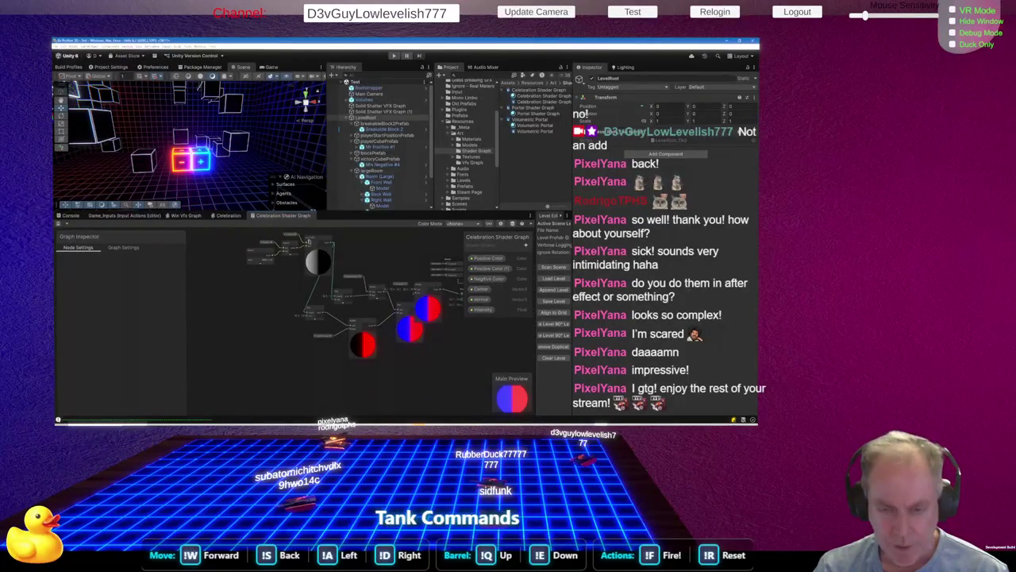
pyautogui.scroll(1, 315, 269)
pyautogui.scroll(-2, 316, 269)
pyautogui.scroll(2, 293, 264)
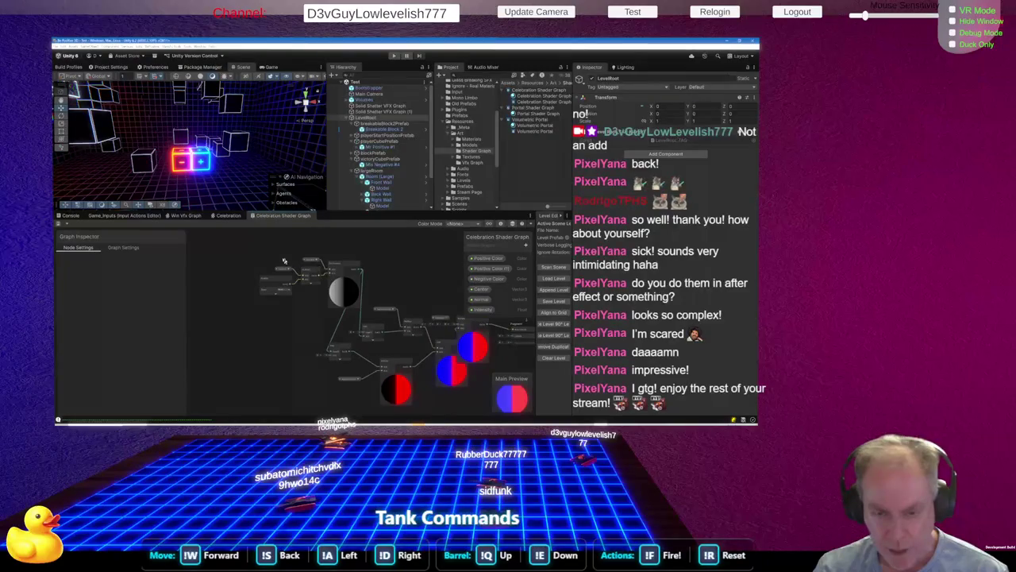
pyautogui.moveTo(260, 253); pyautogui.dragTo(363, 327)
pyautogui.moveTo(358, 272)
pyautogui.mouseDown()
pyautogui.moveTo(323, 278)
pyautogui.moveTo(296, 303)
pyautogui.mouseUp()
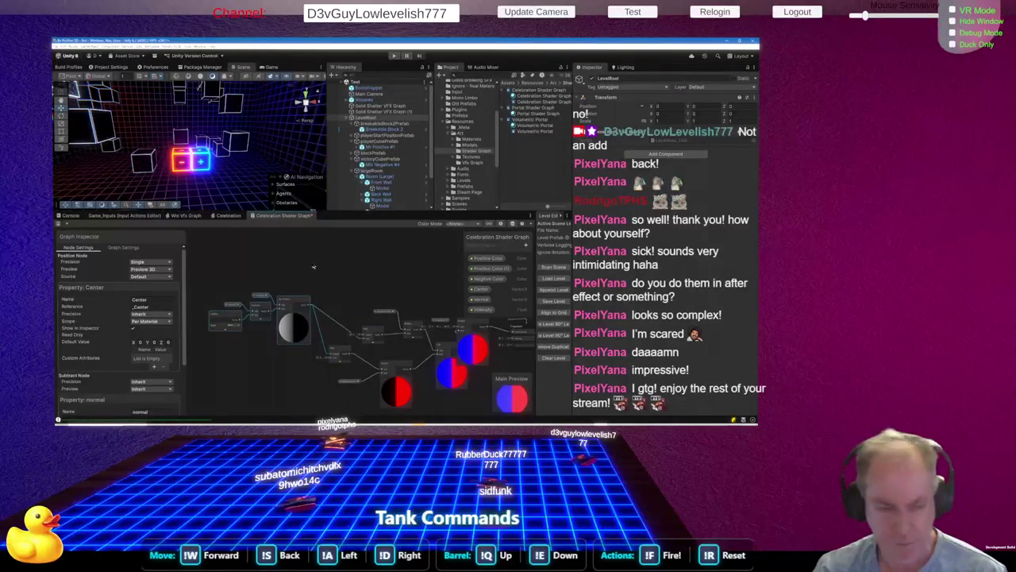
pyautogui.scroll(-3, 152, 357)
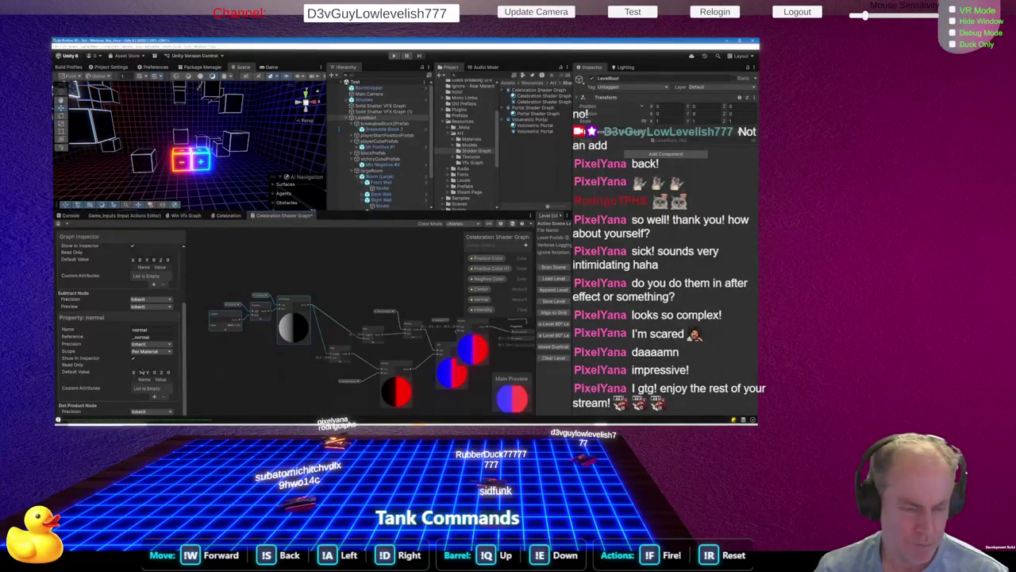
pyautogui.scroll(3, 141, 365)
pyautogui.click(220, 275)
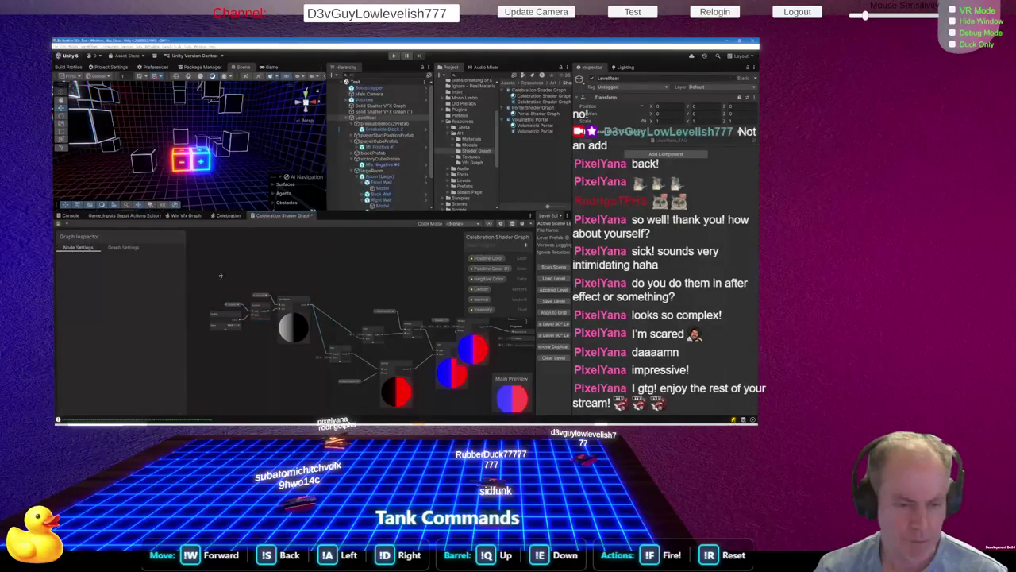
# Set the shader graph's Render Face to Front, then bring up the Celebration VFX graph
pyautogui.click(126, 248)
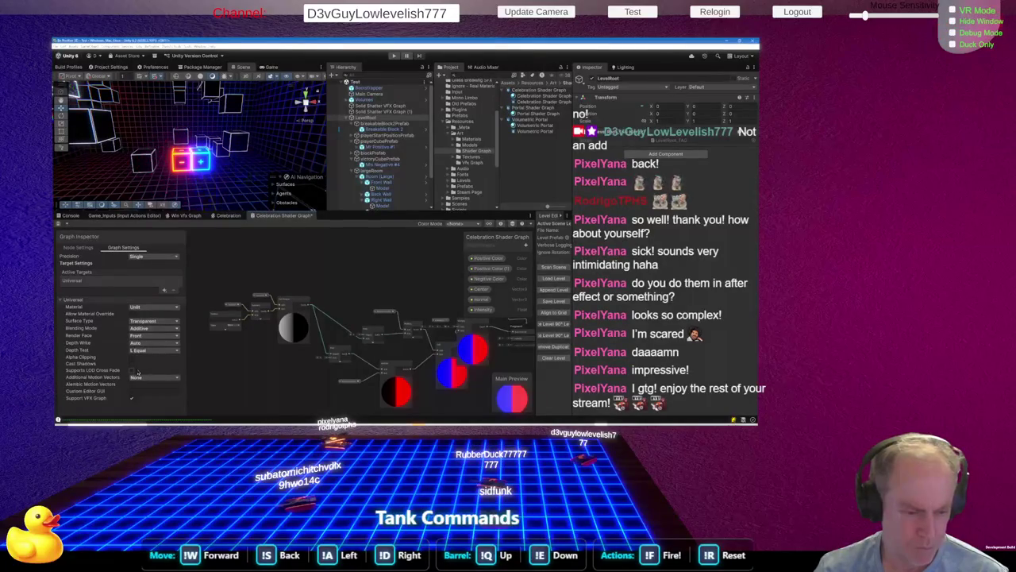
pyautogui.click(131, 336)
pyautogui.click(135, 323)
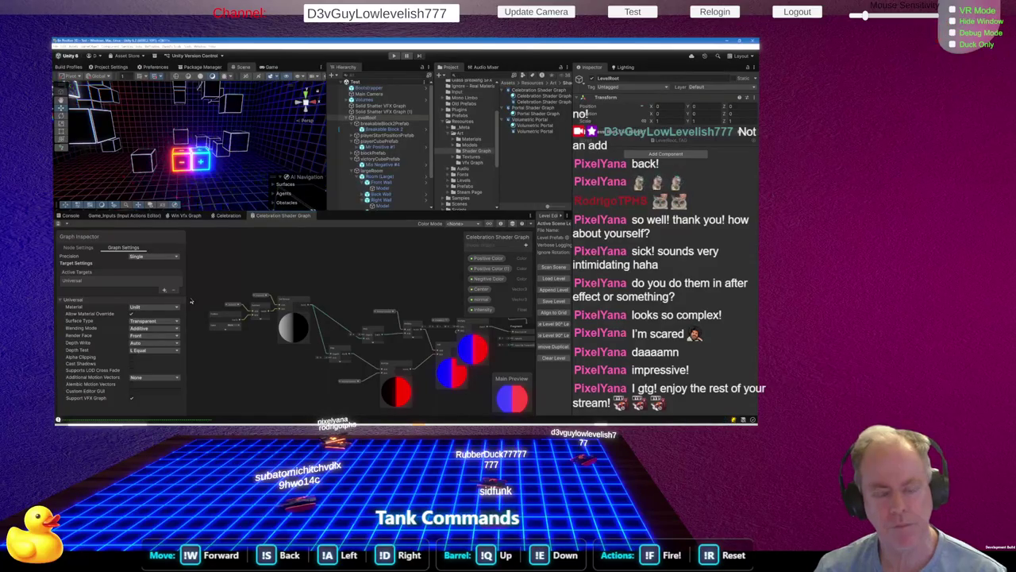
pyautogui.click(233, 216)
pyautogui.scroll(-3, 379, 175)
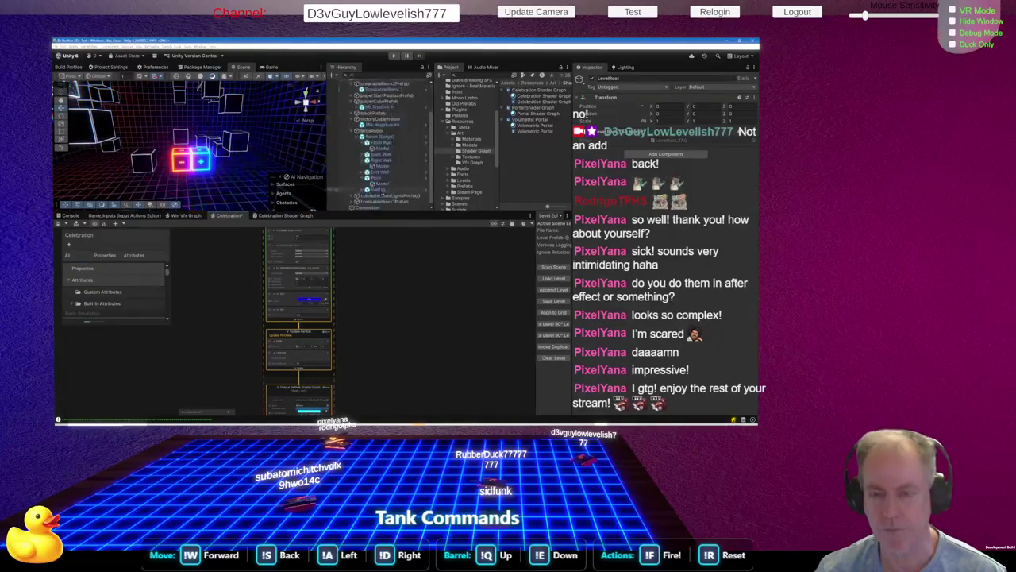
# Select the Celebration object in the Hierarchy and zoom the VFX graph toward the output node
pyautogui.click(373, 207)
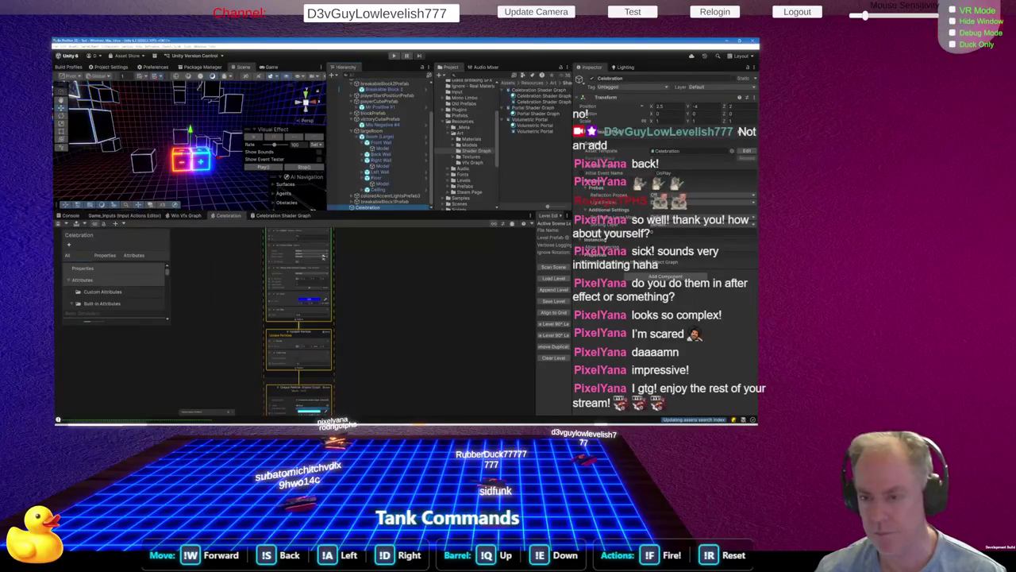
pyautogui.click(380, 196)
pyautogui.click(378, 207)
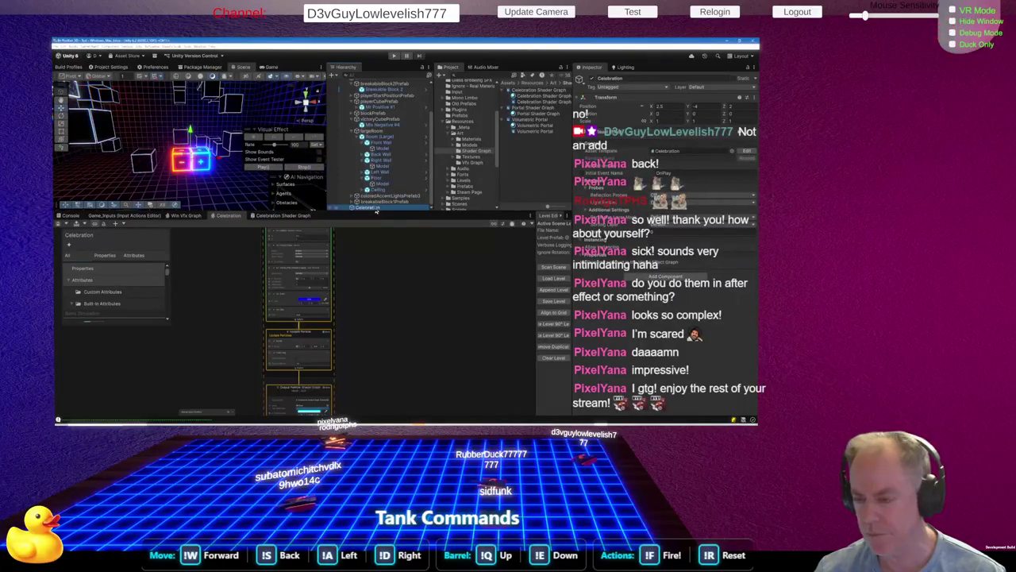
pyautogui.scroll(-2, 446, 314)
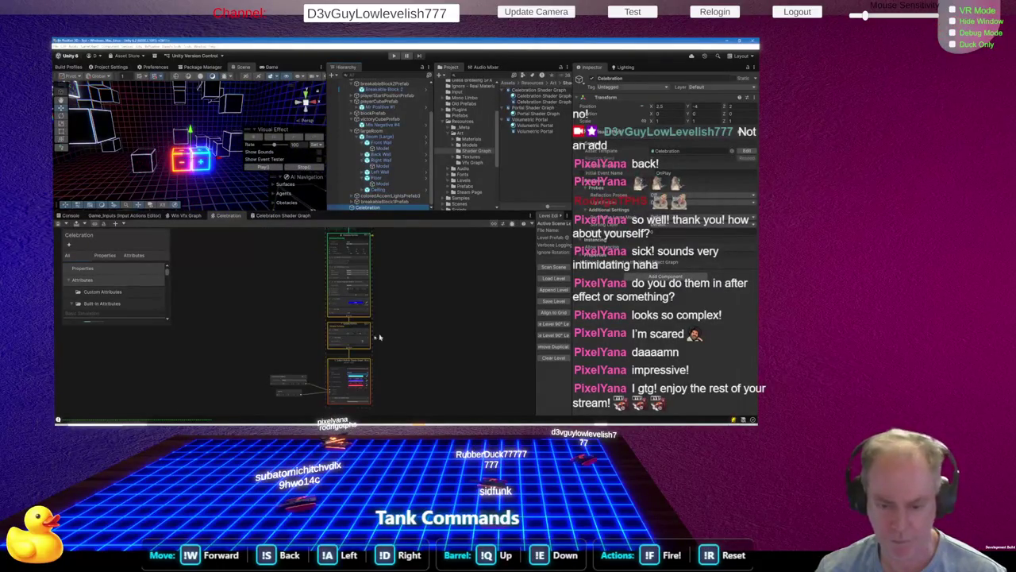
pyautogui.scroll(4, 284, 370)
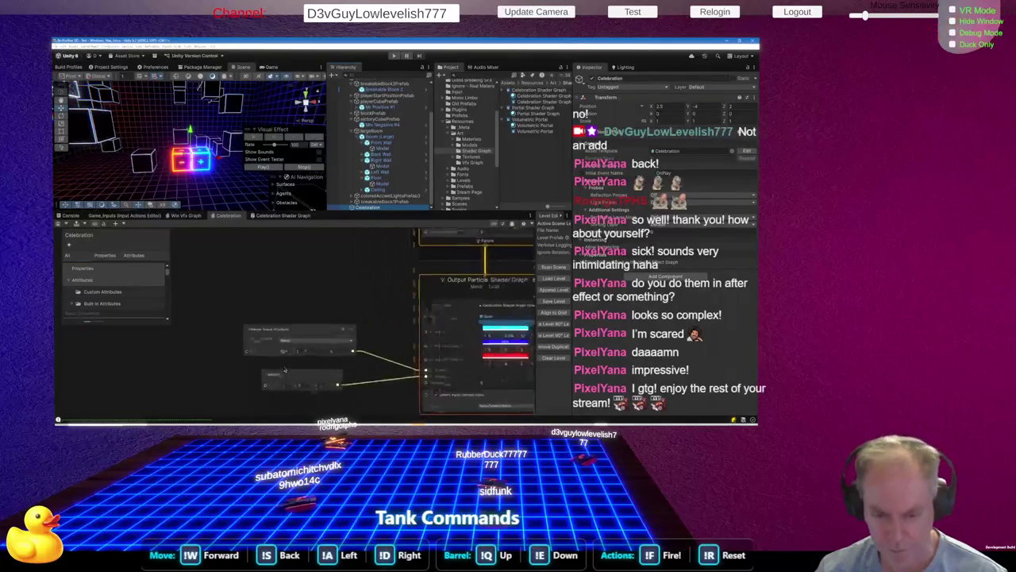
pyautogui.scroll(1, 284, 370)
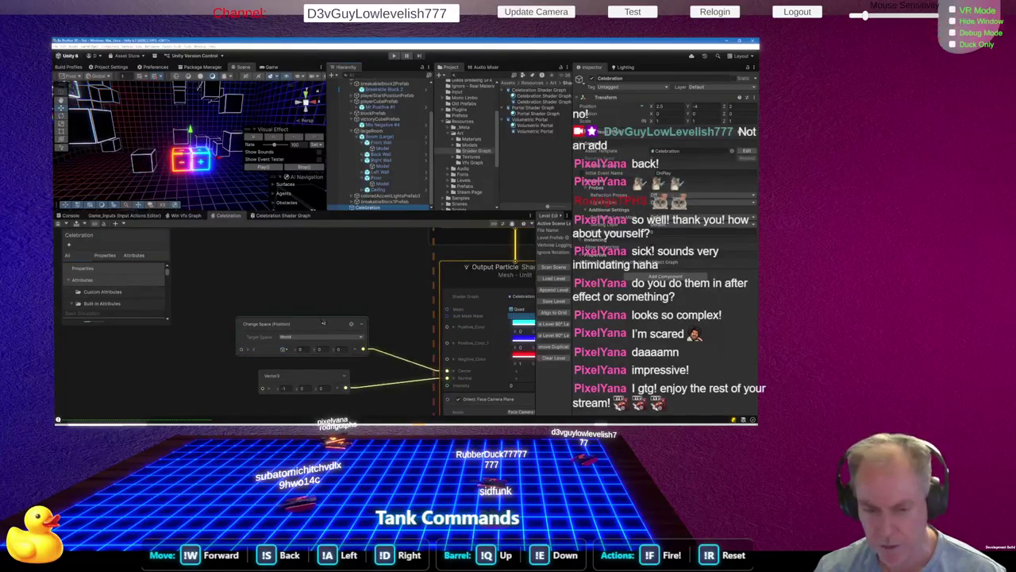
# Move the Change Space node down-left and the Vector3 node left, then enlarge the blackboard
pyautogui.moveTo(324, 323); pyautogui.dragTo(284, 334)
pyautogui.moveTo(308, 375)
pyautogui.mouseDown()
pyautogui.moveTo(250, 368)
pyautogui.moveTo(247, 355)
pyautogui.mouseUp()
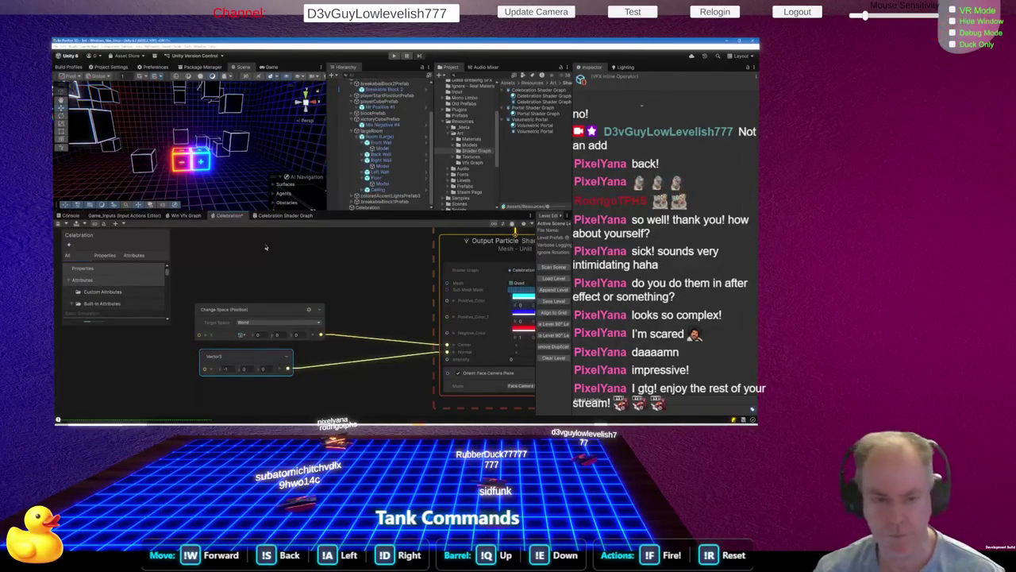
pyautogui.click(333, 206)
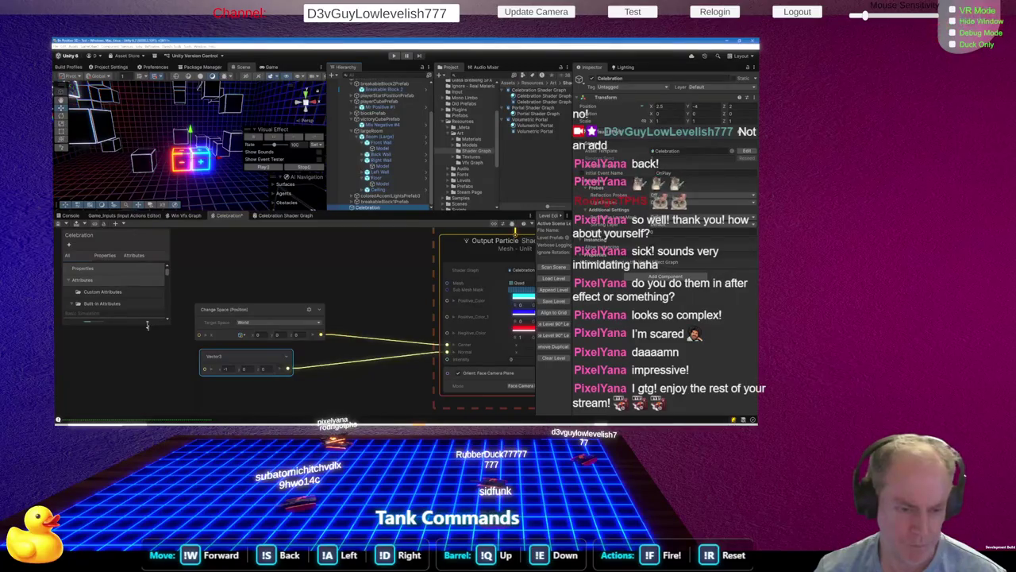
pyautogui.moveTo(147, 325); pyautogui.dragTo(142, 391)
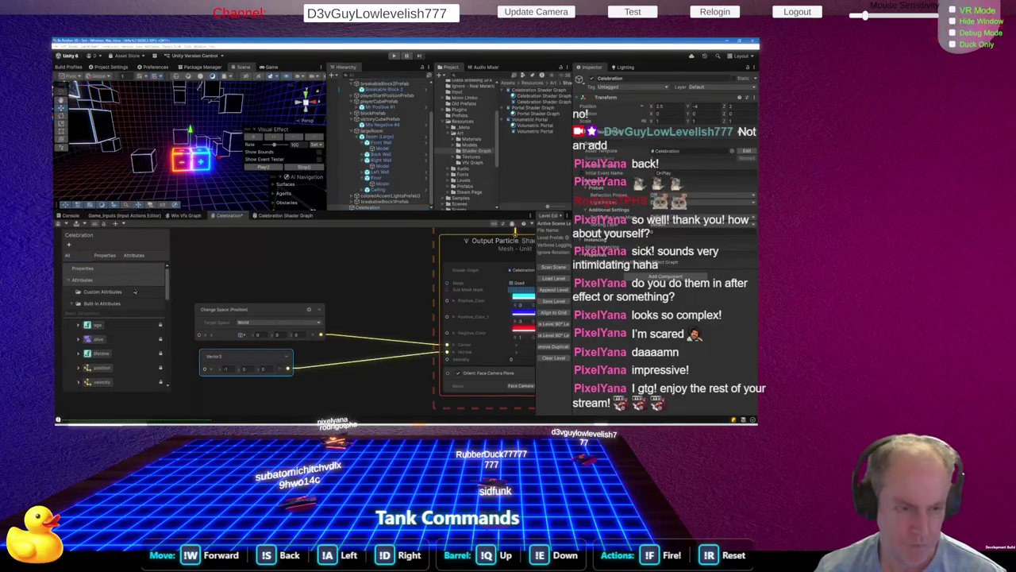
# Review the VFX graph's Attributes and Properties lists, frame the graph, then return to the Celebration Shader Graph
pyautogui.click(129, 256)
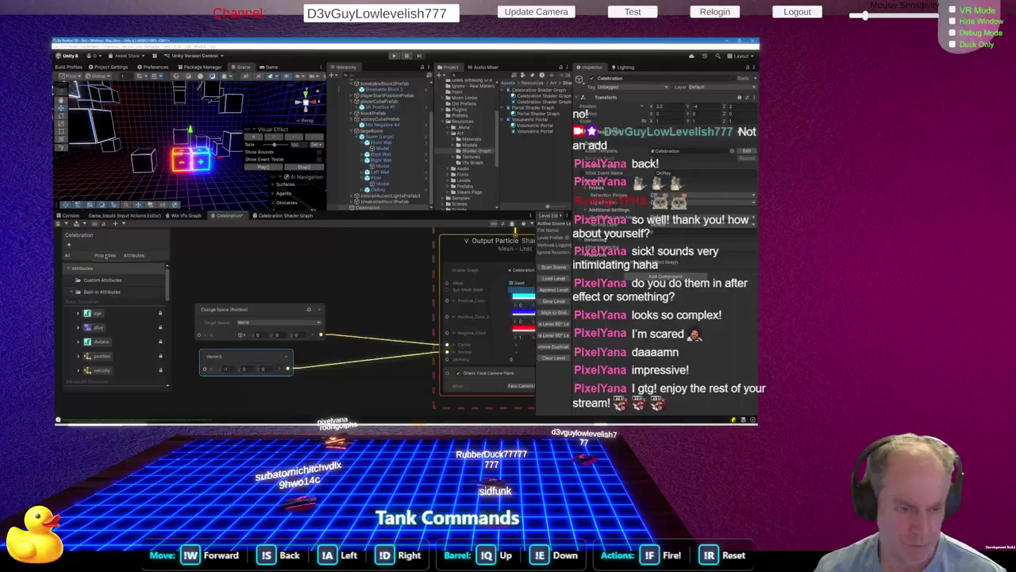
pyautogui.click(105, 255)
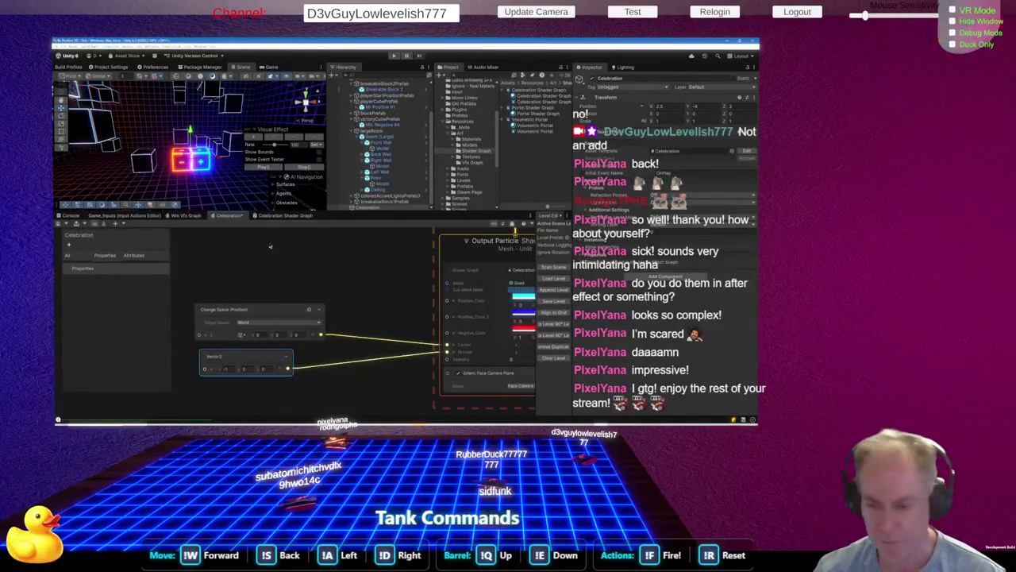
pyautogui.scroll(-8, 270, 341)
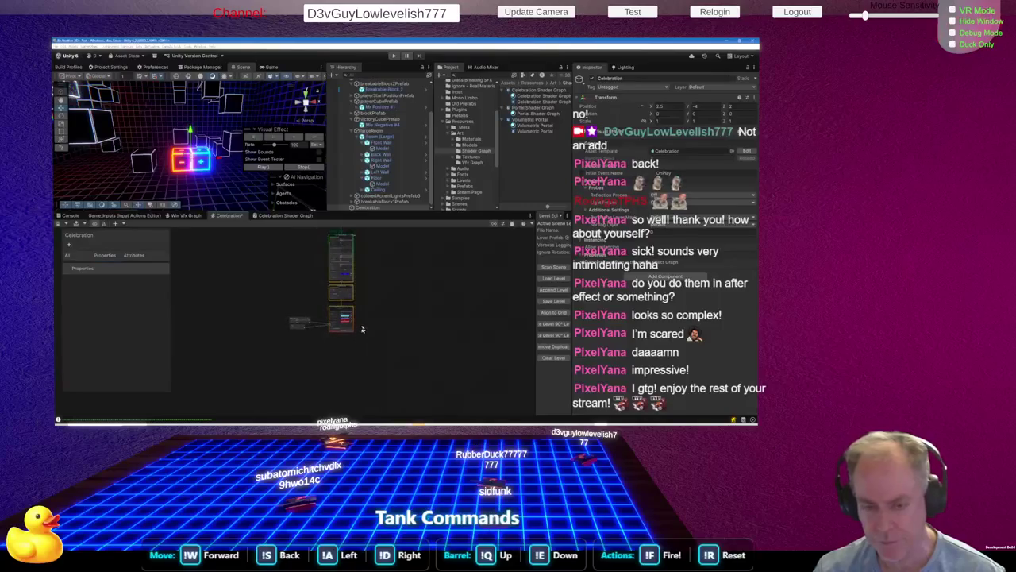
pyautogui.press('f')
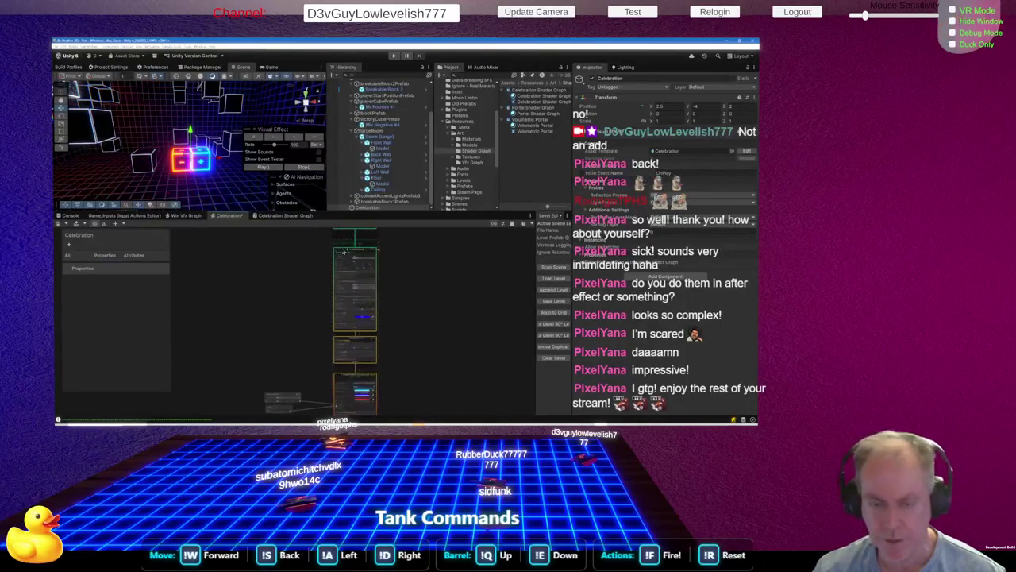
pyautogui.click(287, 216)
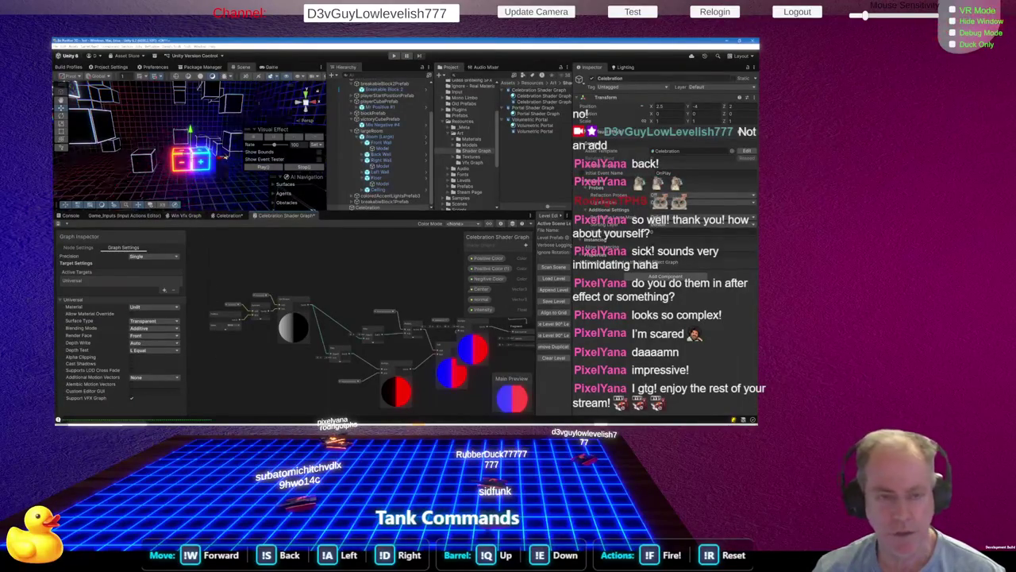
# Set Positive Color (1)'s default HDR intensity to 1 and save the shader graph
pyautogui.scroll(5, 225, 156)
pyautogui.scroll(-5, 225, 157)
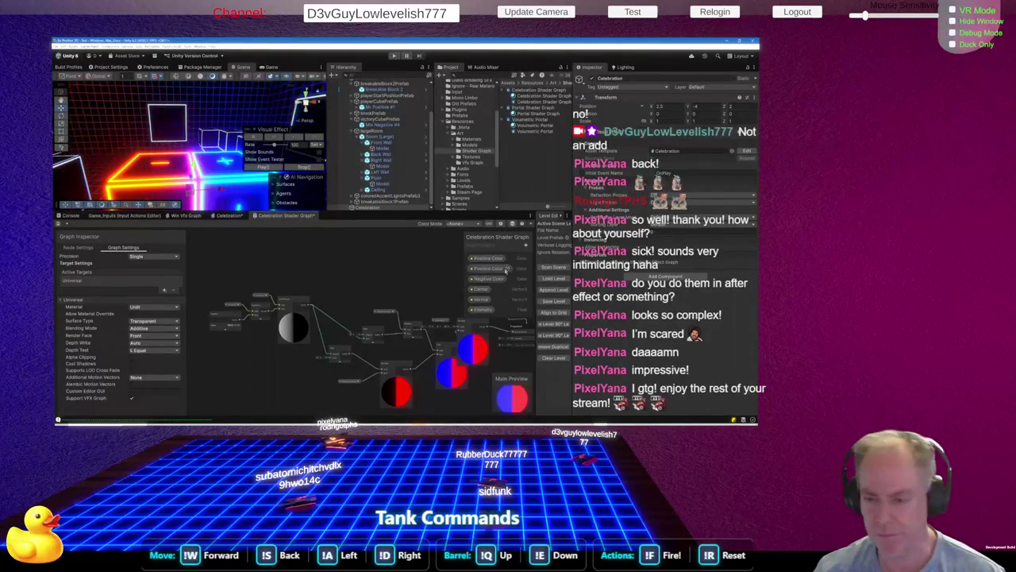
pyautogui.click(507, 269)
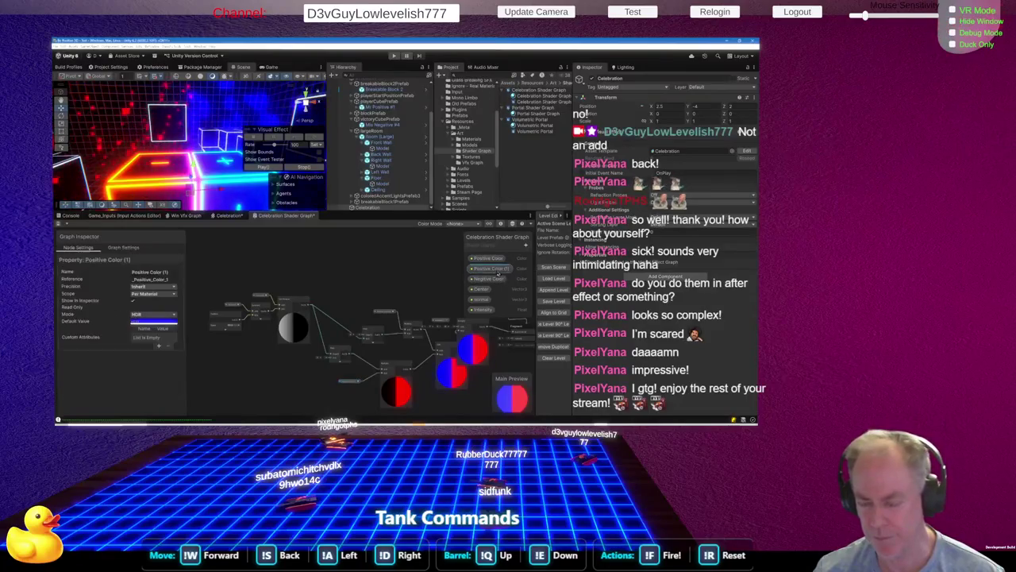
pyautogui.click(153, 321)
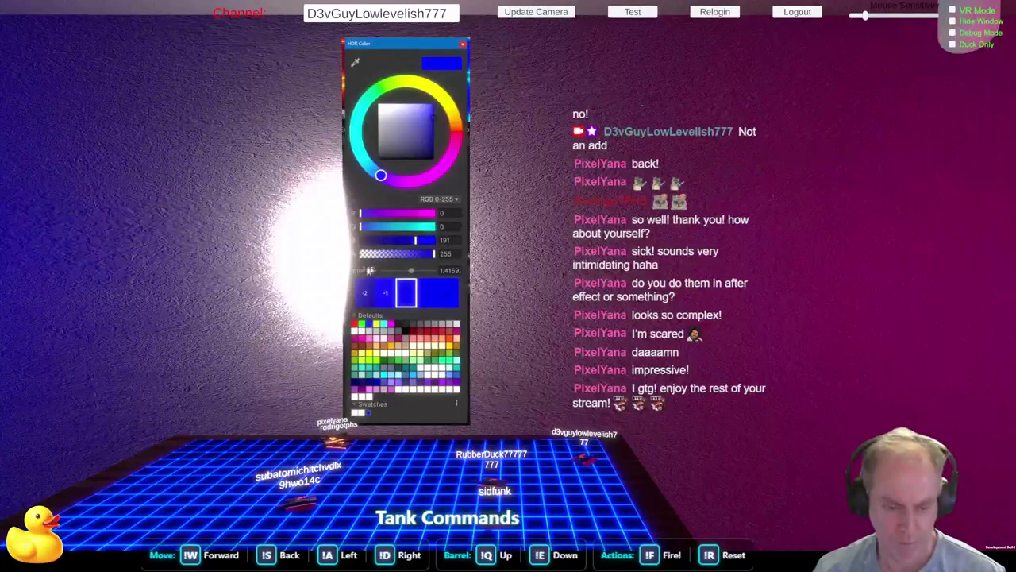
pyautogui.click(450, 270)
pyautogui.write('1')
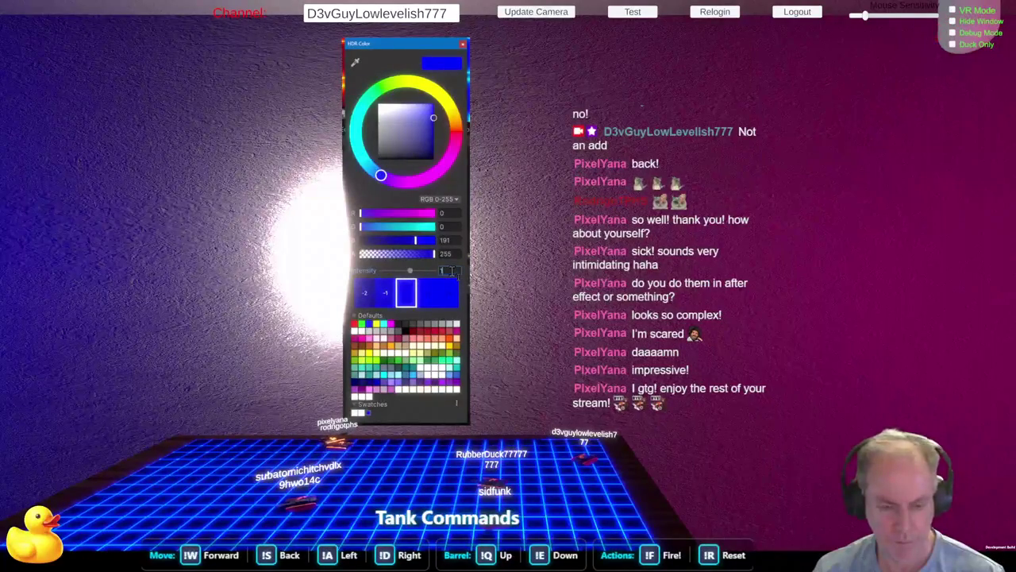
pyautogui.click(263, 367)
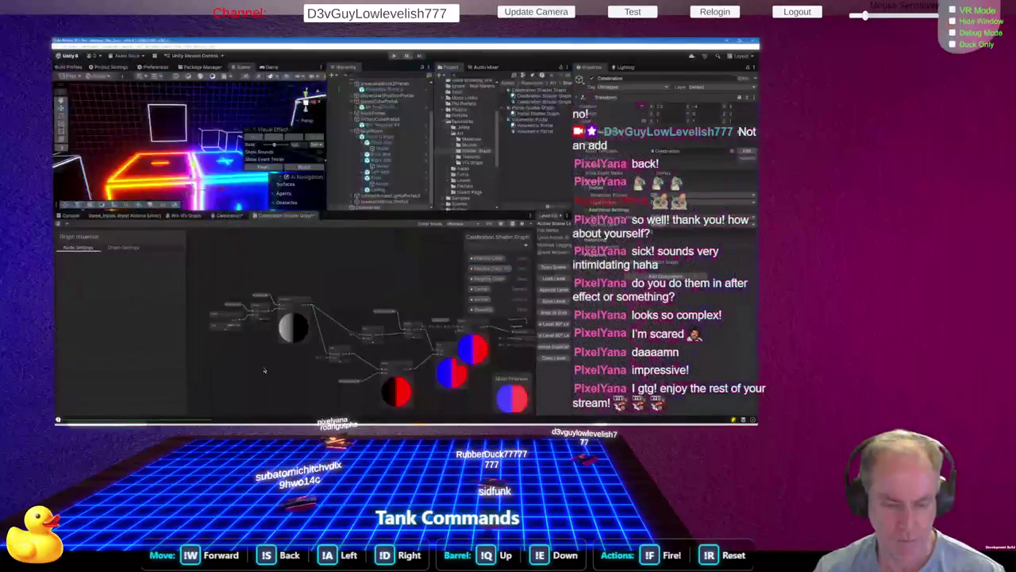
pyautogui.hotkey('ctrl', 's')
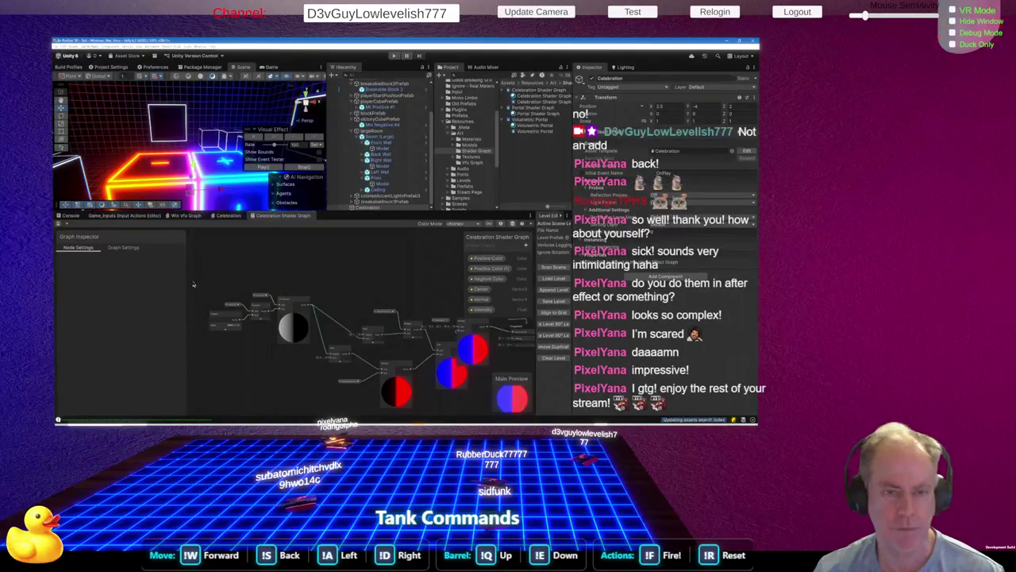
# Delete the Positive Color (1) property and open the original Positive Color's default colour
pyautogui.click(124, 247)
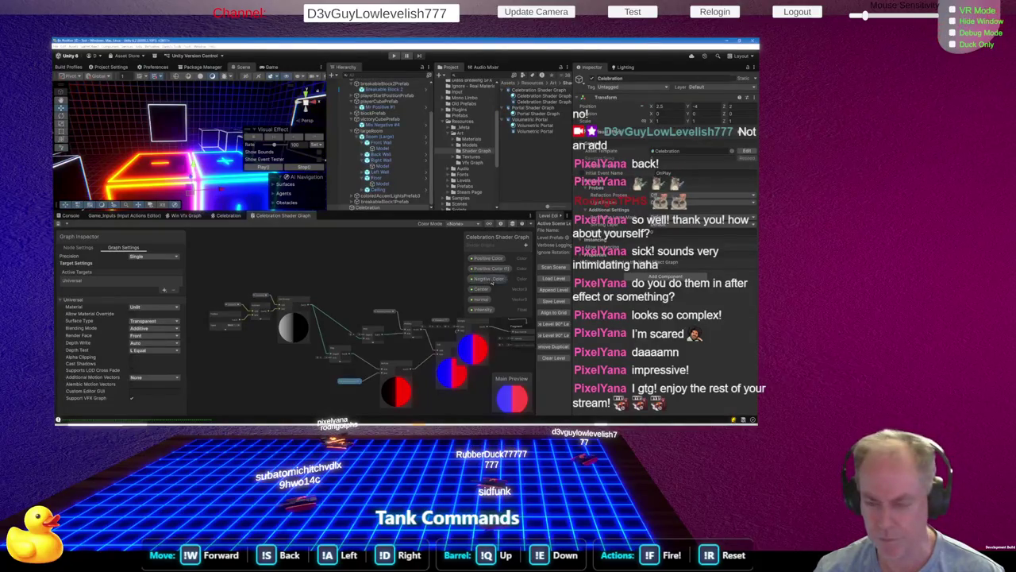
pyautogui.click(486, 269)
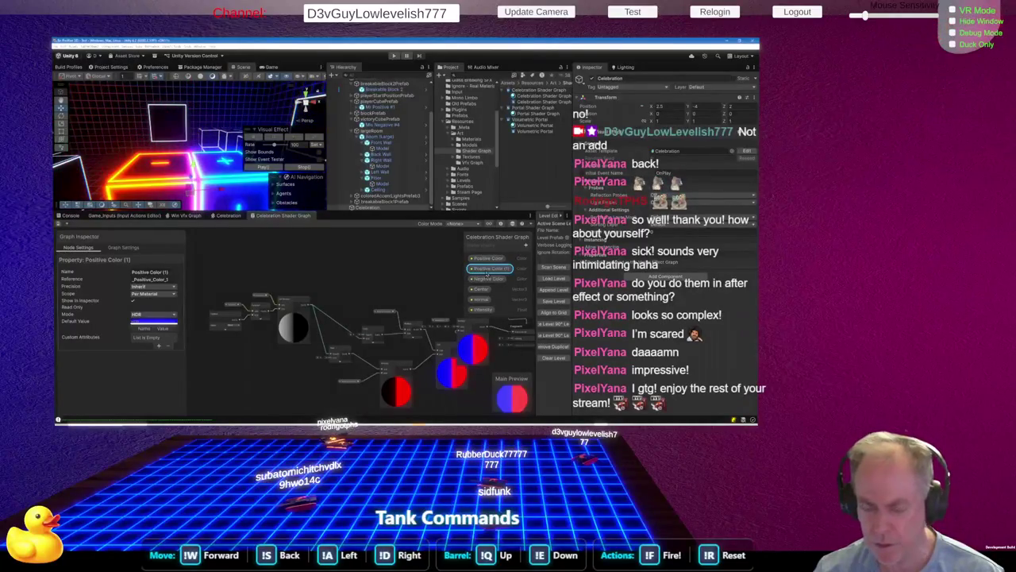
pyautogui.scroll(3, 307, 386)
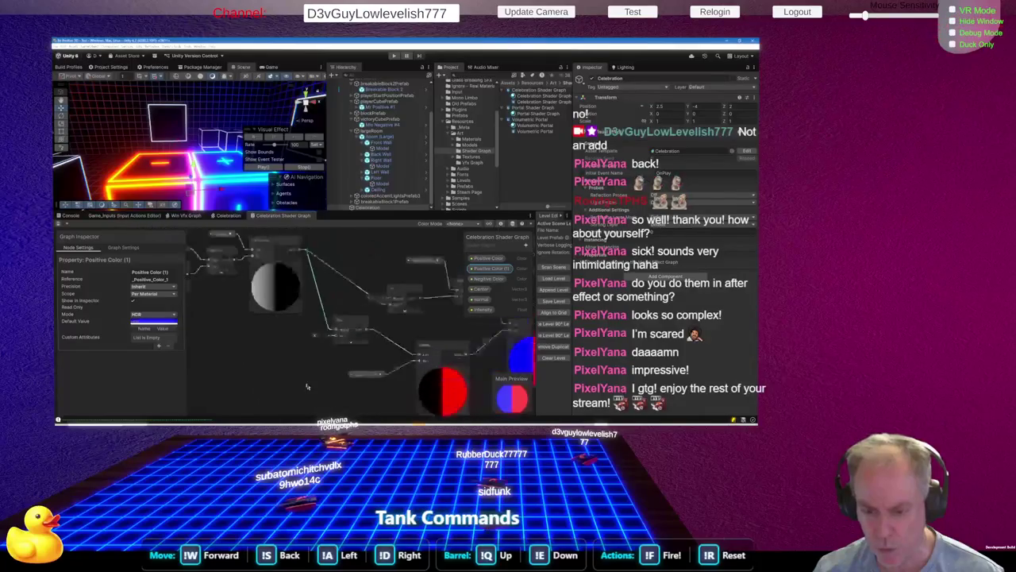
pyautogui.scroll(-2, 307, 386)
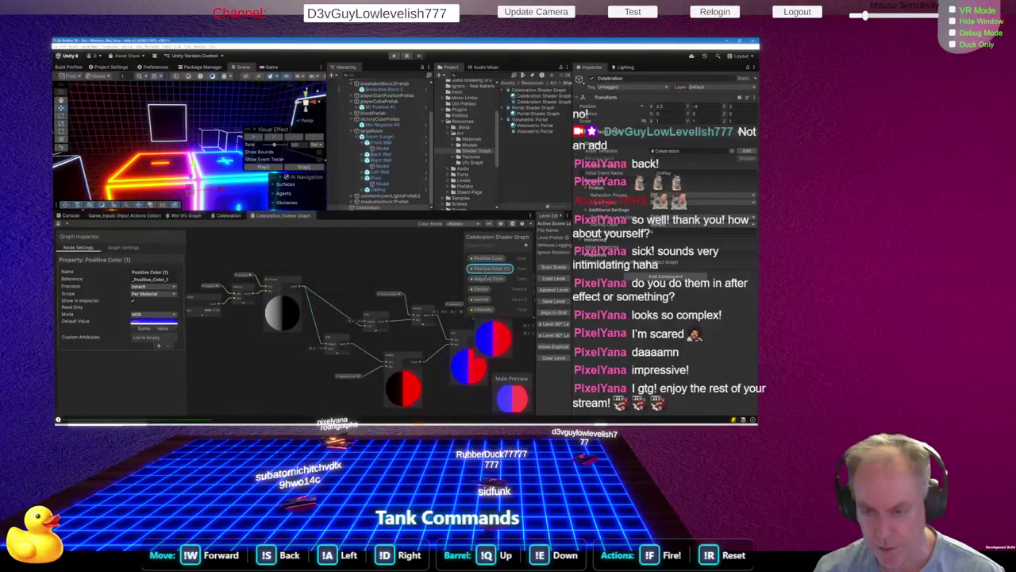
pyautogui.rightClick(476, 270)
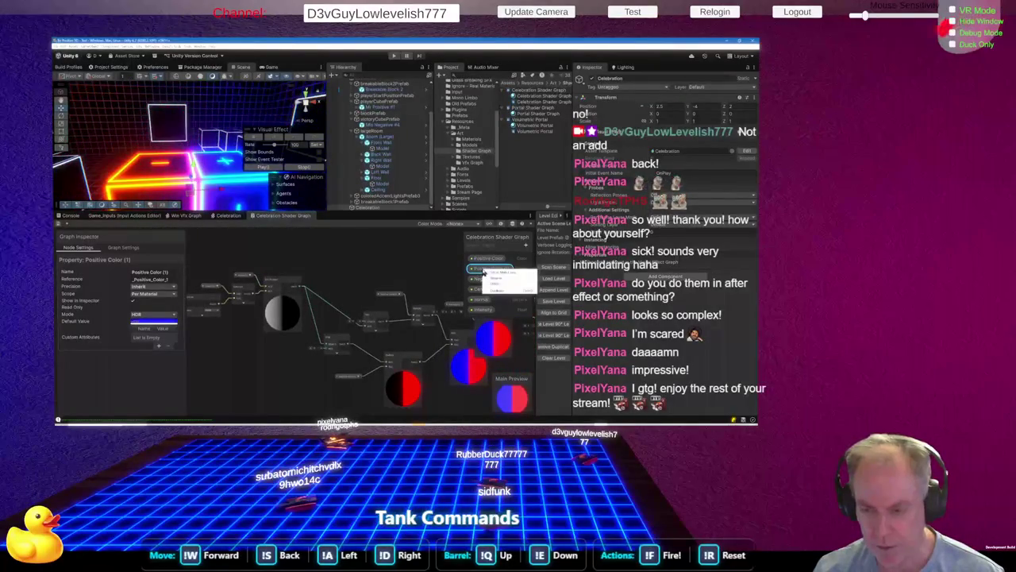
pyautogui.click(500, 289)
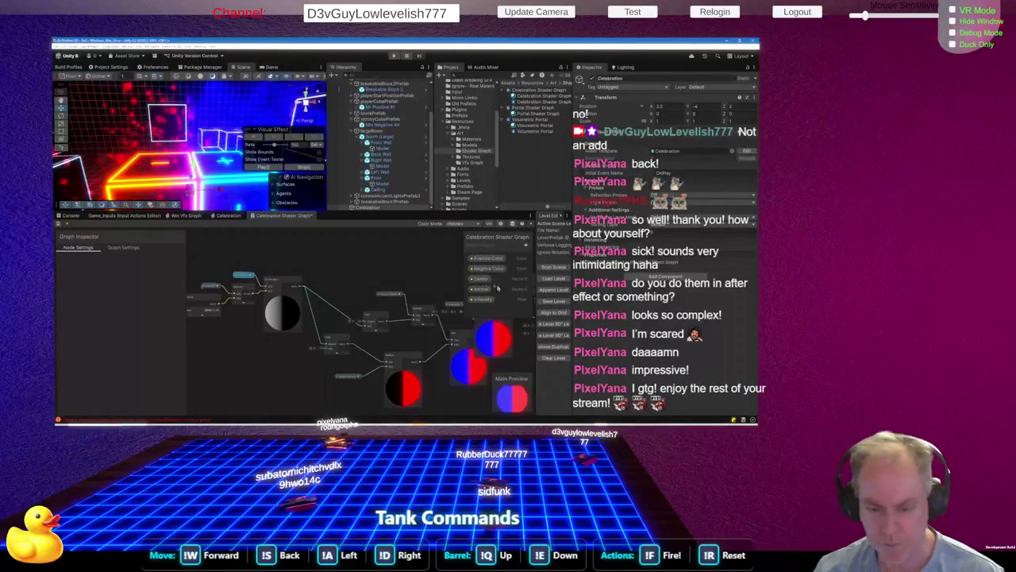
pyautogui.click(486, 259)
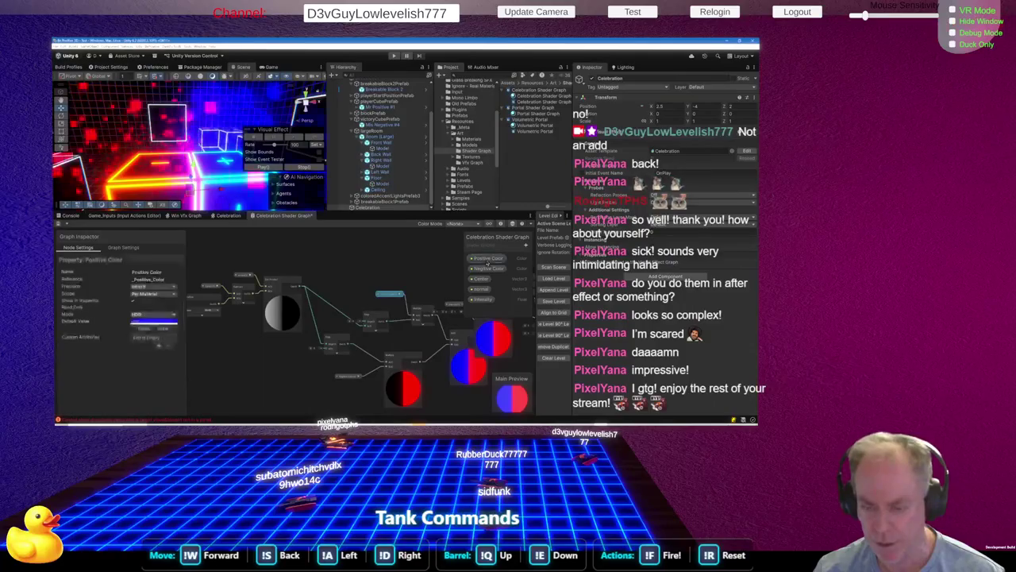
pyautogui.click(153, 322)
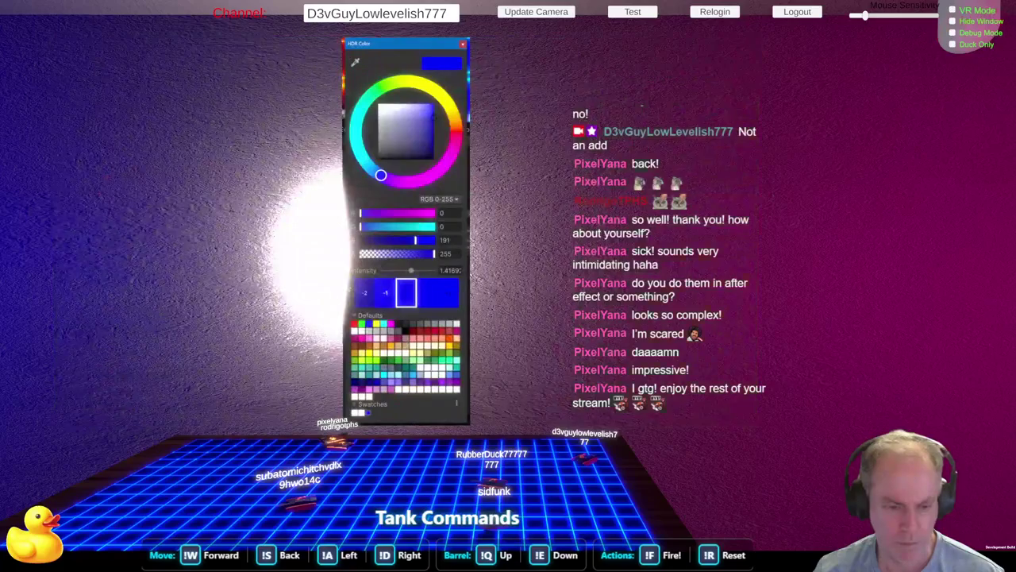
# Set Positive Color's HDR intensity to 0 and save the Celebration Shader Graph
pyautogui.click(451, 270)
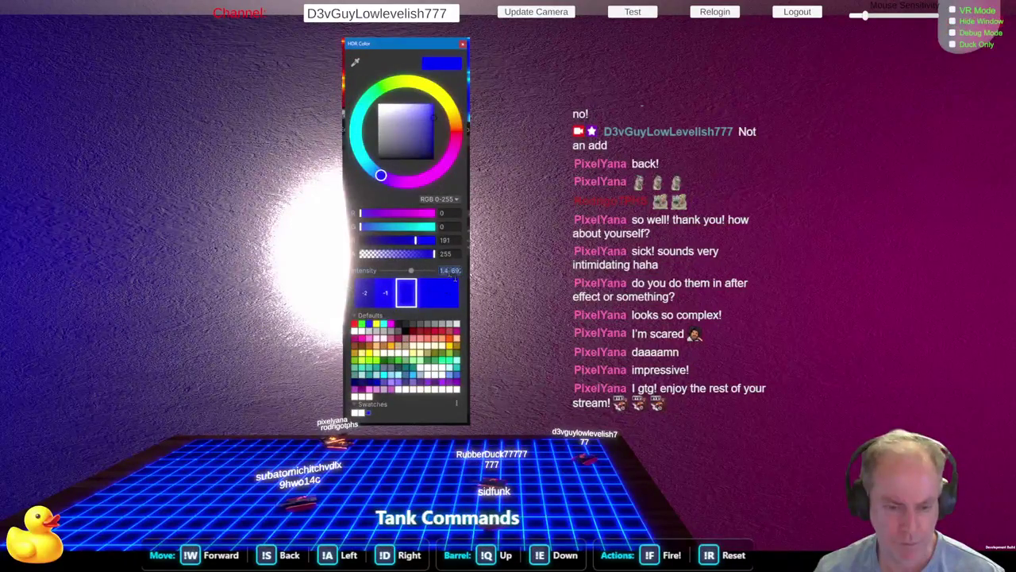
pyautogui.write('0')
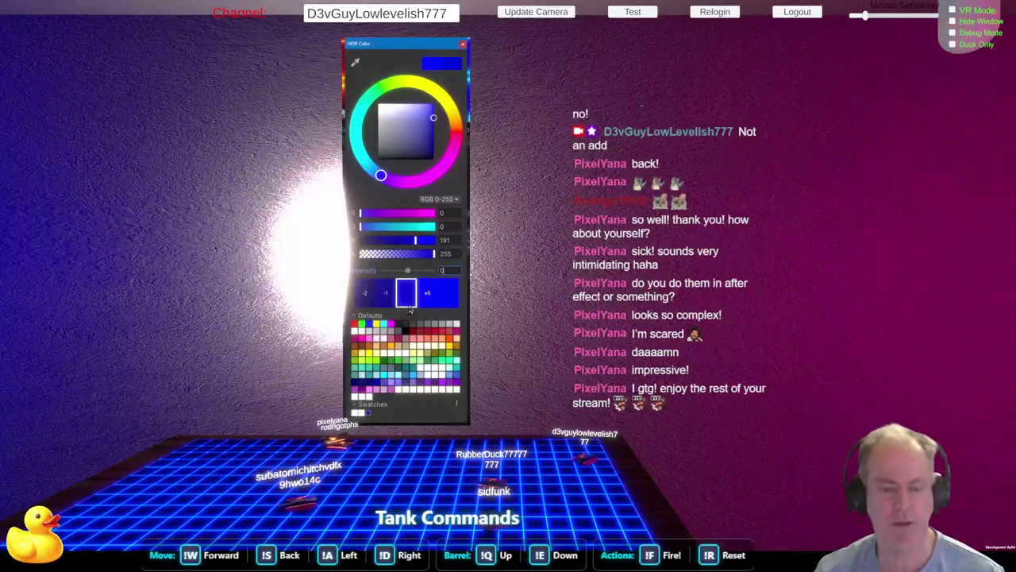
pyautogui.click(248, 345)
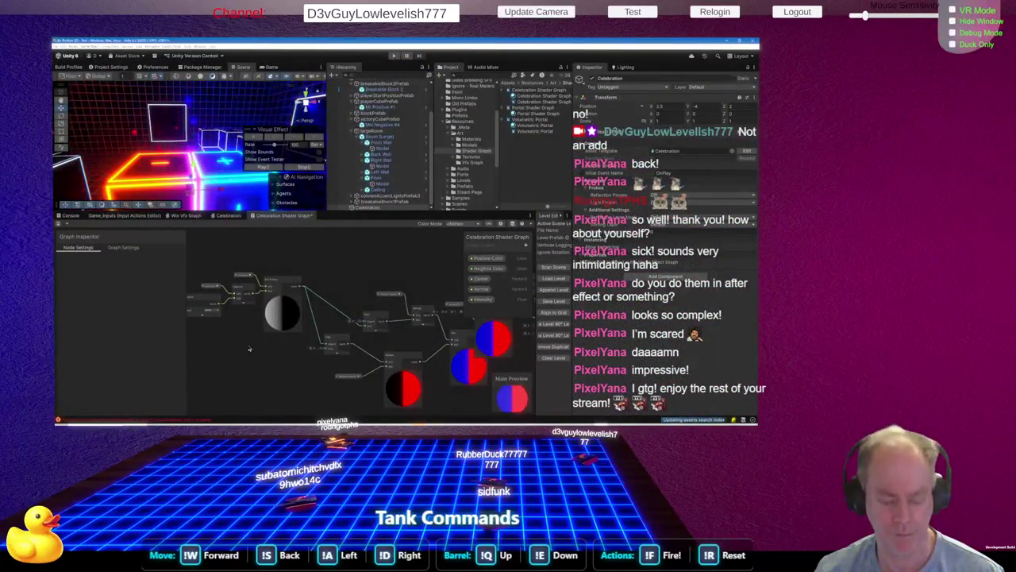
pyautogui.hotkey('ctrl', 's')
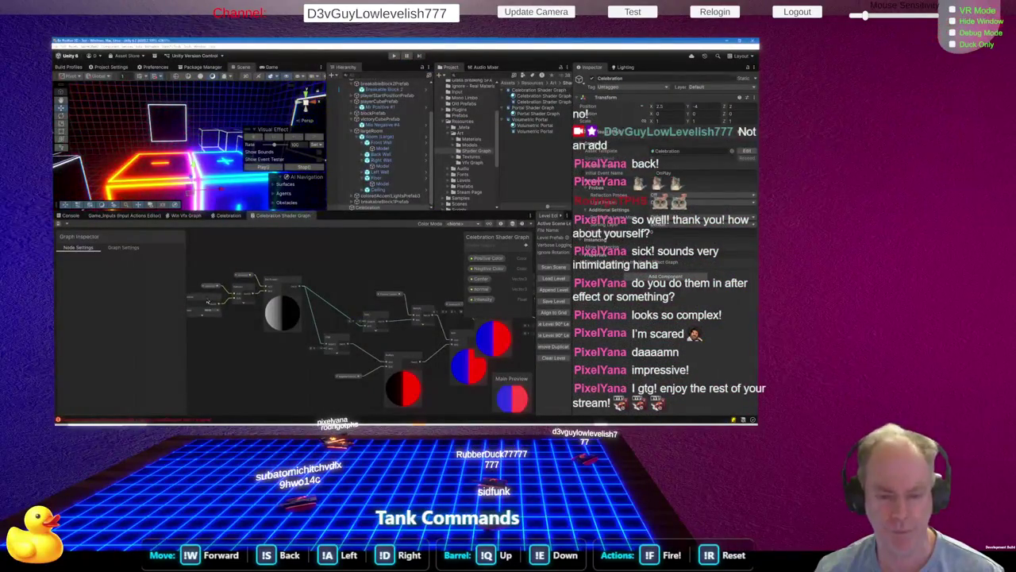
pyautogui.scroll(5, 417, 351)
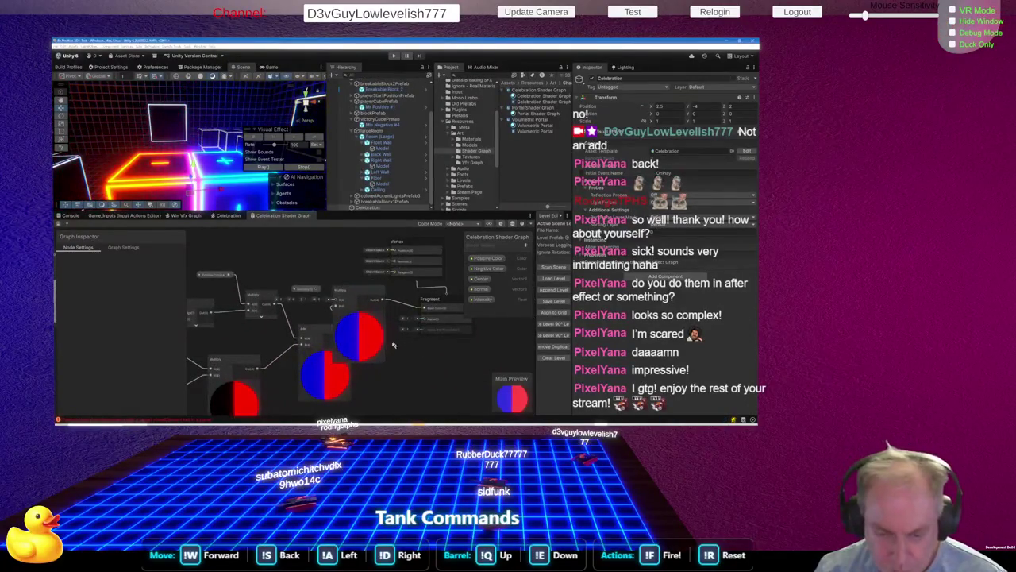
# Move the Add node down-left and the Multiply node slightly right, then save the graph
pyautogui.moveTo(320, 332); pyautogui.dragTo(308, 348)
pyautogui.moveTo(356, 290); pyautogui.dragTo(369, 298)
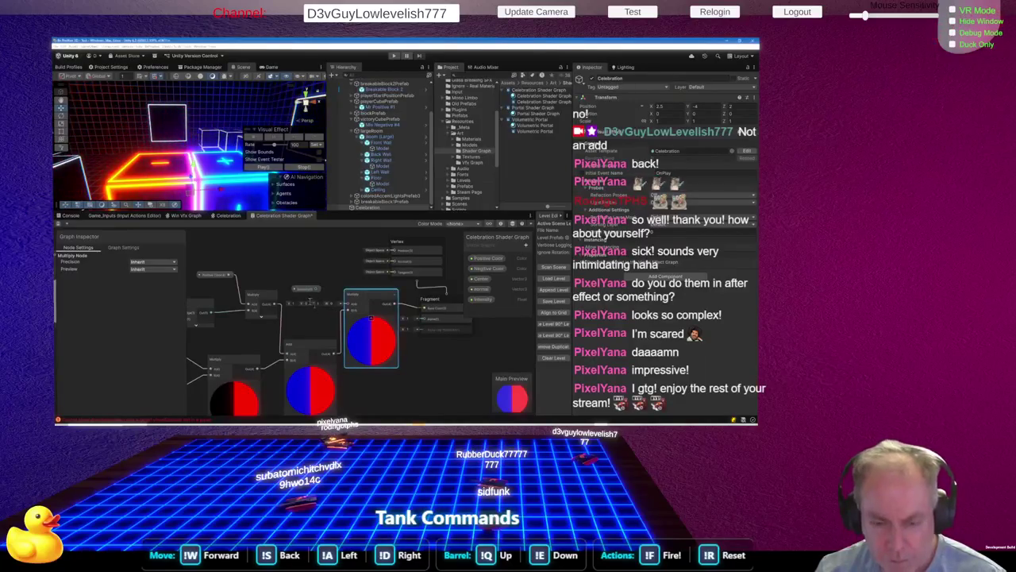
pyautogui.hotkey('ctrl', 's')
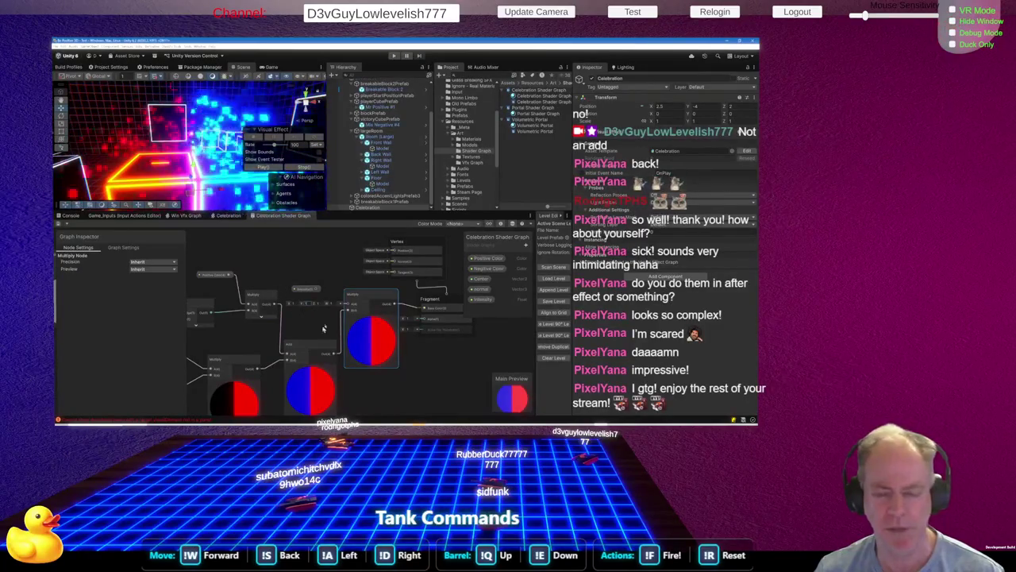
# Show the Console listing the found block prefabs and the dropdown menu error
pyautogui.scroll(-2, 473, 341)
pyautogui.scroll(-2, 472, 341)
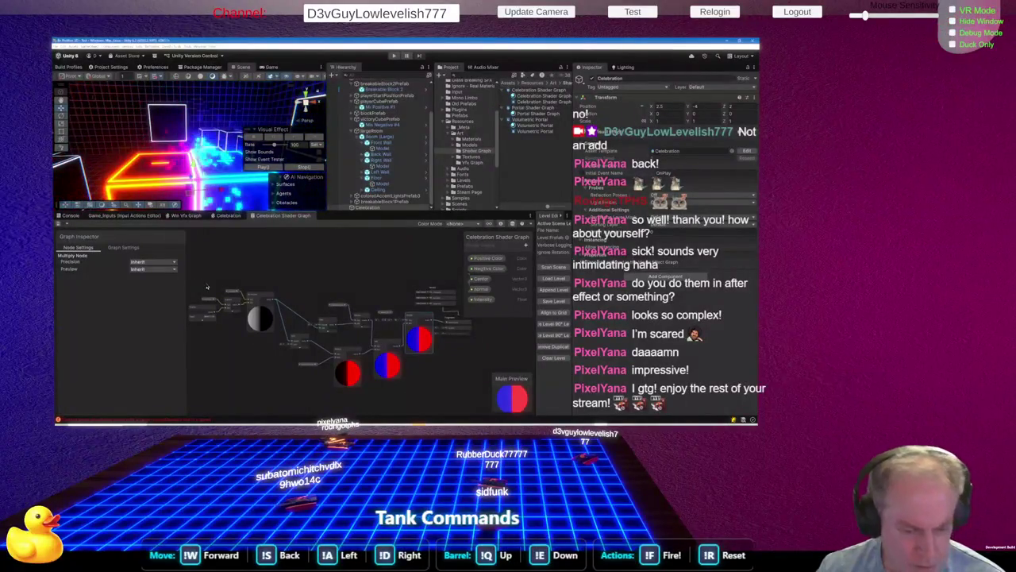
pyautogui.click(70, 215)
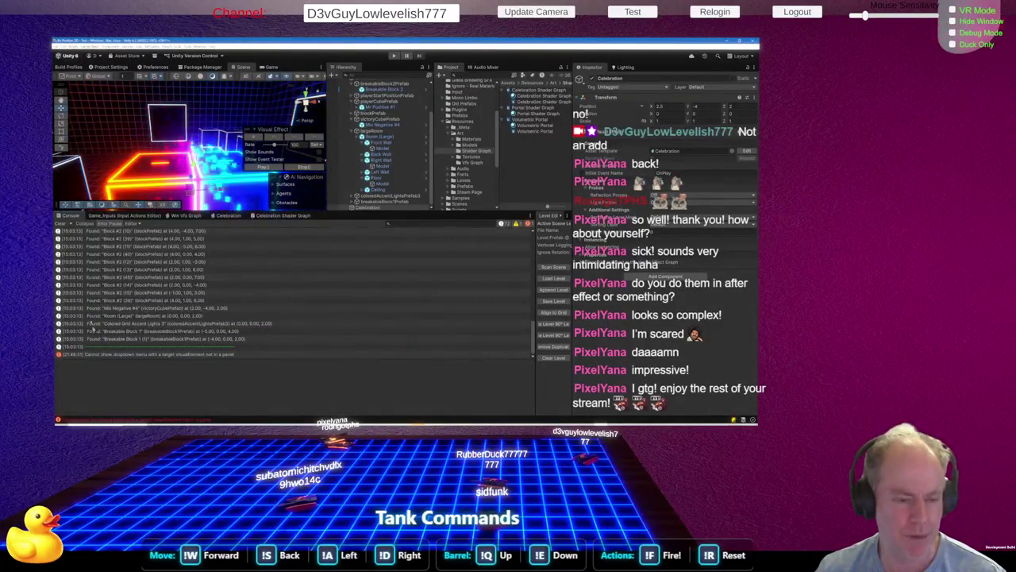
# Clear the console and nudge the red preview node in the Celebration Shader Graph
pyautogui.click(59, 224)
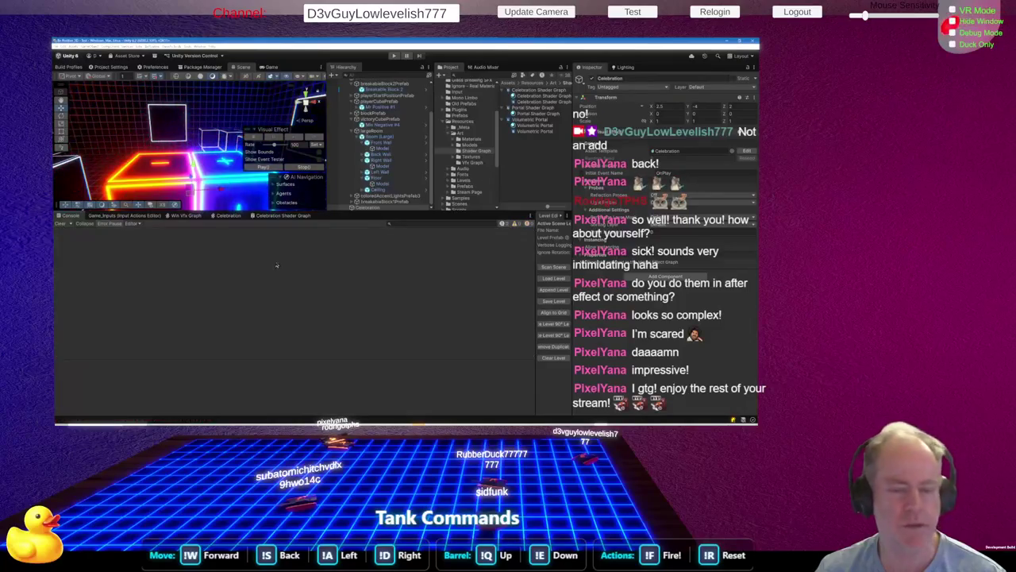
pyautogui.click(291, 215)
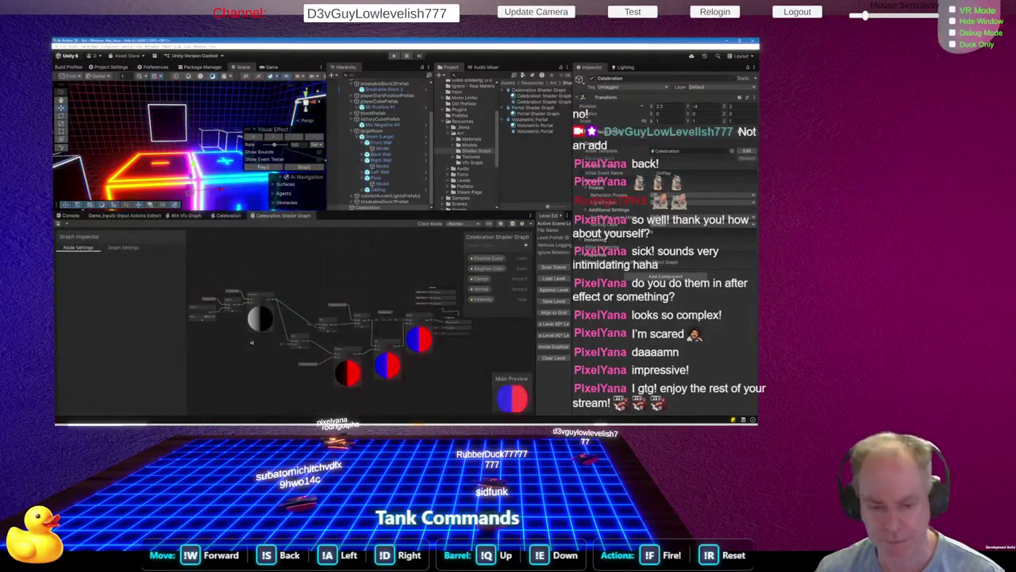
pyautogui.click(293, 343)
pyautogui.click(347, 355)
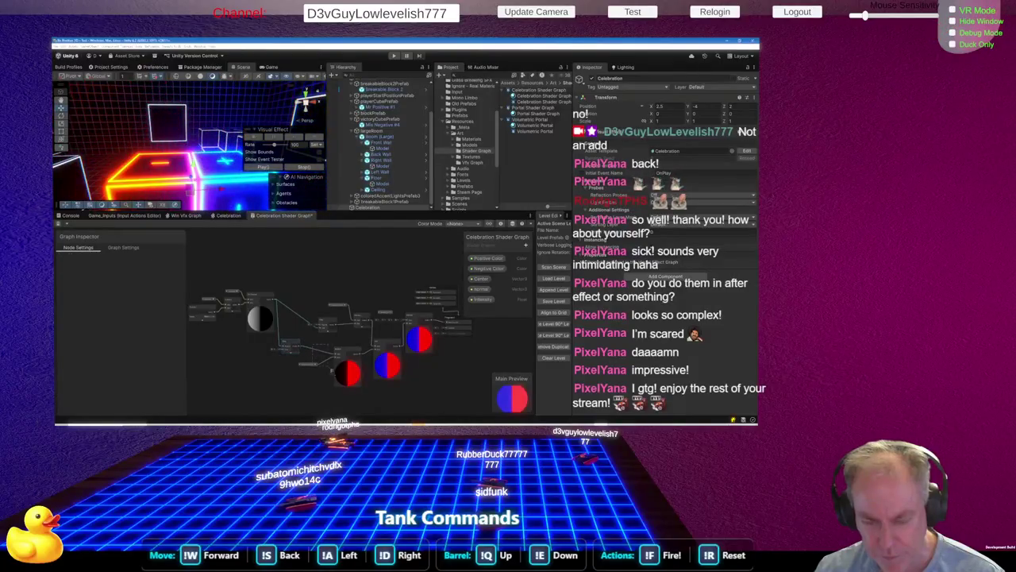
pyautogui.moveTo(348, 353)
pyautogui.mouseDown()
pyautogui.moveTo(343, 362)
pyautogui.moveTo(392, 359)
pyautogui.mouseUp()
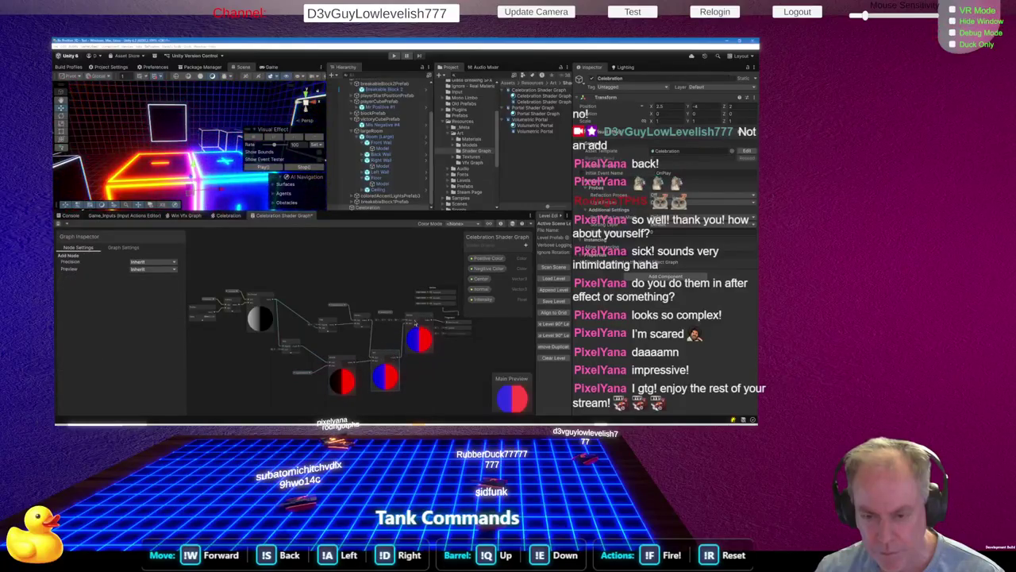
# Wire the Intensity property into the right Multiply node's A input and check its settings
pyautogui.scroll(5, 413, 321)
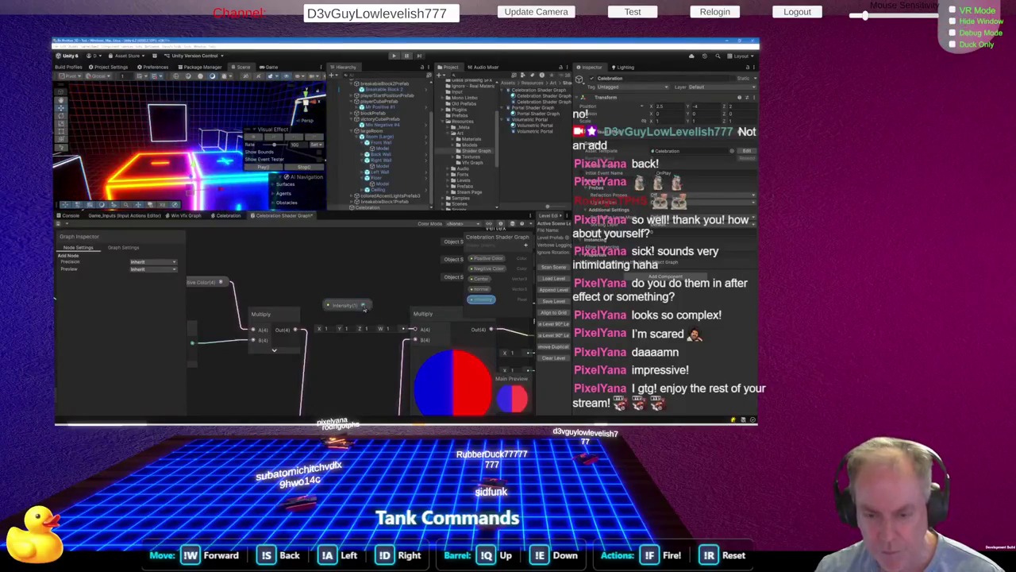
pyautogui.moveTo(363, 306); pyautogui.dragTo(414, 330)
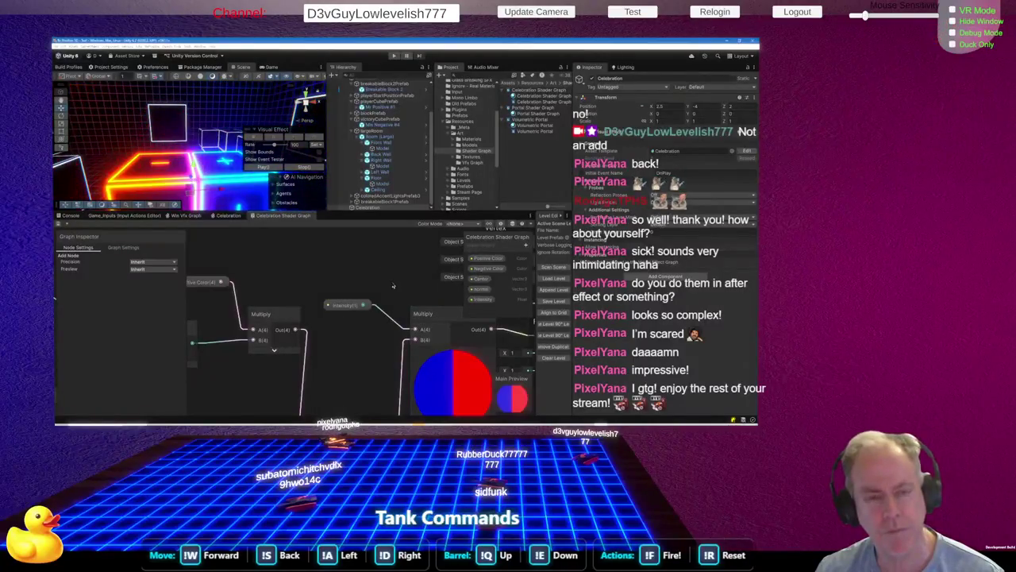
pyautogui.click(349, 305)
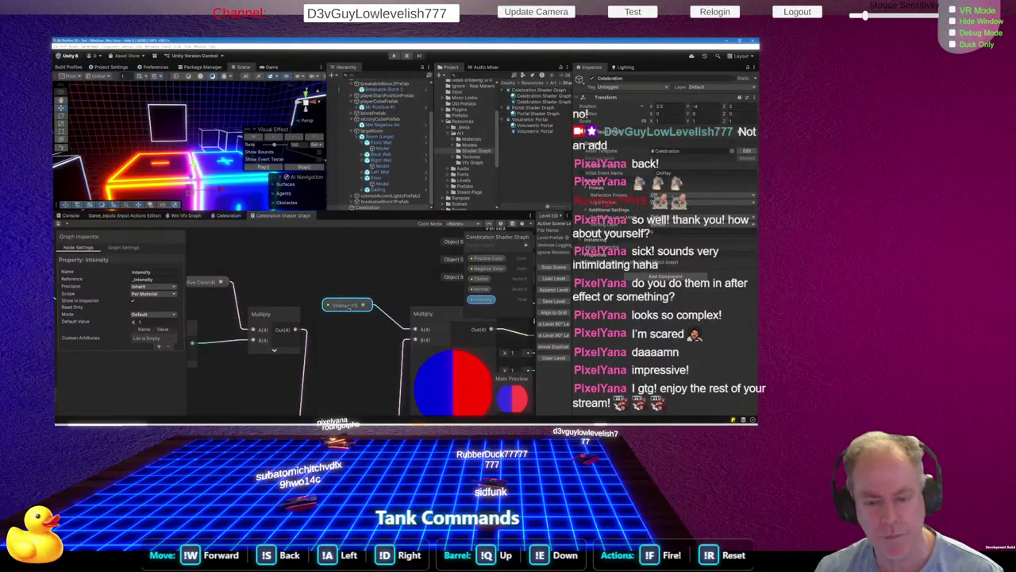
pyautogui.hotkey('alt', 'Tab')
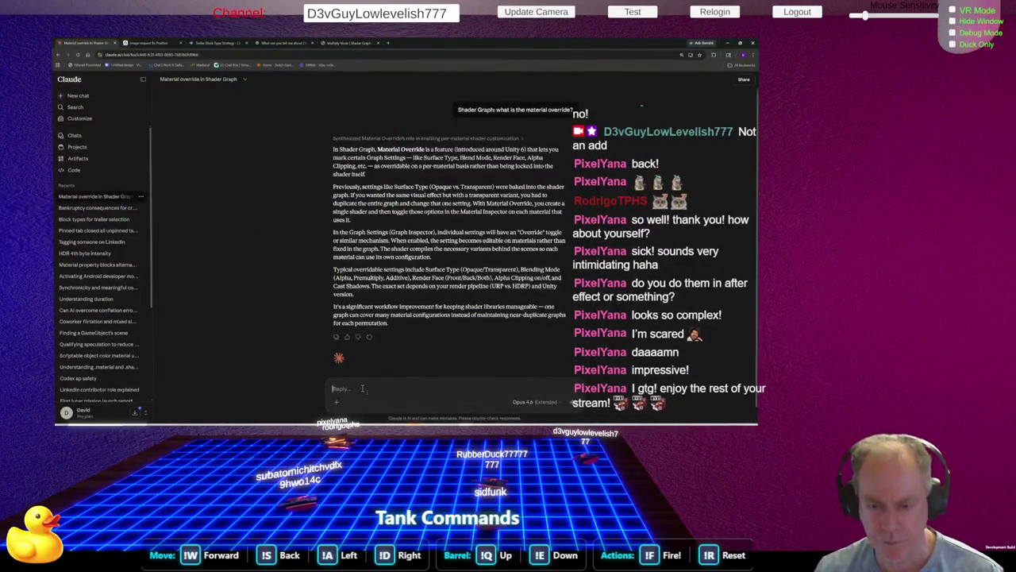
# Ask Claude what happens when a float is multiplied by a vector, then return to Unity
pyautogui.write('wh')
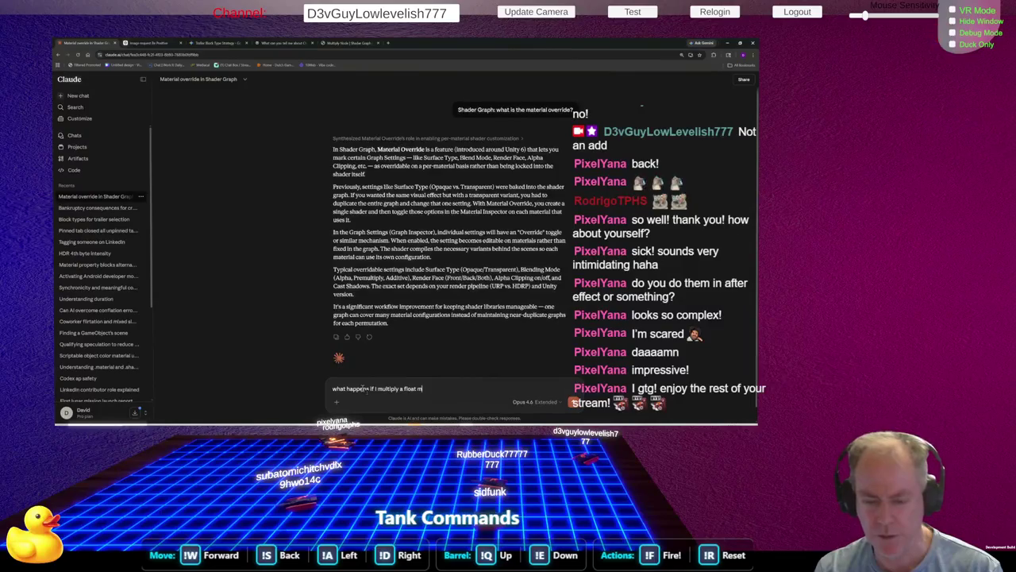
pyautogui.write('ec')
pyautogui.press('Return')
pyautogui.hotkey('alt', 'Tab')
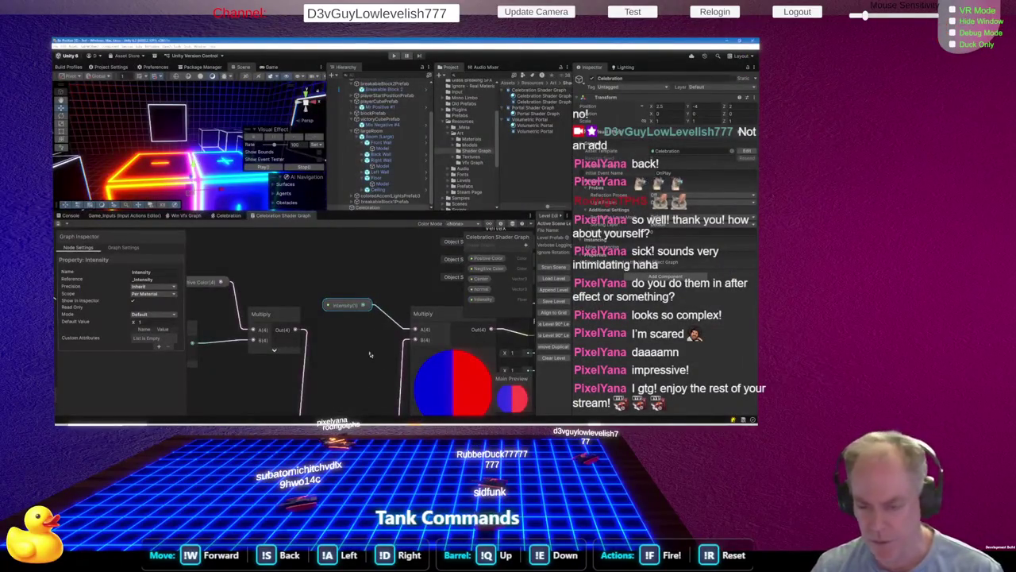
# Move the Intensity property node up and to the left of the right Multiply node
pyautogui.scroll(-3, 375, 349)
pyautogui.scroll(3, 417, 349)
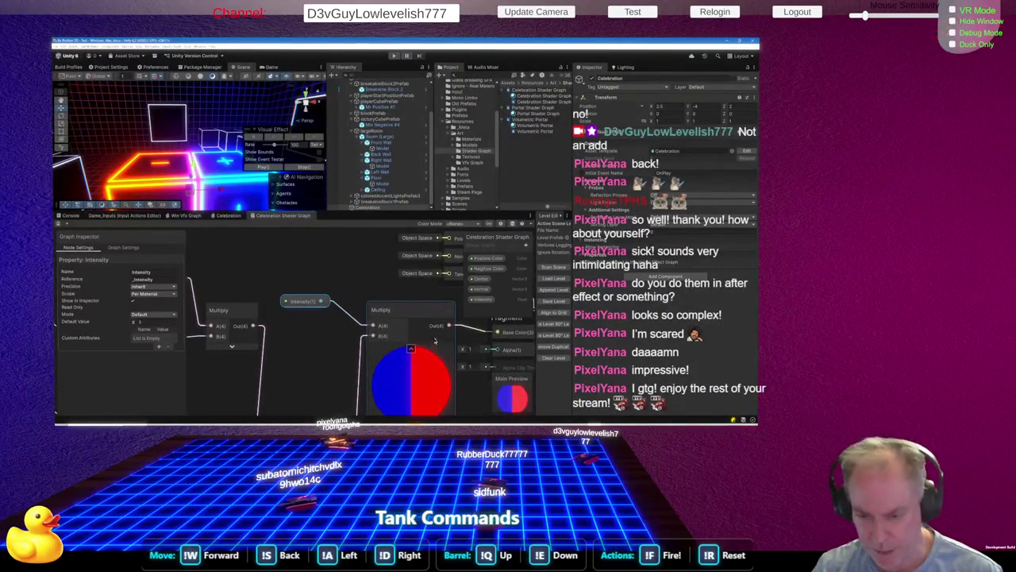
pyautogui.click(448, 315)
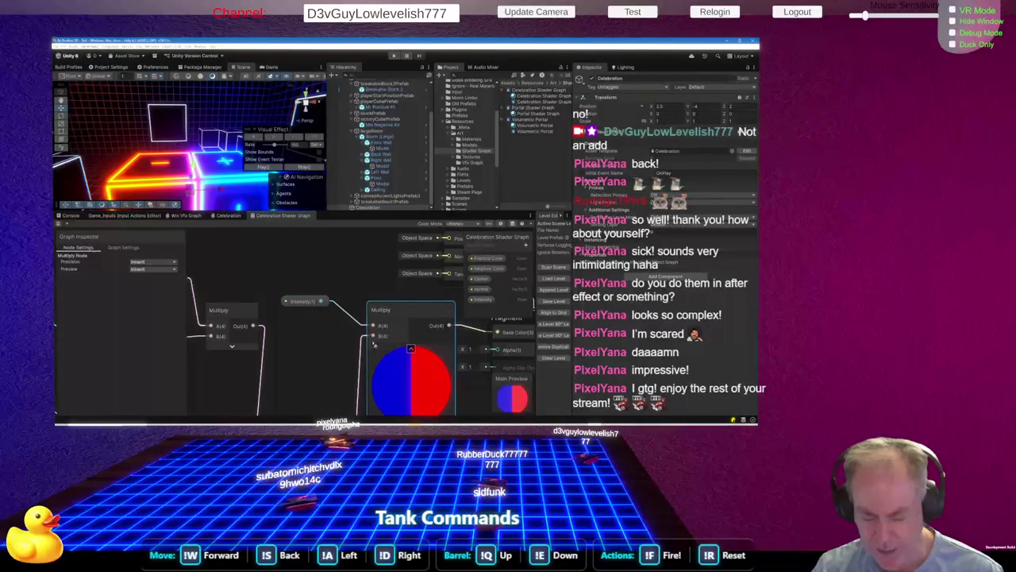
pyautogui.click(303, 302)
pyautogui.moveTo(303, 301); pyautogui.dragTo(263, 271)
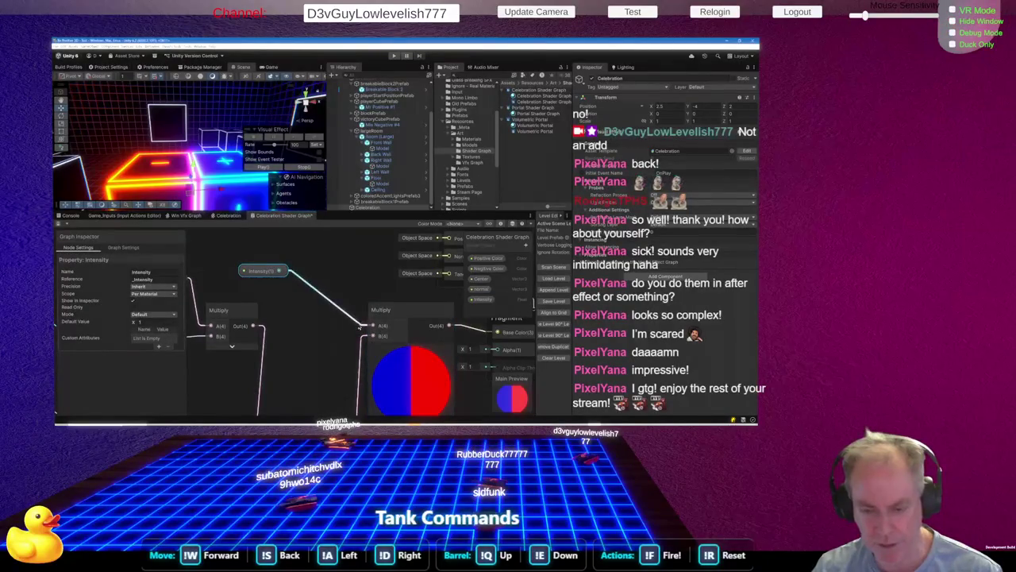
# Add a trial Vector 3 node from the 'vect' search, then delete it
pyautogui.press('space')
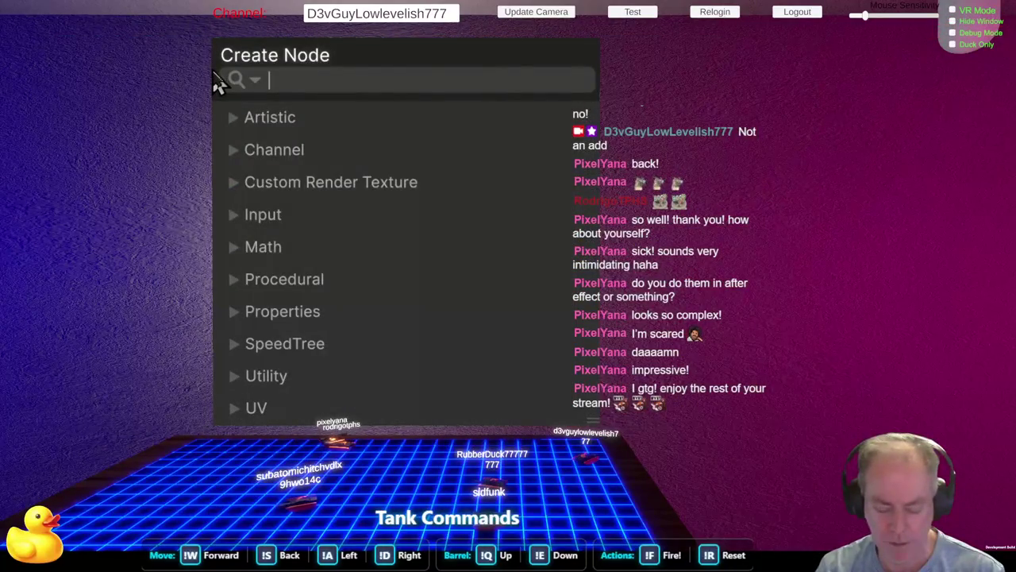
pyautogui.write('vect')
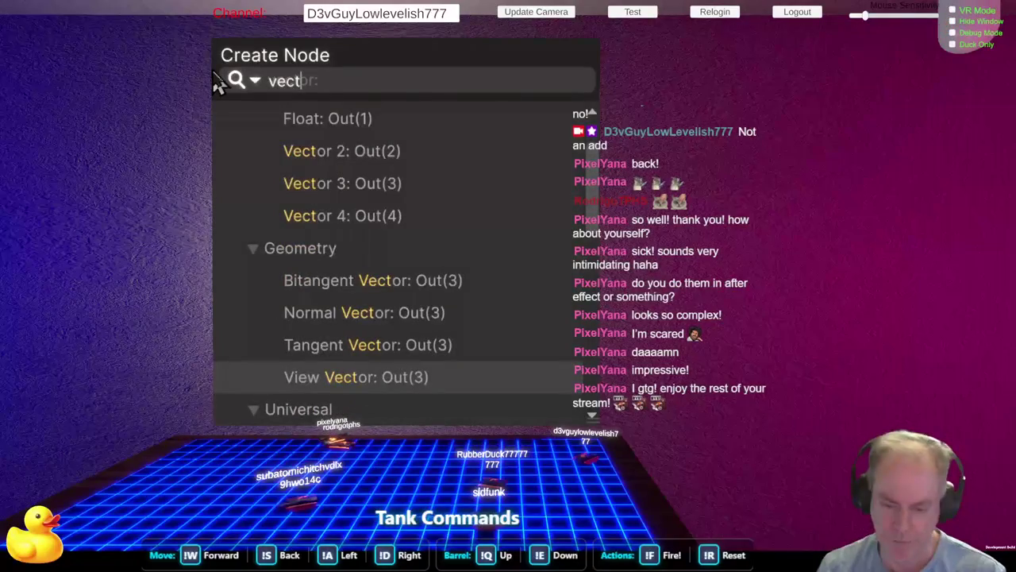
pyautogui.press('Up')
pyautogui.press('Up')
pyautogui.press('Up')
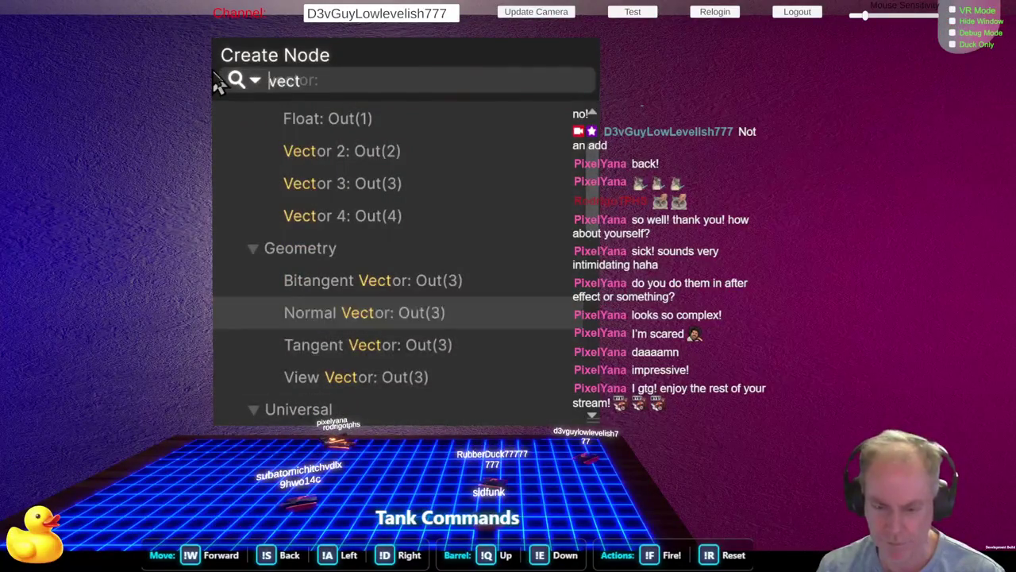
pyautogui.press('Return')
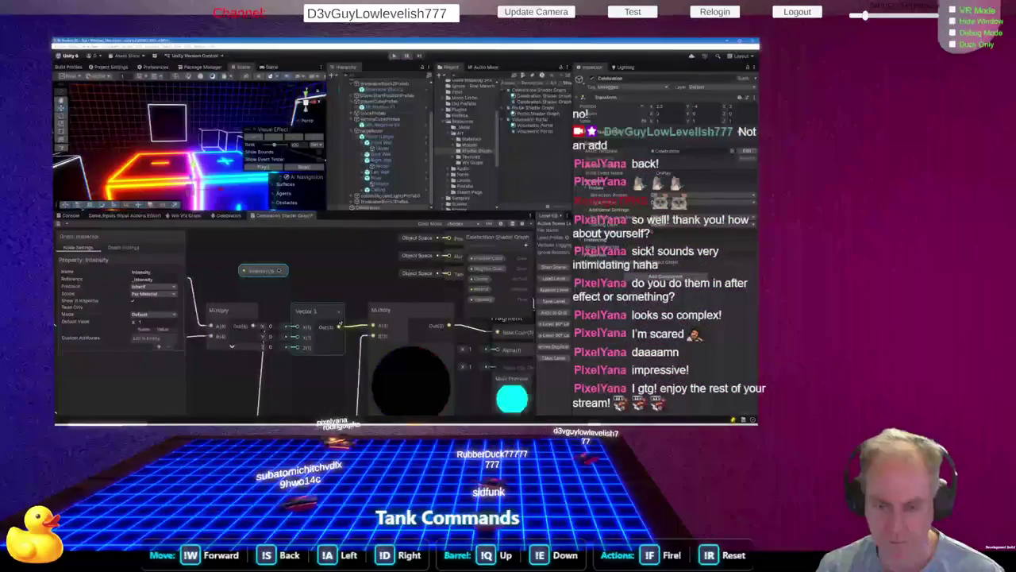
pyautogui.moveTo(322, 299); pyautogui.dragTo(329, 279)
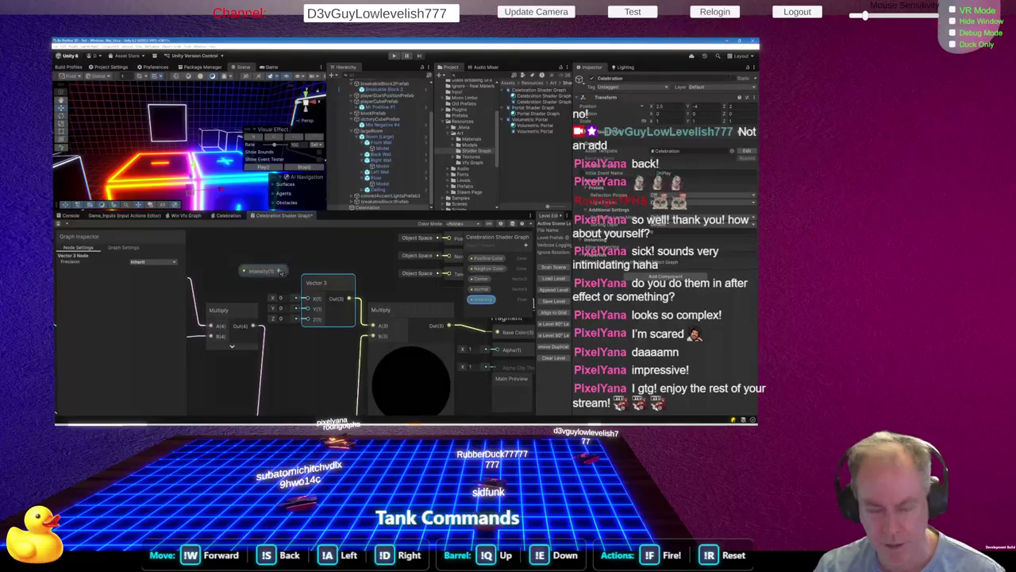
pyautogui.rightClick(326, 283)
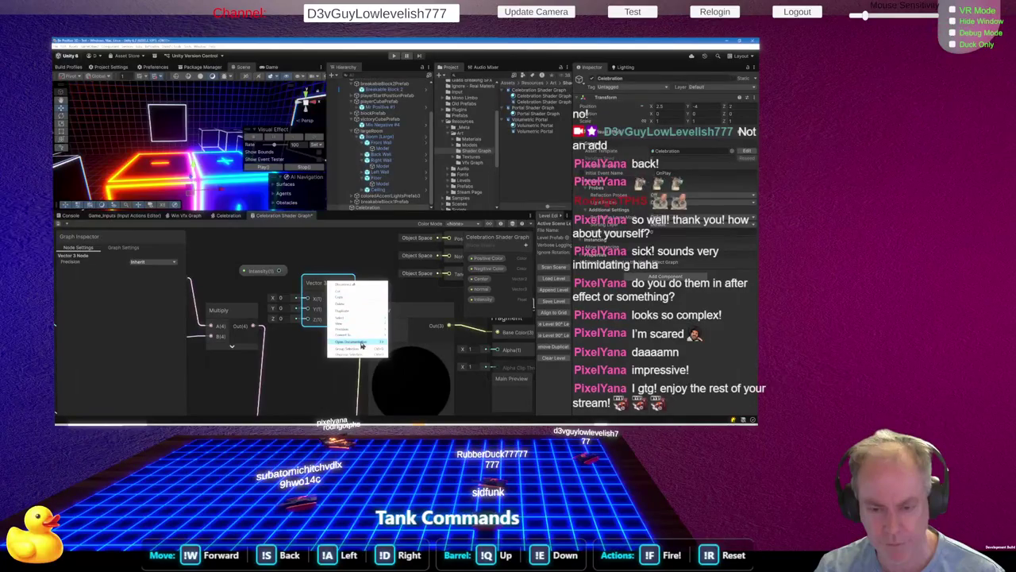
pyautogui.click(353, 305)
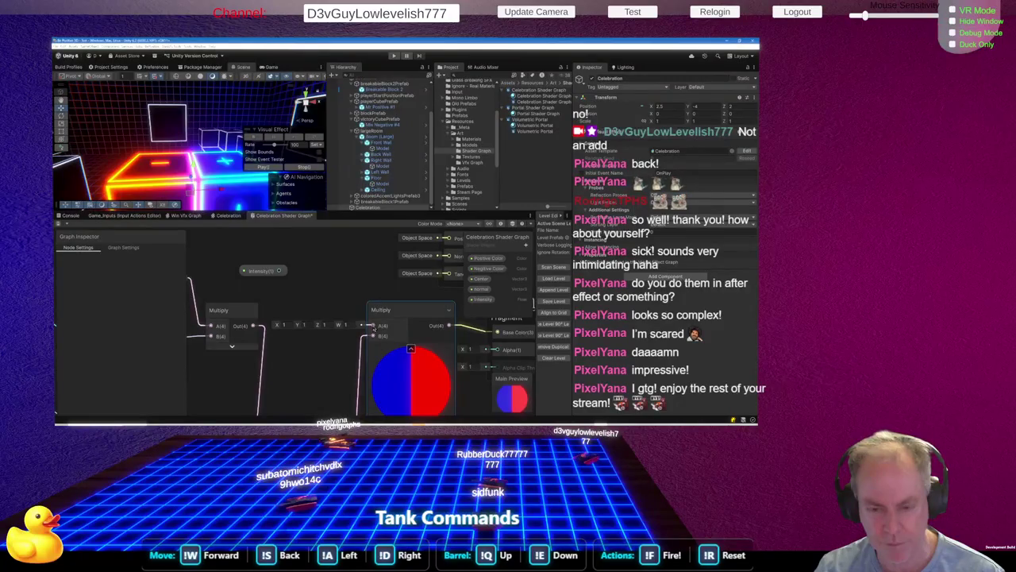
pyautogui.press('space')
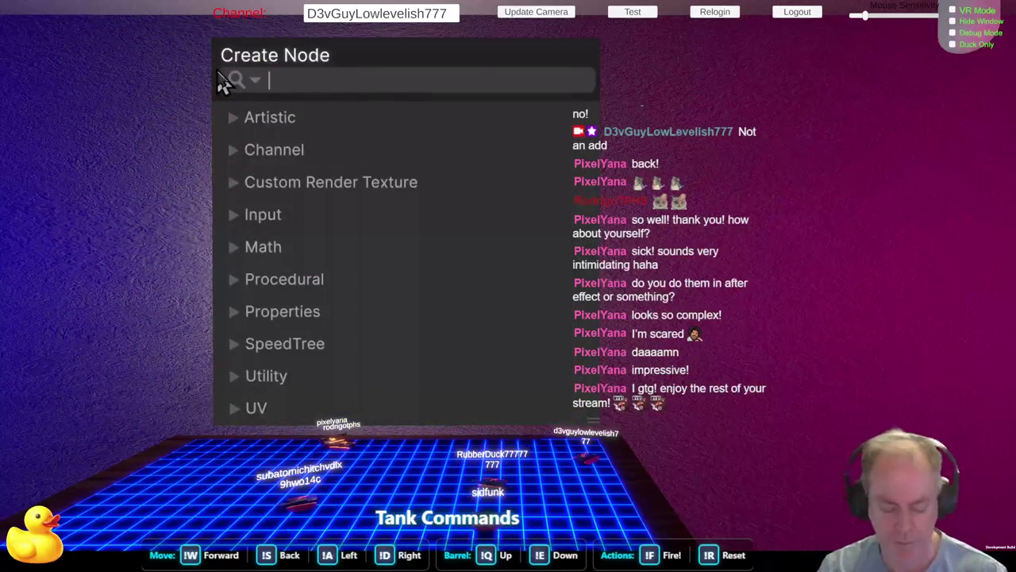
# Add a Vector 4 node from the 'vec4' search and position it
pyautogui.write('vec')
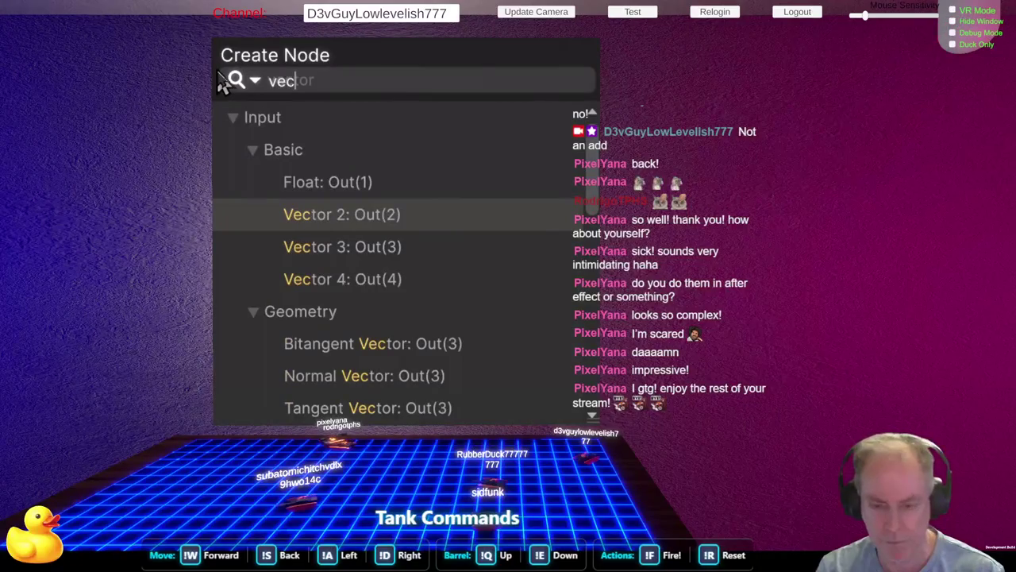
pyautogui.write('4')
pyautogui.press('Return')
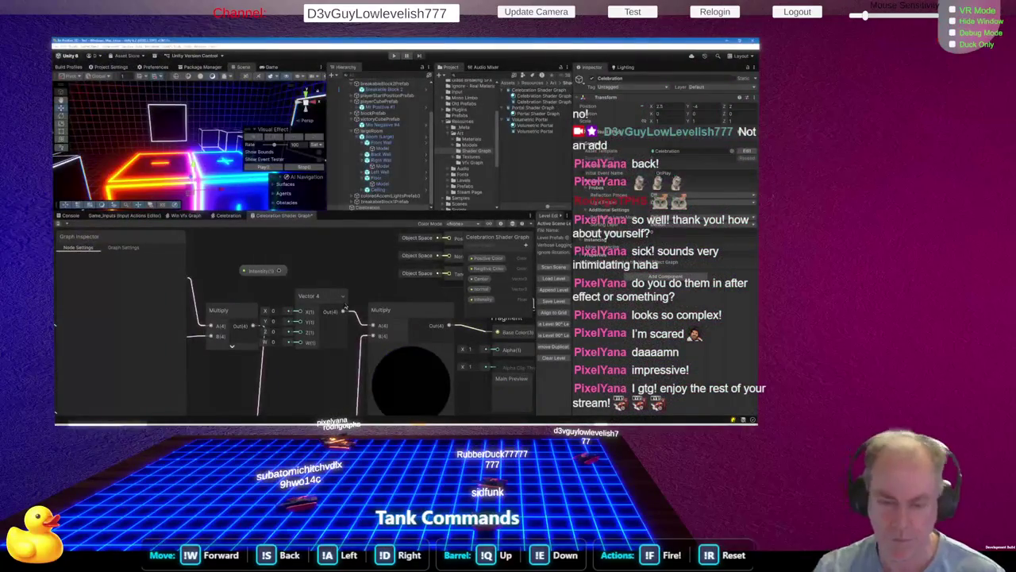
pyautogui.moveTo(319, 296)
pyautogui.mouseDown()
pyautogui.moveTo(328, 280)
pyautogui.moveTo(292, 283)
pyautogui.moveTo(307, 296)
pyautogui.moveTo(286, 288)
pyautogui.moveTo(308, 317)
pyautogui.mouseUp()
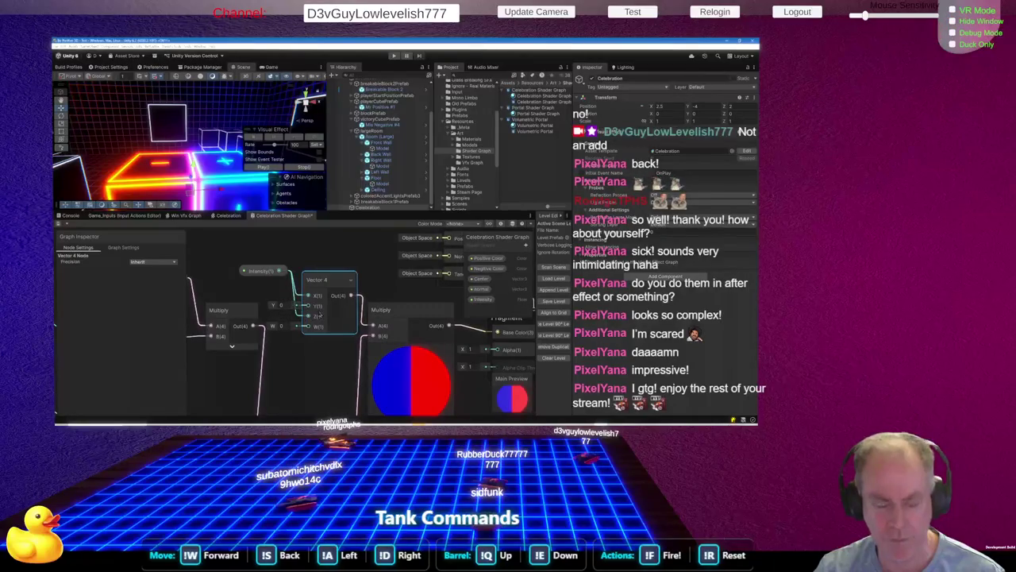
# Connect the Intensity property's output to the Vector 4 node's W input
pyautogui.click(285, 274)
pyautogui.click(279, 271)
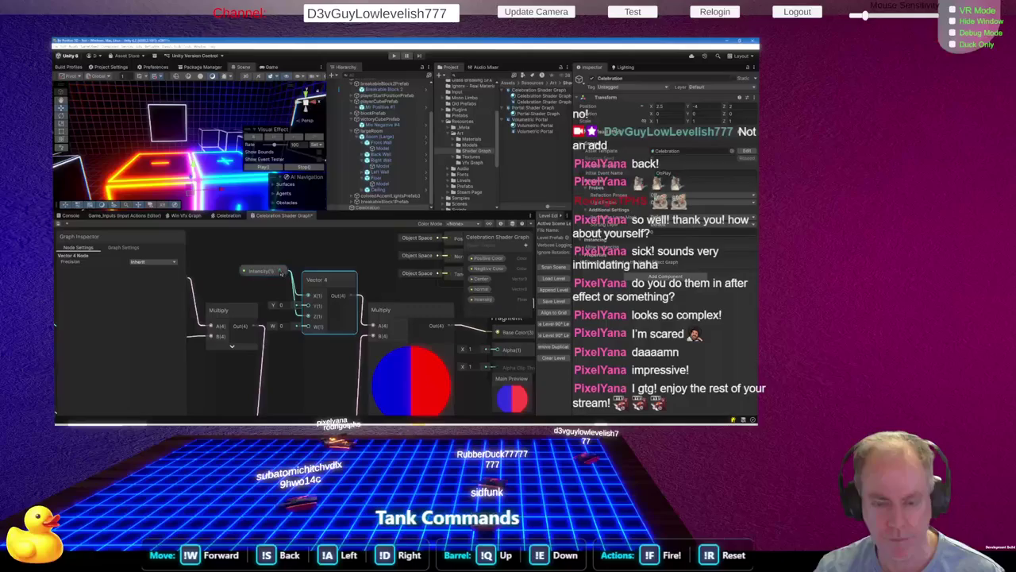
pyautogui.click(279, 272)
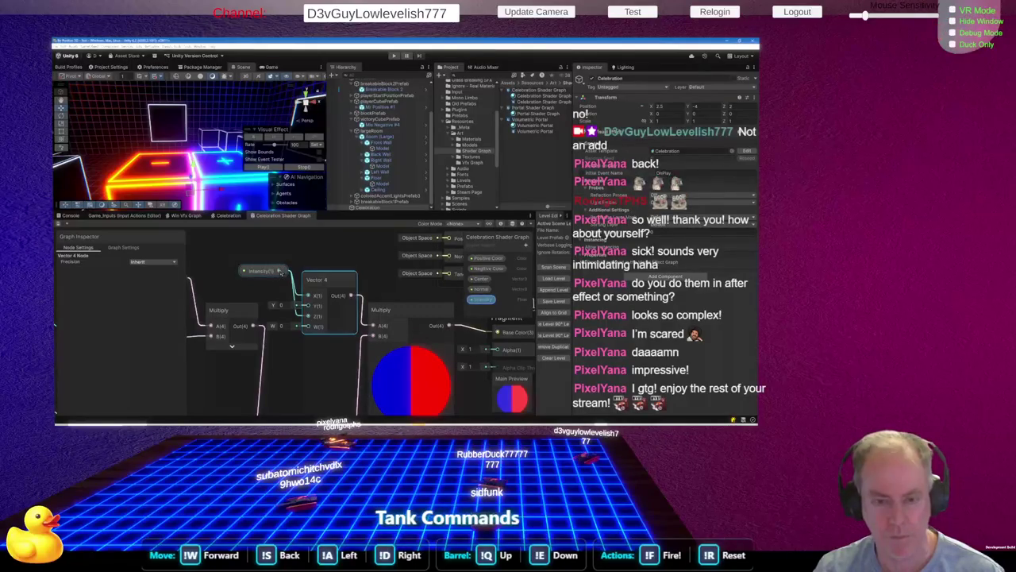
pyautogui.click(232, 278)
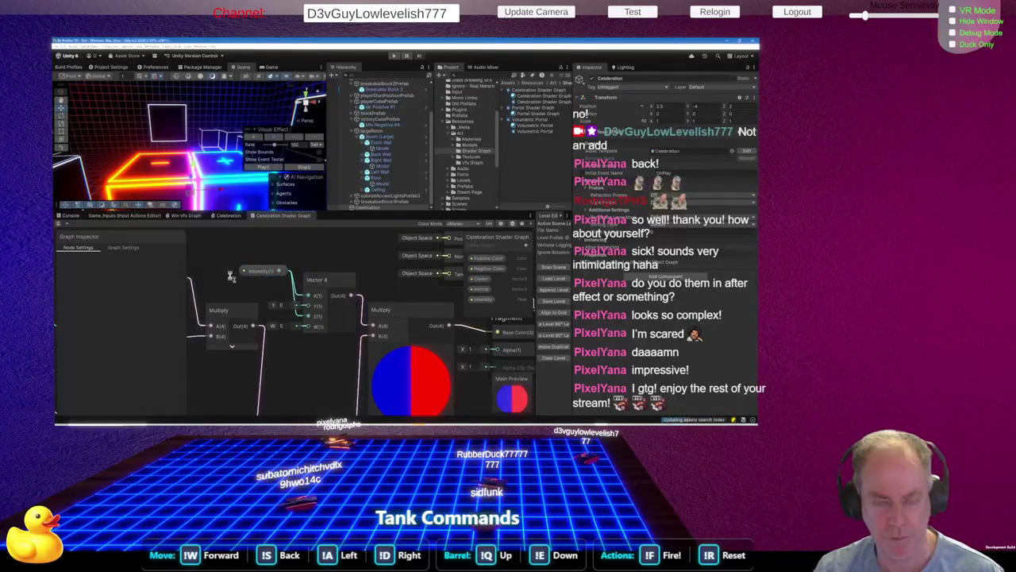
pyautogui.moveTo(279, 271); pyautogui.dragTo(299, 327)
pyautogui.click(280, 272)
pyautogui.click(279, 288)
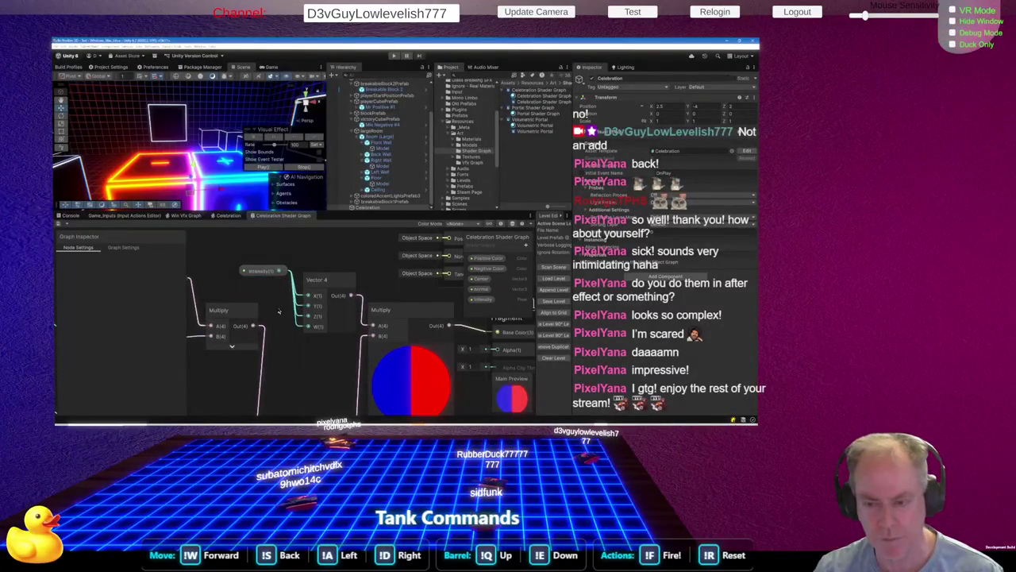
pyautogui.scroll(-3, 314, 361)
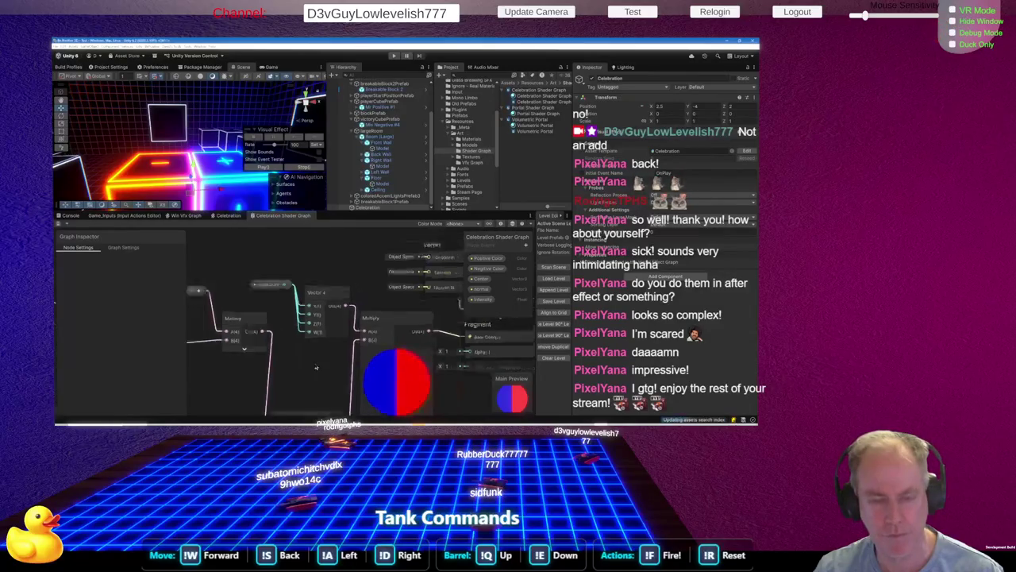
pyautogui.click(282, 306)
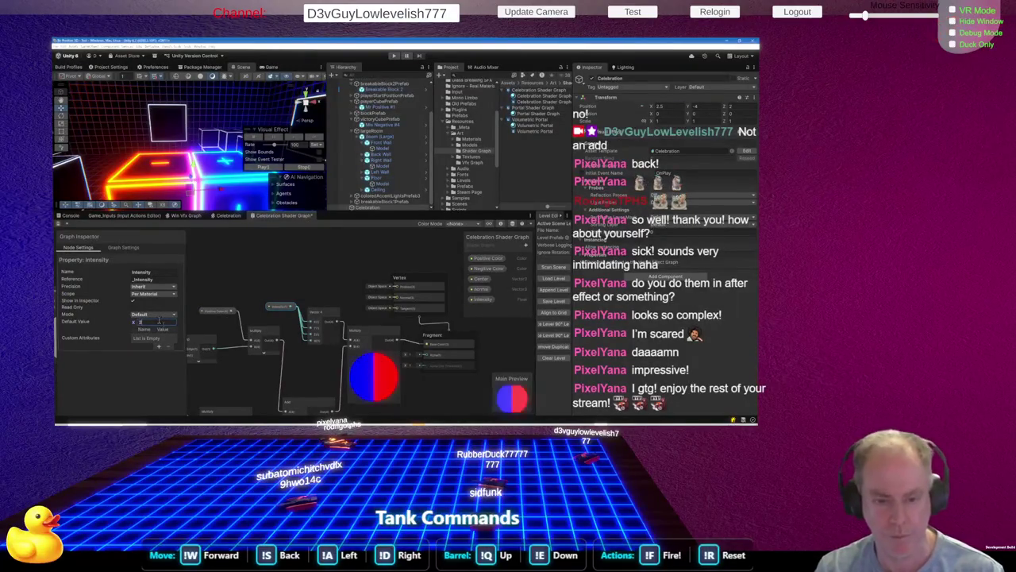
# Set the Intensity property's Default Value to 1, keeping Default mode
pyautogui.write('0')
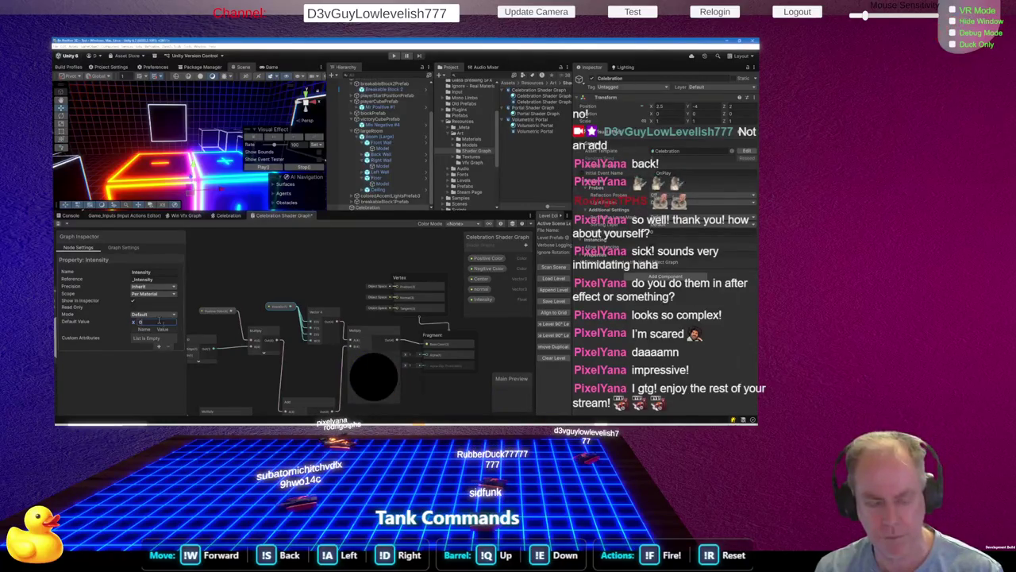
pyautogui.write('1')
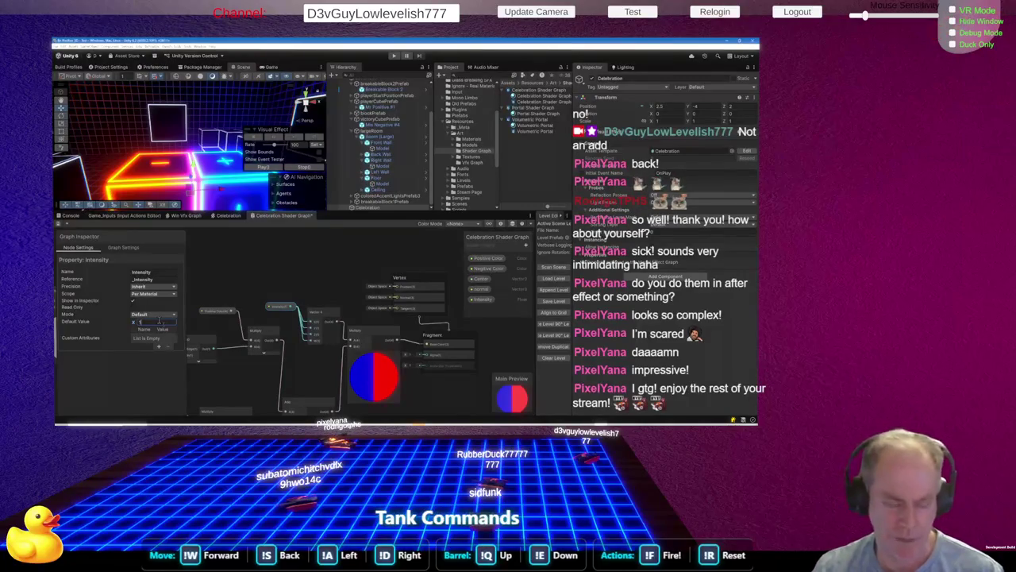
pyautogui.click(150, 316)
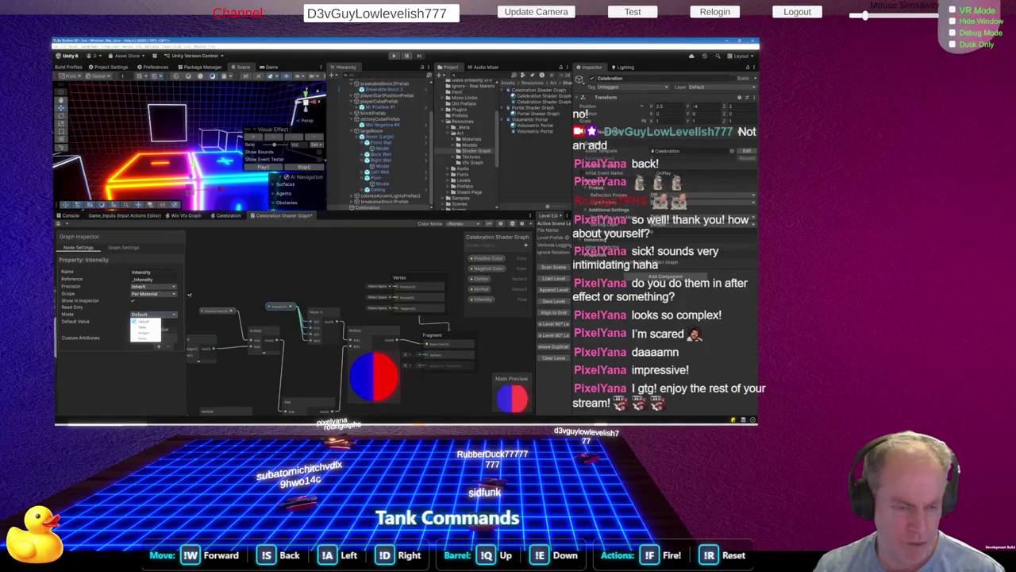
pyautogui.click(101, 311)
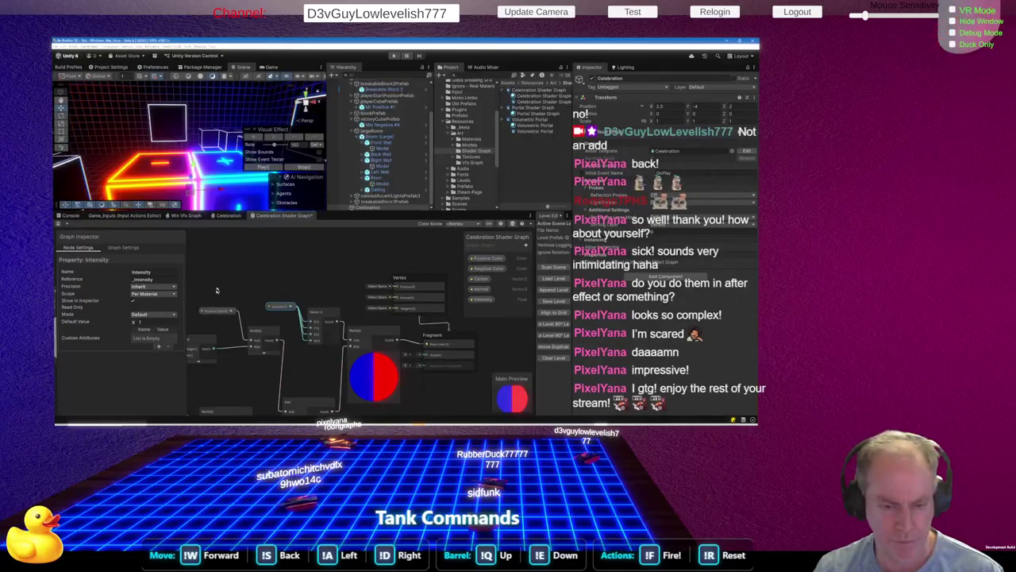
# Replace the Intensity node with a fresh one from the blackboard, rewire it, and open the Celebration VFX graph
pyautogui.moveTo(280, 307); pyautogui.dragTo(261, 282)
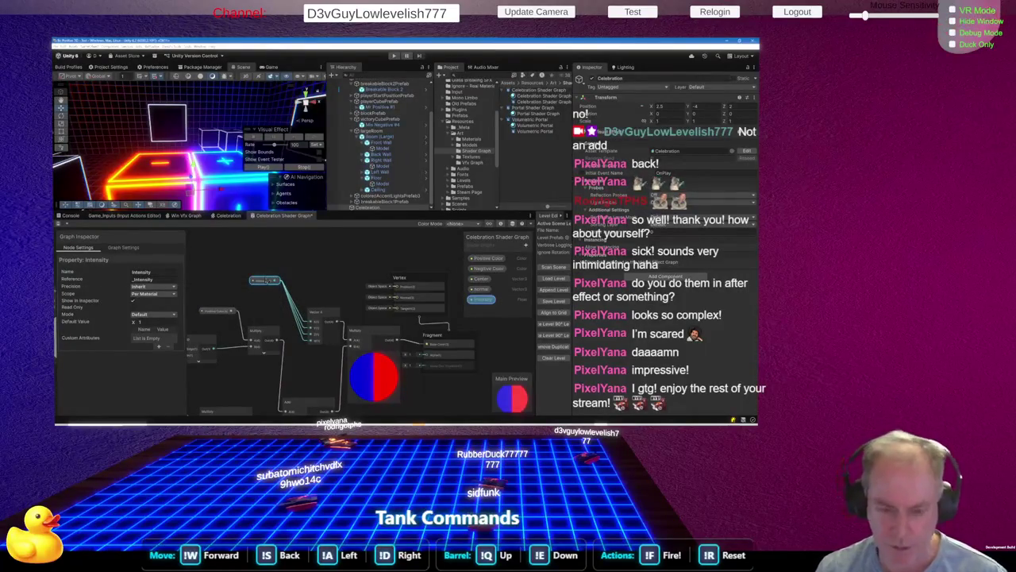
pyautogui.press('Delete')
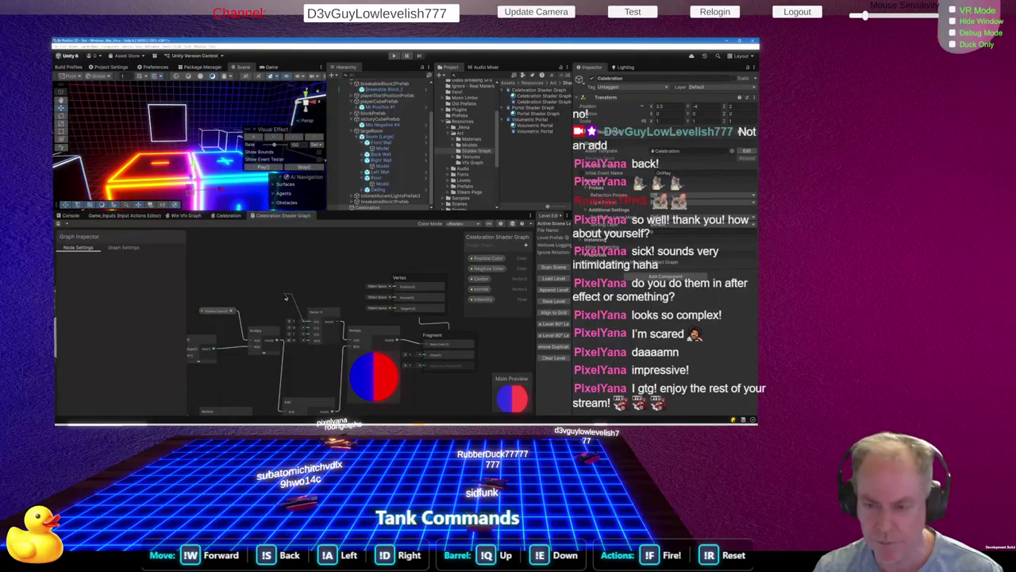
pyautogui.moveTo(485, 299); pyautogui.dragTo(278, 293)
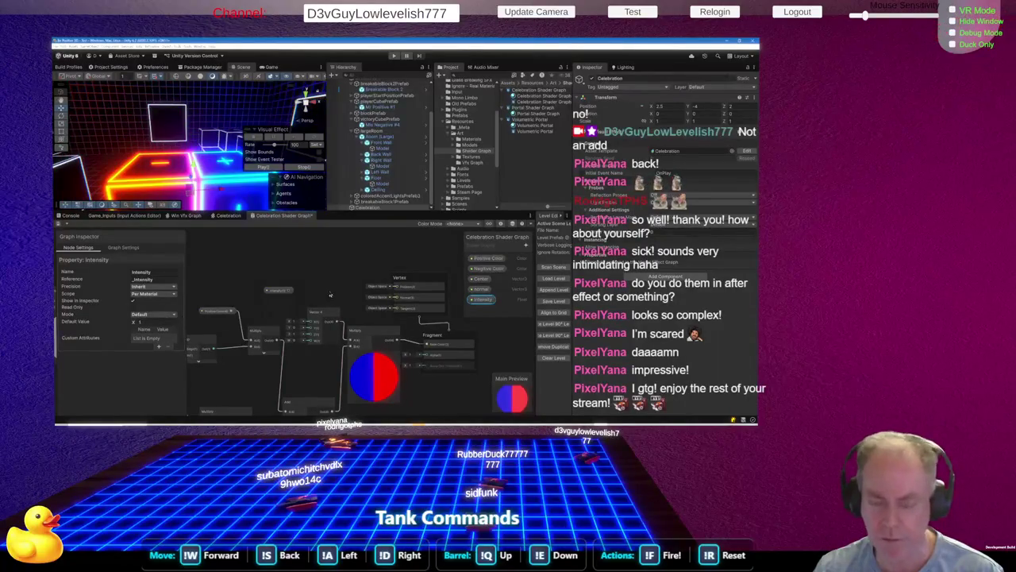
pyautogui.moveTo(289, 291); pyautogui.dragTo(309, 335)
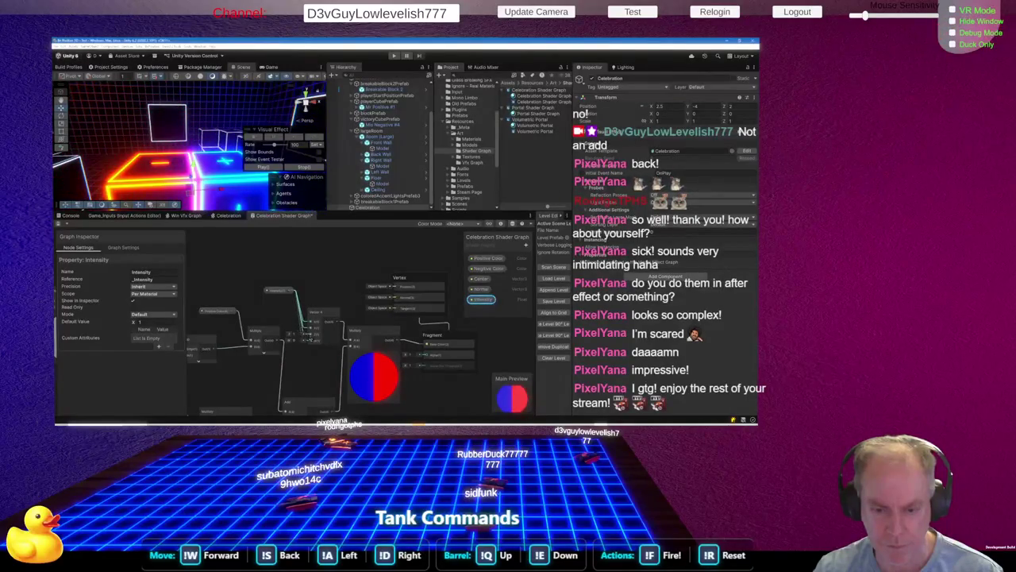
pyautogui.moveTo(309, 335)
pyautogui.mouseDown()
pyautogui.moveTo(295, 347)
pyautogui.moveTo(312, 341)
pyautogui.mouseUp()
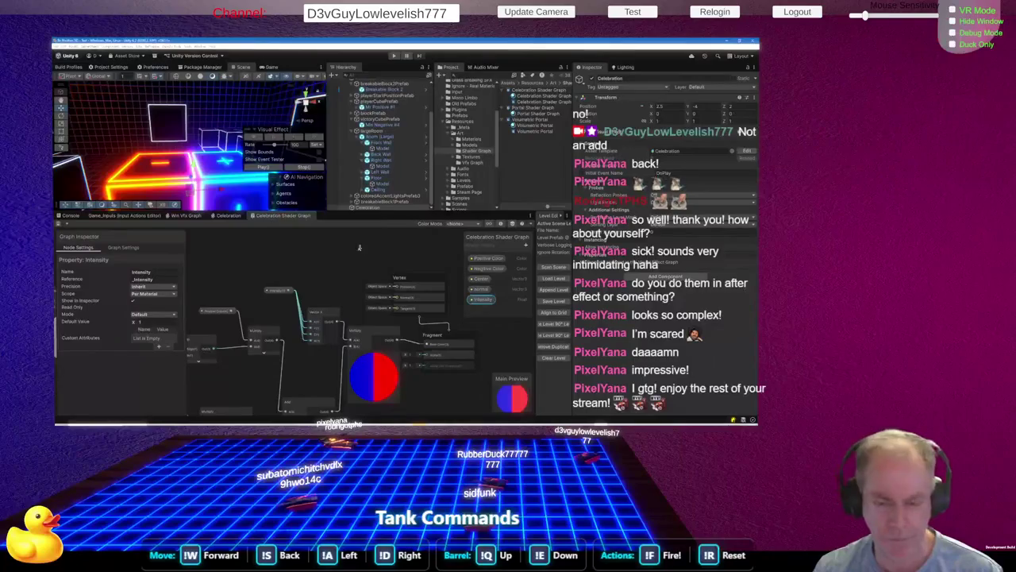
pyautogui.scroll(-5, 362, 248)
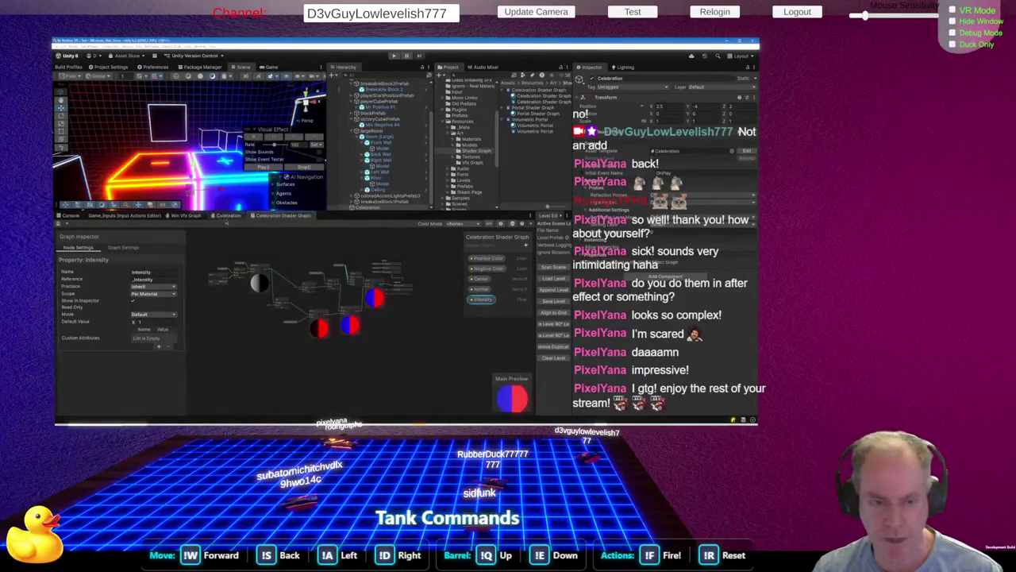
pyautogui.click(228, 215)
pyautogui.scroll(8, 339, 357)
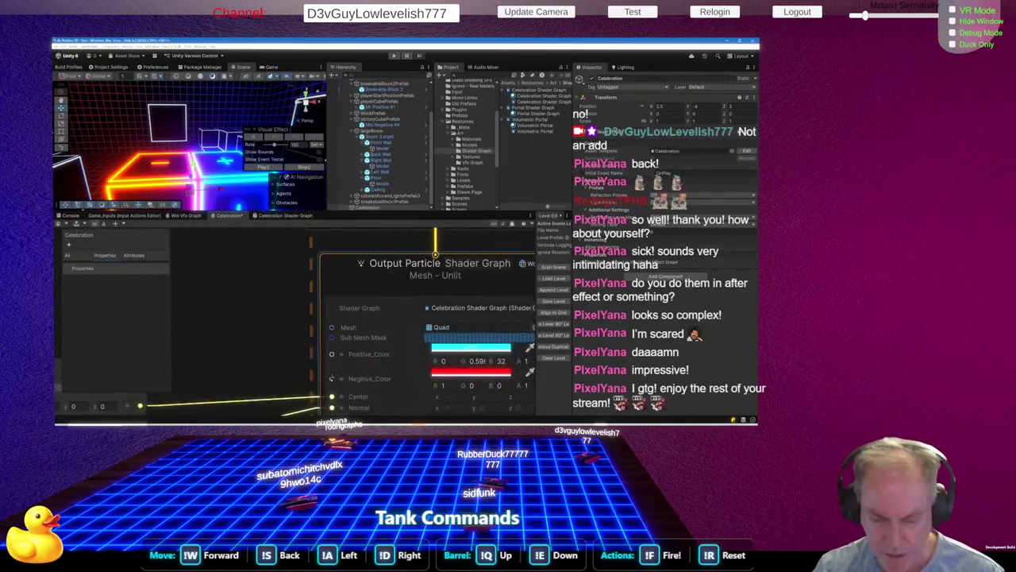
pyautogui.scroll(-3, 333, 363)
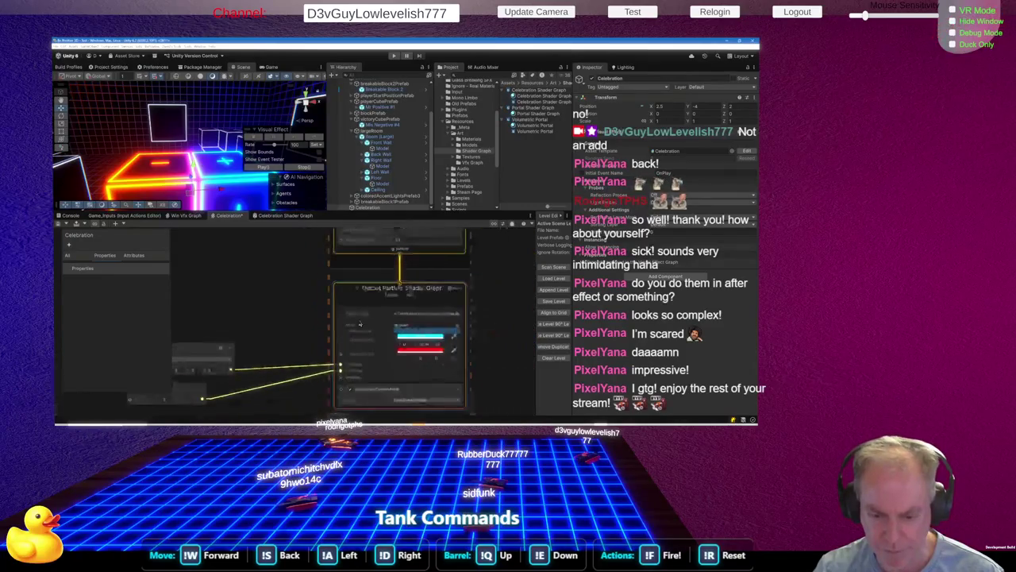
pyautogui.scroll(3, 350, 384)
pyautogui.click(446, 367)
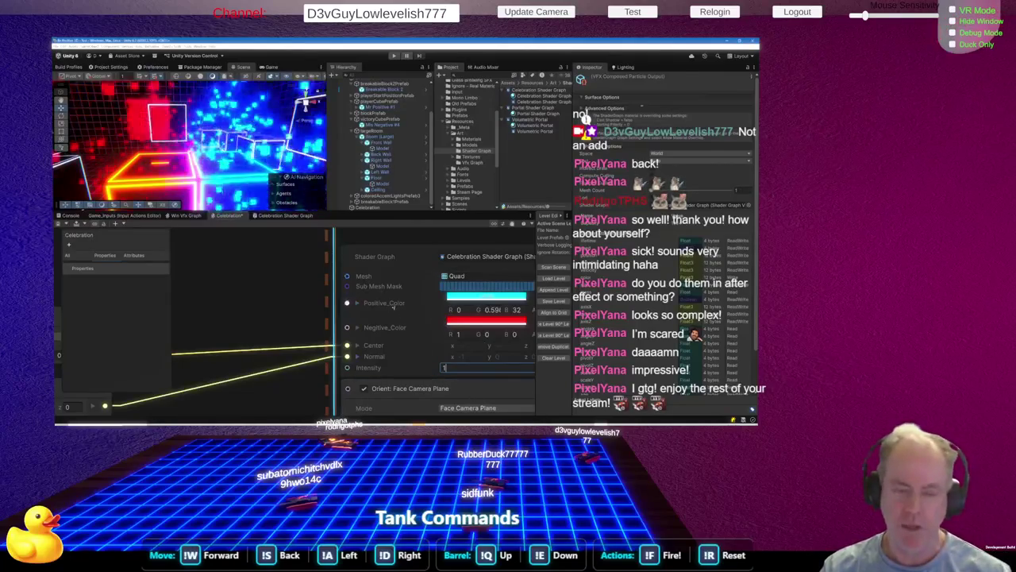
pyautogui.click(273, 220)
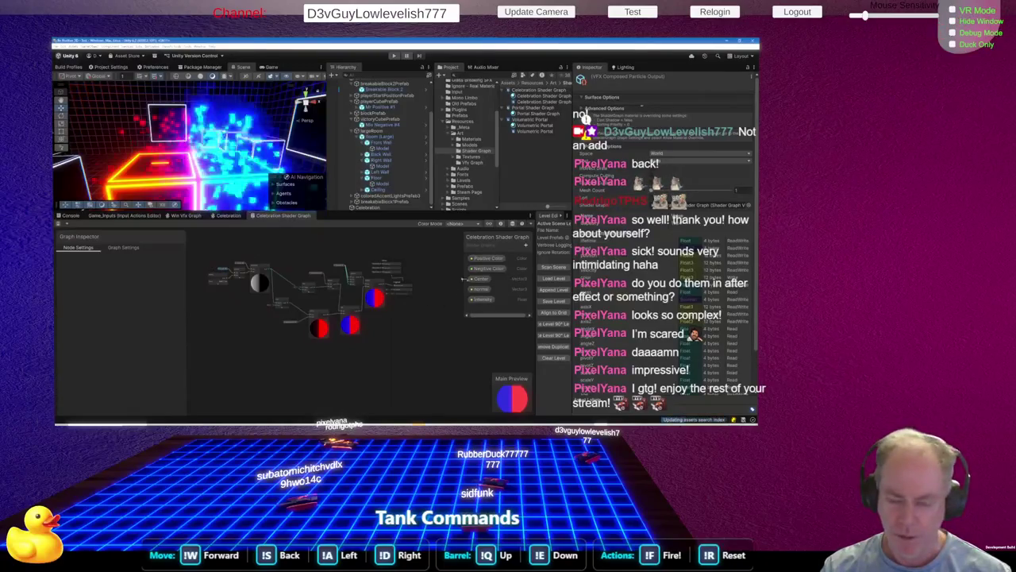
pyautogui.click(477, 299)
pyautogui.click(143, 322)
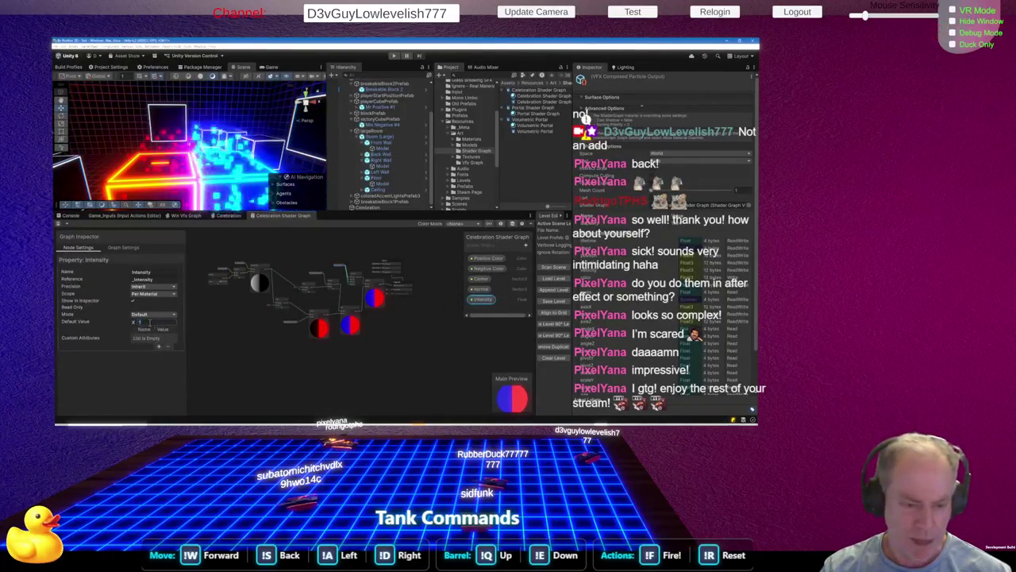
pyautogui.write('0')
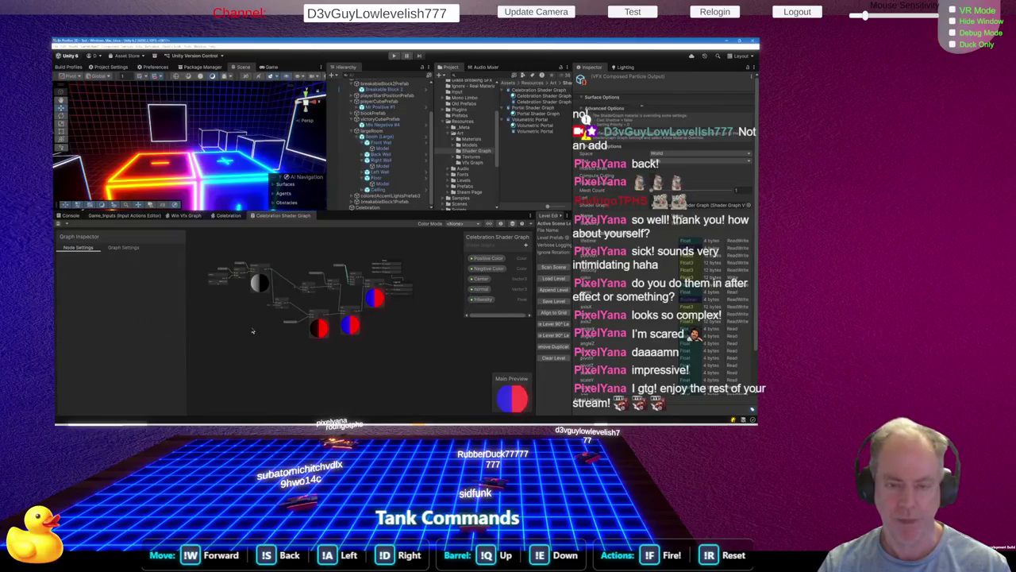
pyautogui.click(232, 216)
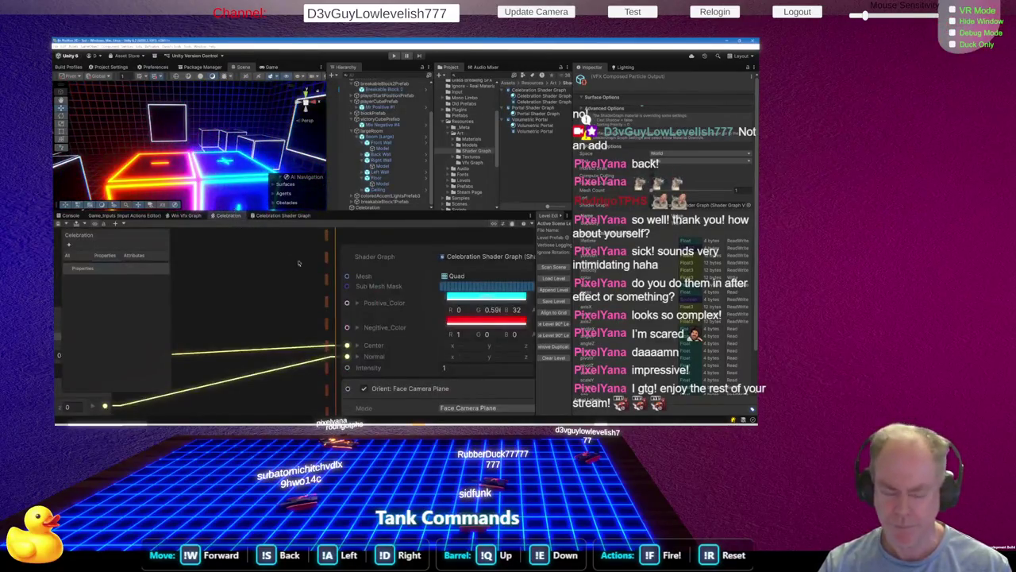
# Raise the Output Particle Shader Graph Intensity from 100 to 1000 and enlarge the Scene view
pyautogui.scroll(-3, 362, 329)
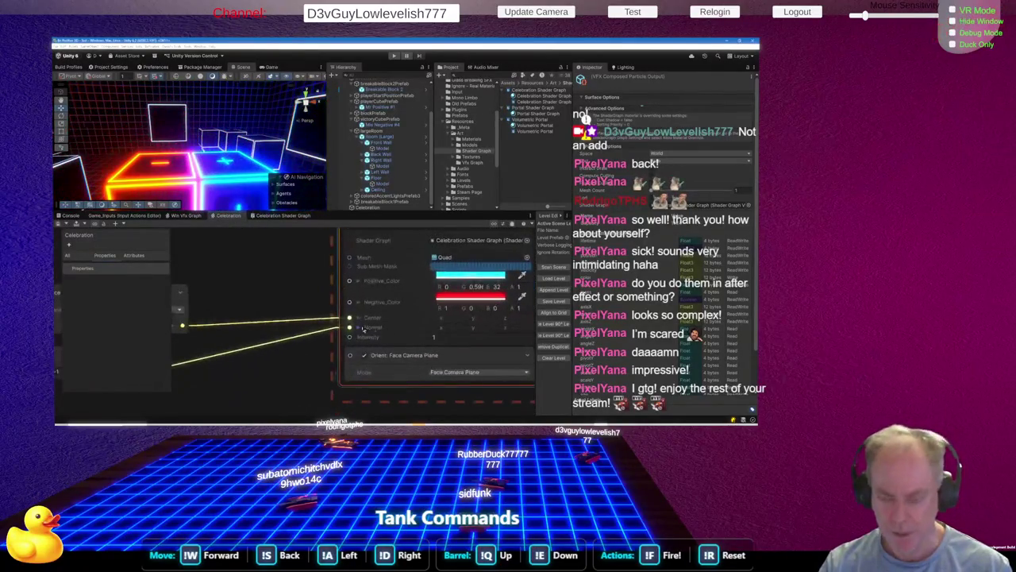
pyautogui.scroll(-2, 325, 288)
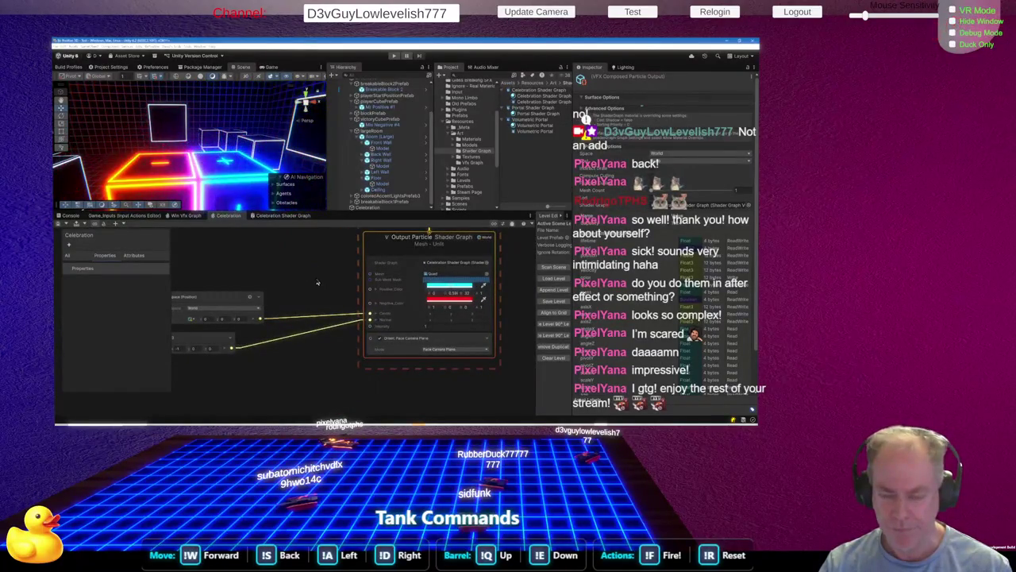
pyautogui.scroll(-2, 308, 285)
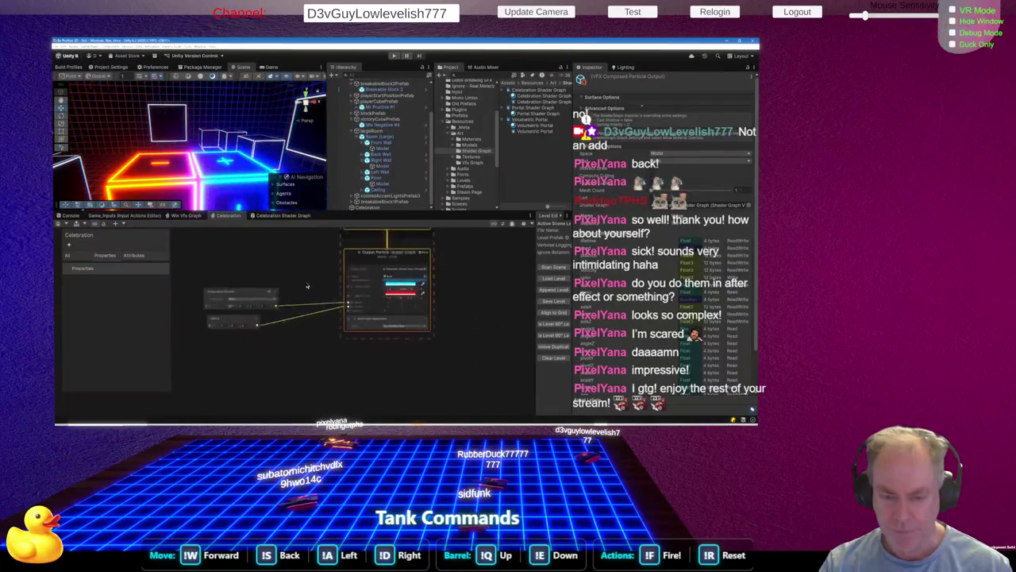
pyautogui.scroll(3, 307, 286)
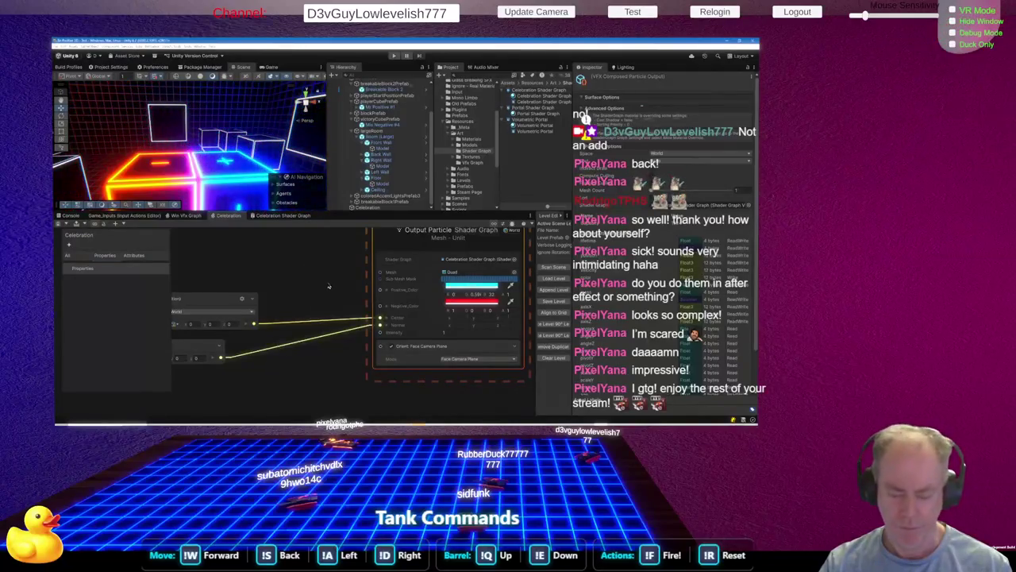
pyautogui.click(455, 334)
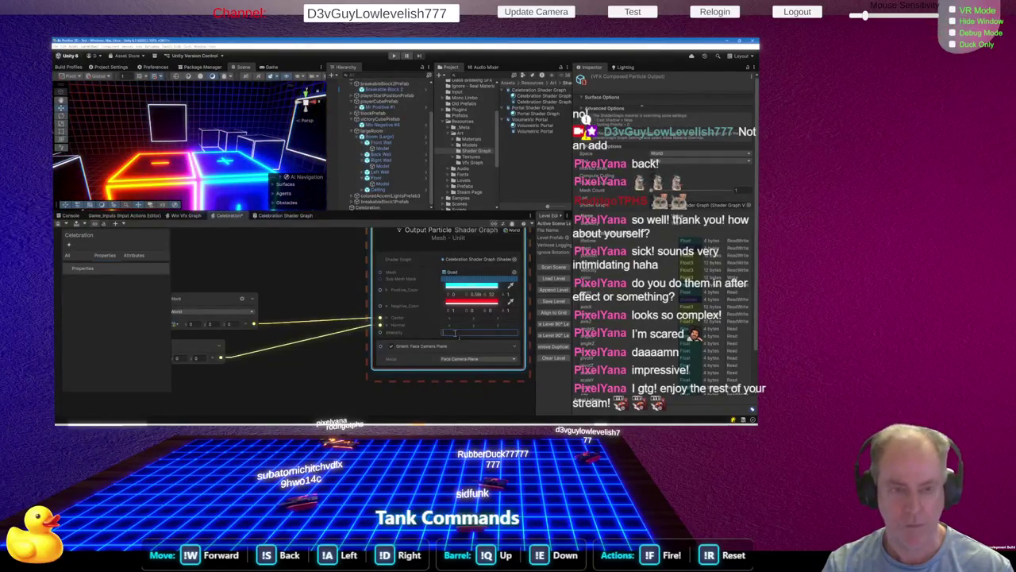
pyautogui.write('30')
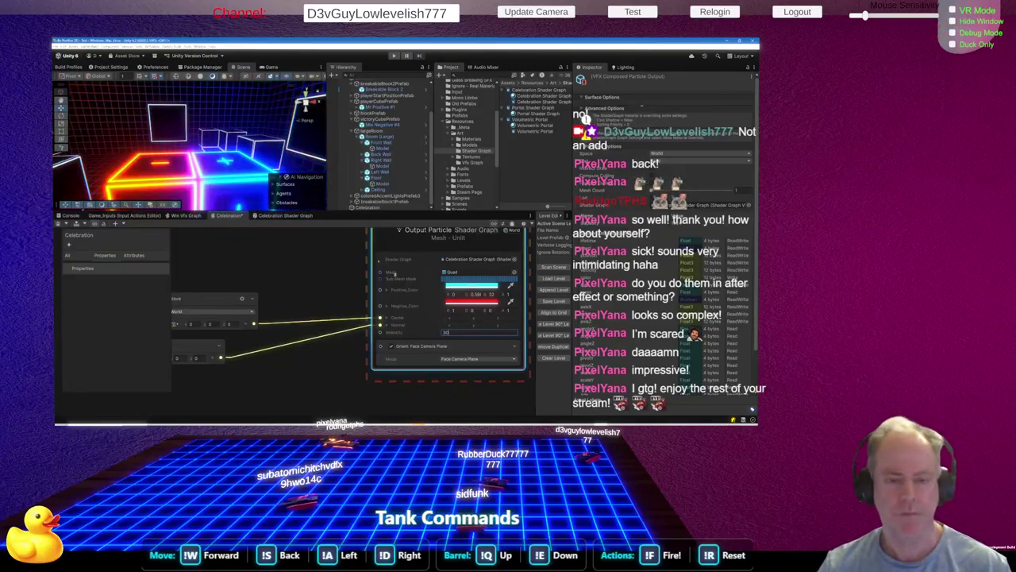
pyautogui.moveTo(262, 211); pyautogui.dragTo(262, 248)
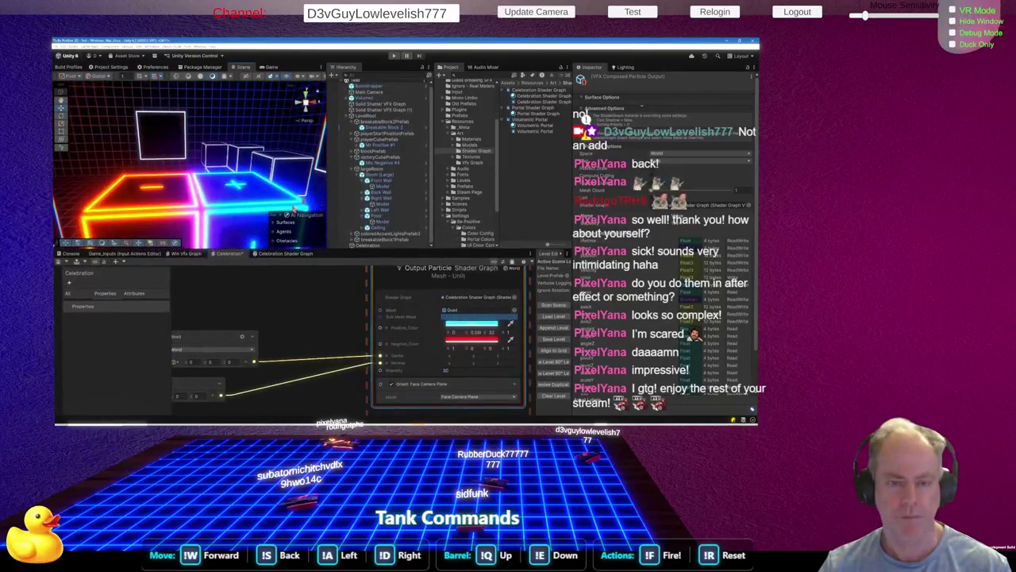
pyautogui.moveTo(327, 193); pyautogui.dragTo(390, 193)
pyautogui.scroll(-10, 272, 186)
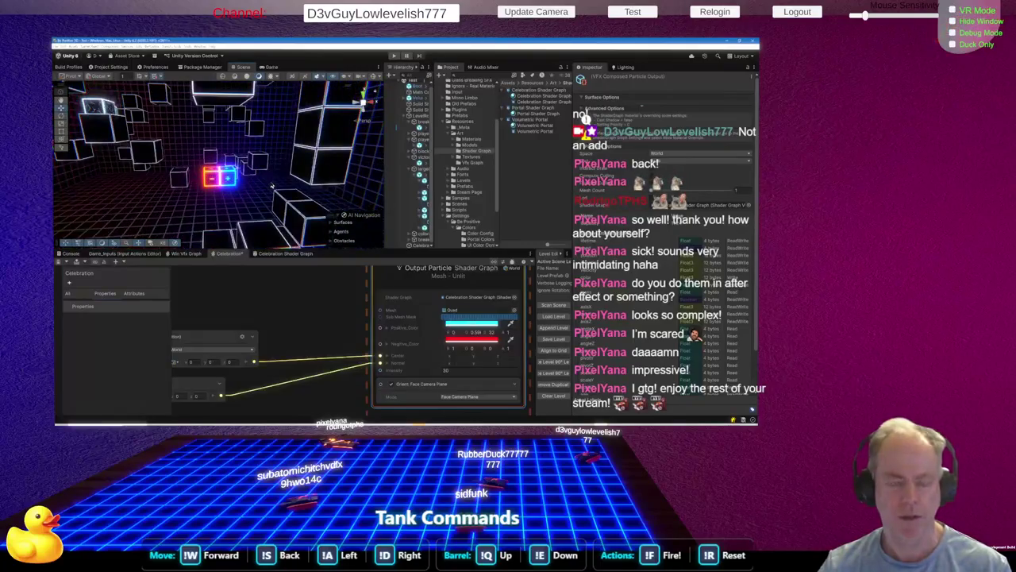
pyautogui.scroll(5, 272, 187)
pyautogui.write('10')
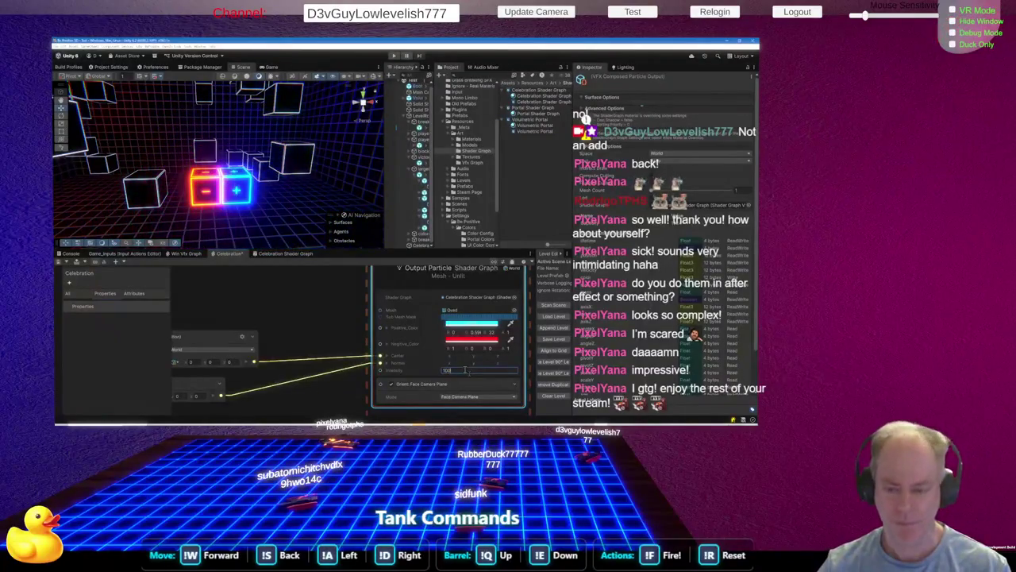
pyautogui.write('0')
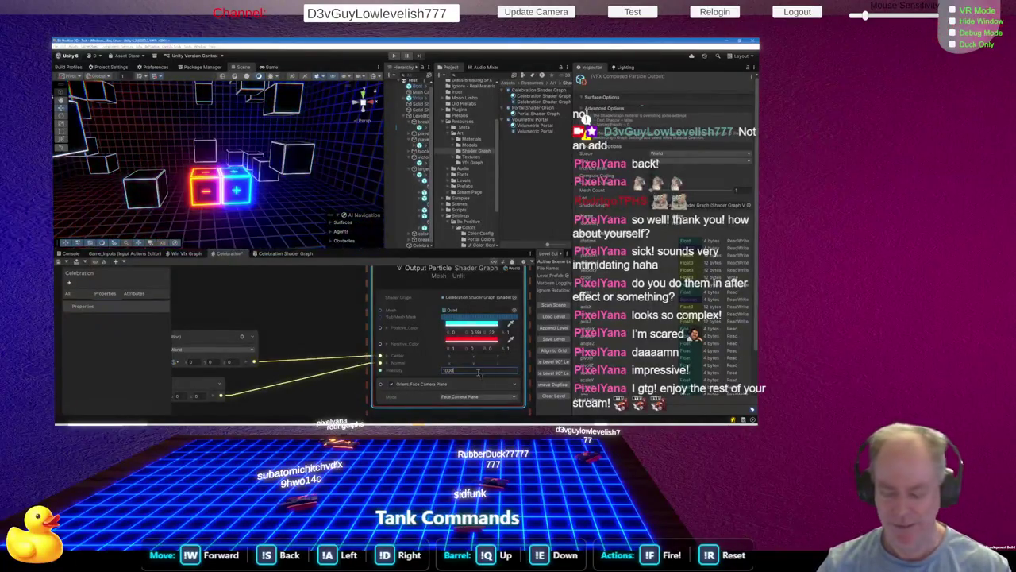
pyautogui.click(430, 353)
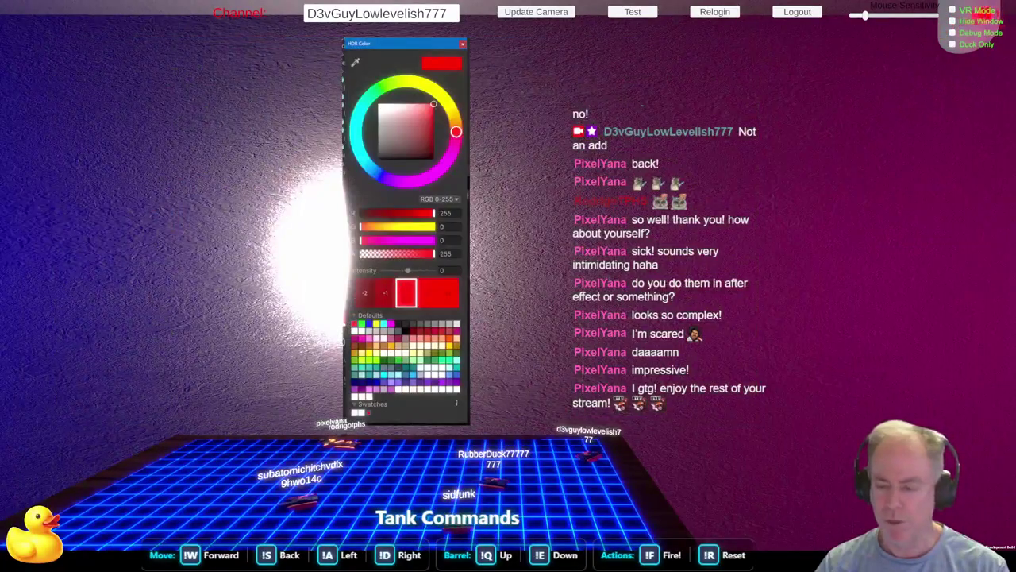
# Raise the Negative_Color HDR intensity to 3 and close the picker
pyautogui.click(434, 294)
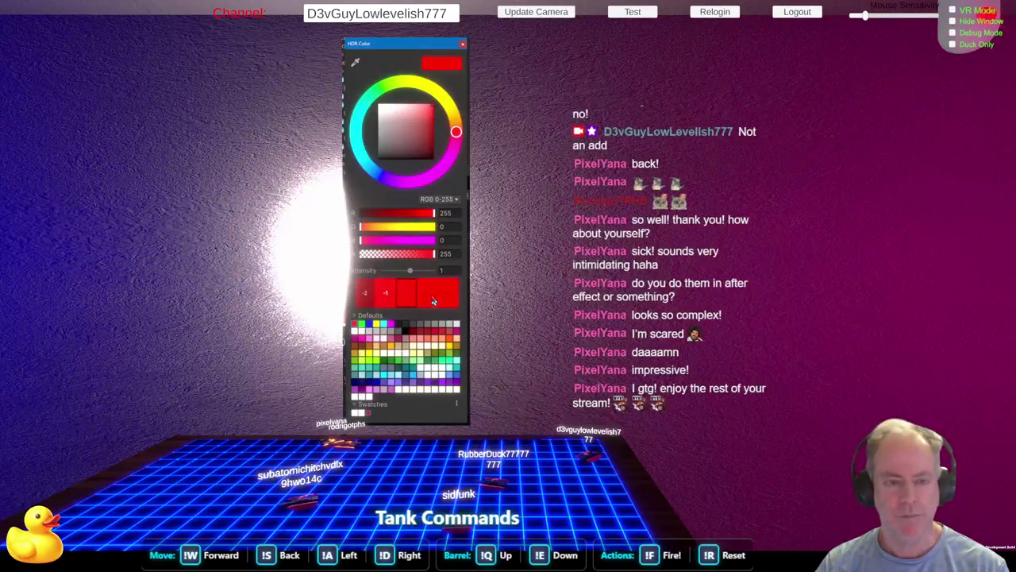
pyautogui.click(434, 299)
pyautogui.click(433, 300)
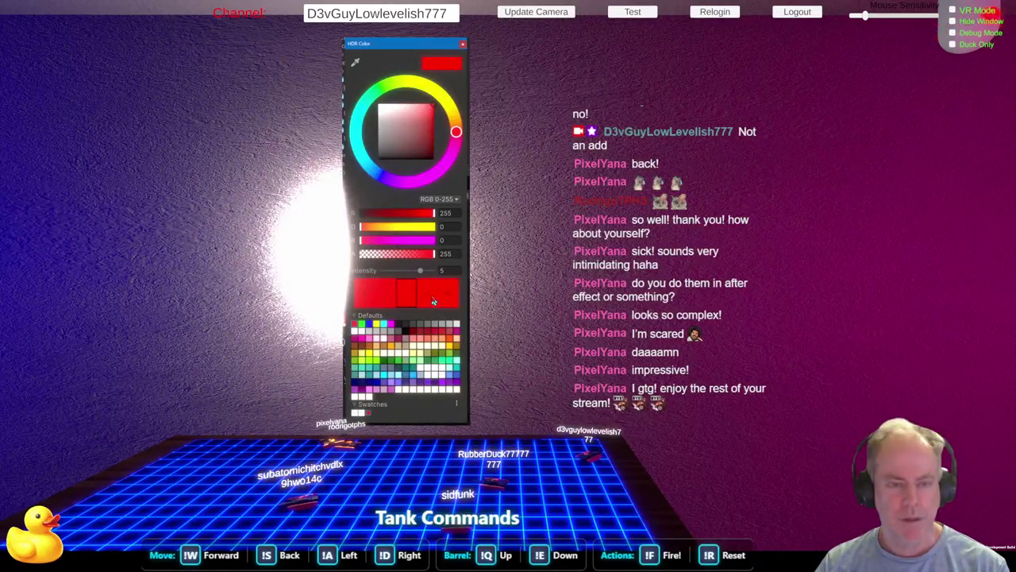
pyautogui.click(290, 128)
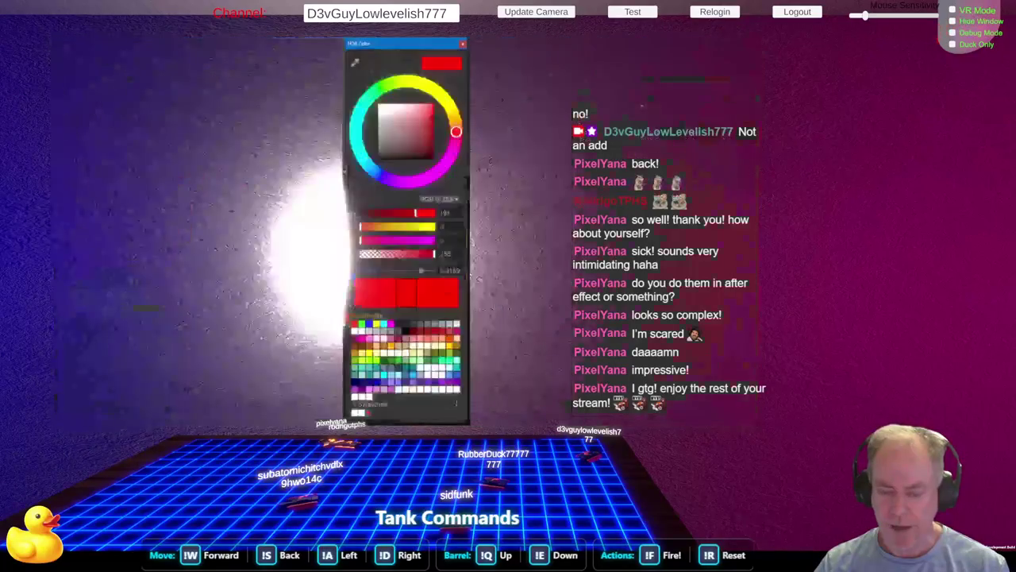
# Reopen Negative_Color, set intensity 3, and shift the hue toward red-orange
pyautogui.click(425, 348)
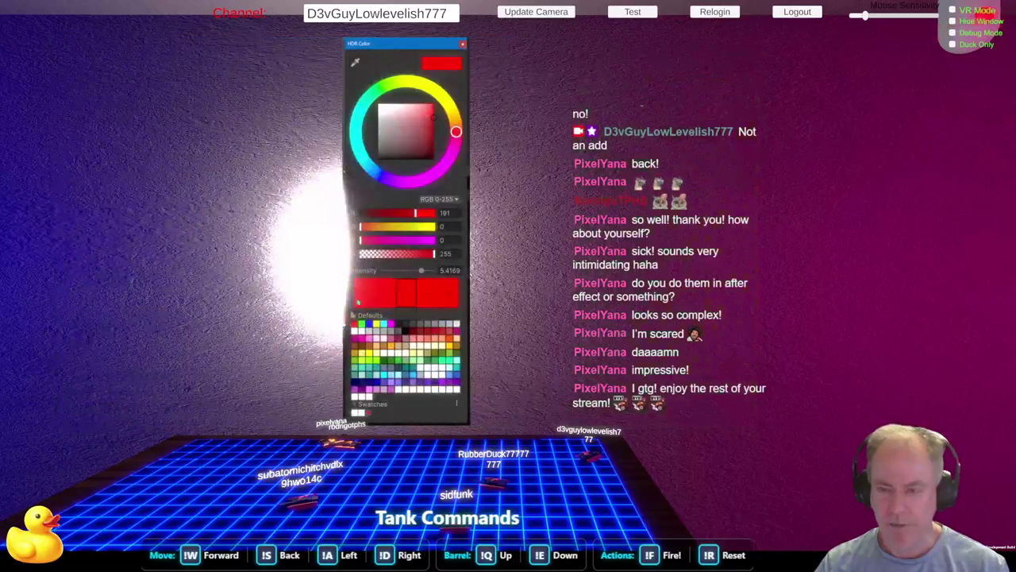
pyautogui.click(426, 117)
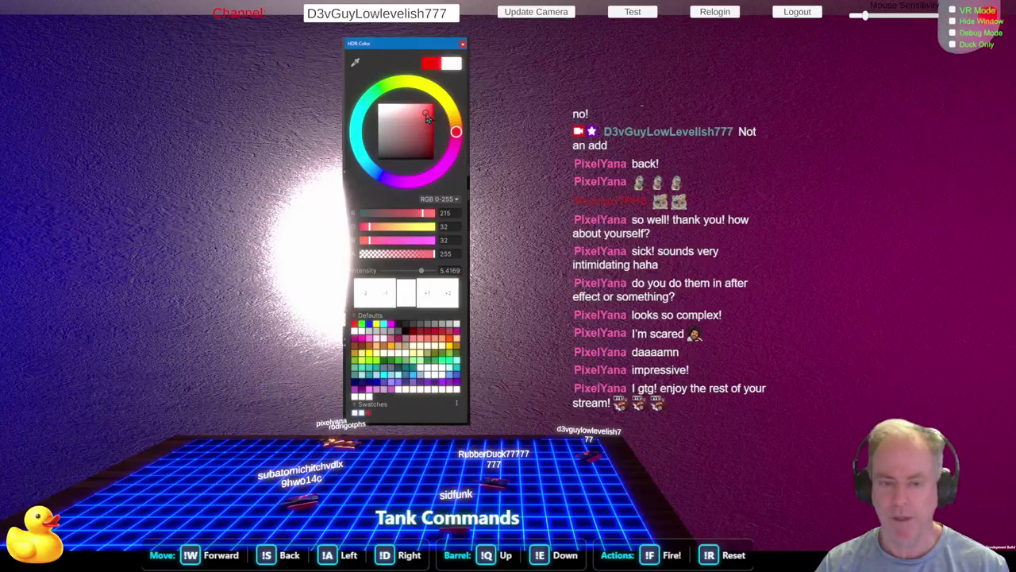
pyautogui.doubleClick(453, 271)
pyautogui.write('3')
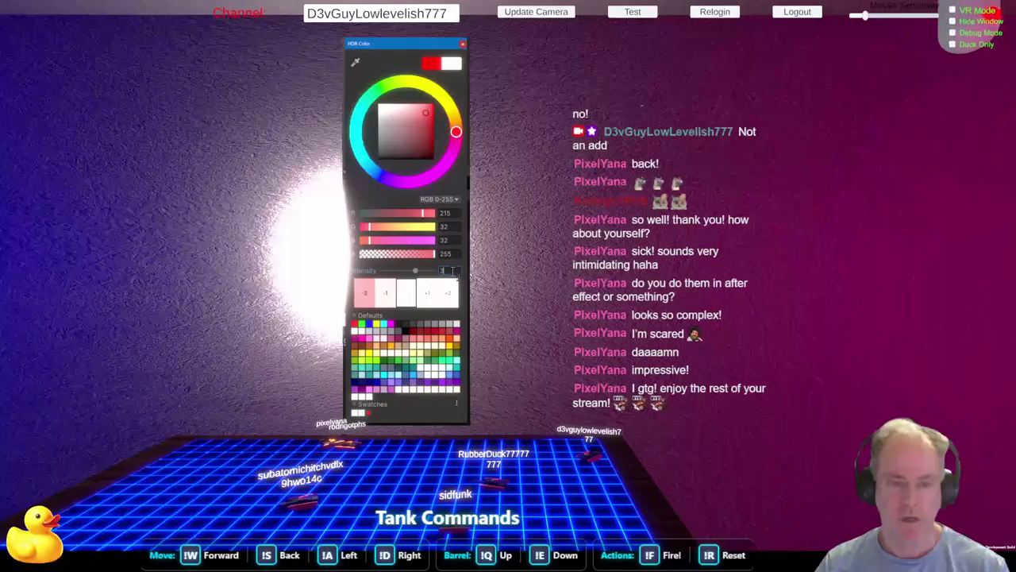
pyautogui.click(458, 125)
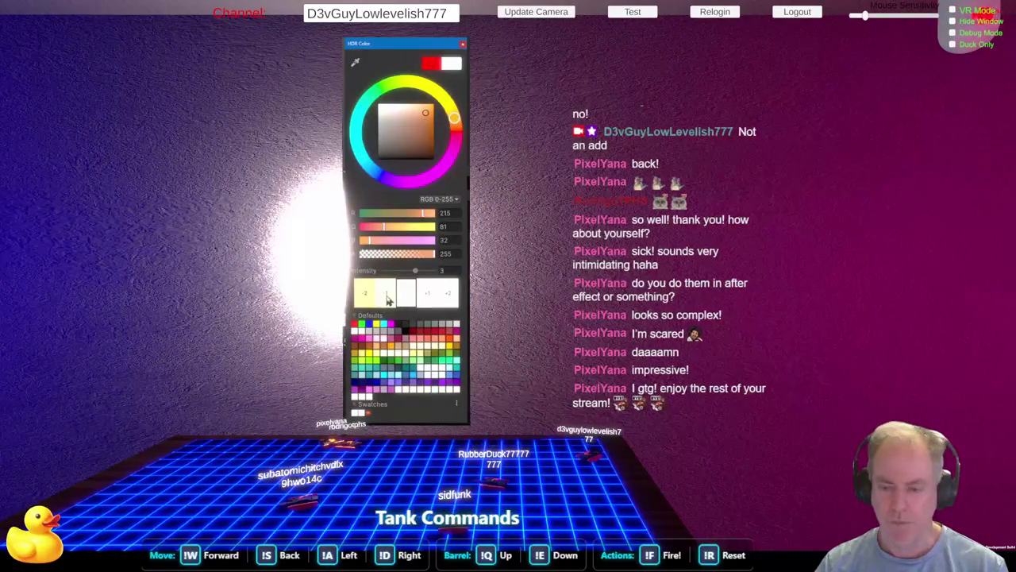
pyautogui.click(459, 131)
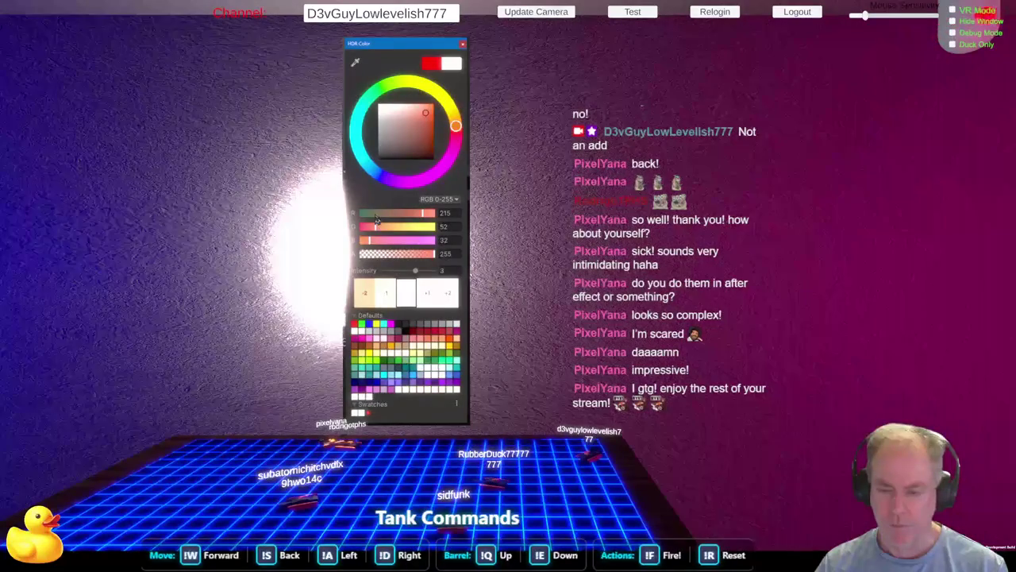
# Set blue to 0 and green to 7 for a deep orange, then close the picker
pyautogui.moveTo(371, 241); pyautogui.dragTo(360, 241)
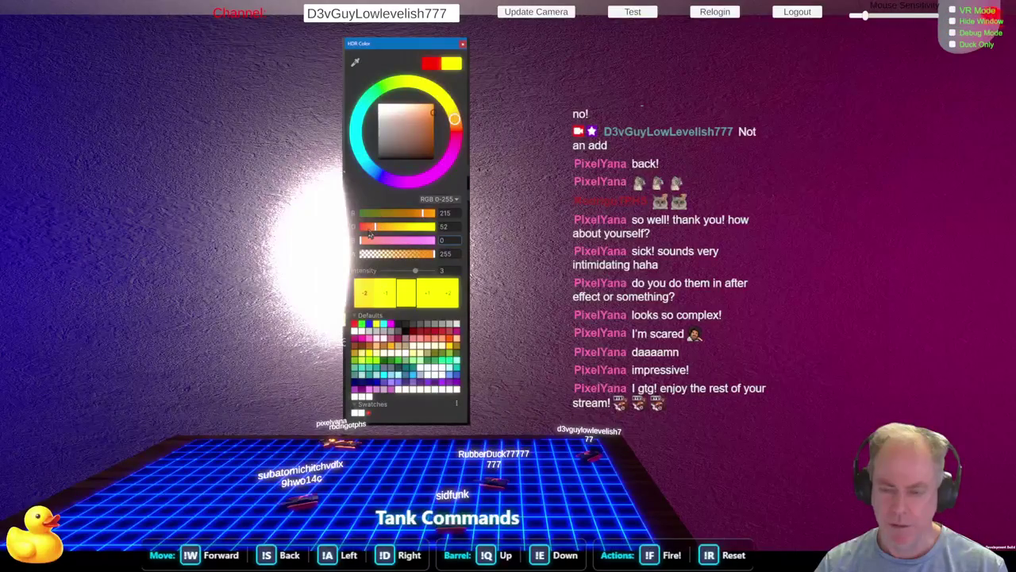
pyautogui.moveTo(370, 234); pyautogui.dragTo(367, 234)
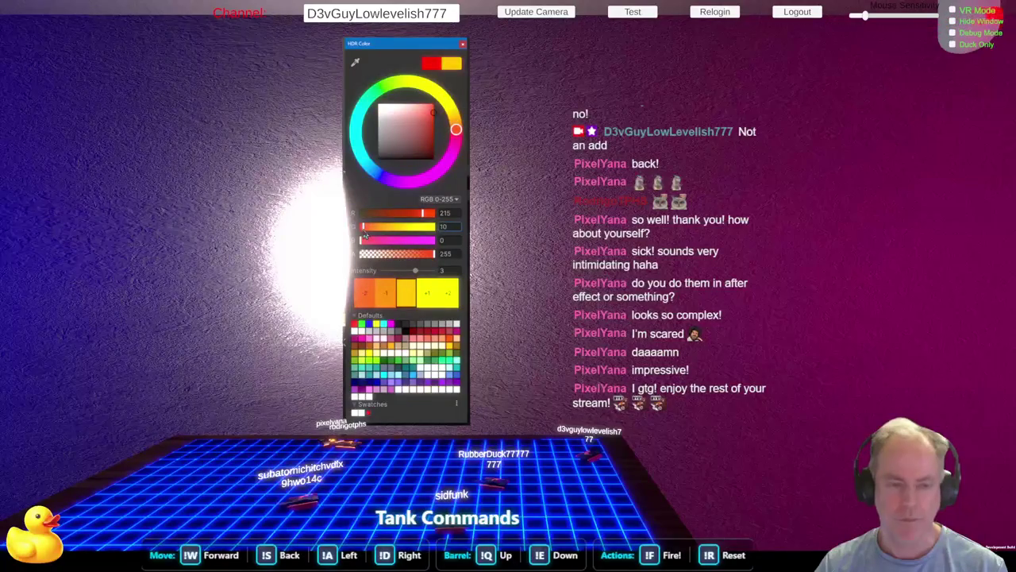
pyautogui.moveTo(364, 231); pyautogui.dragTo(362, 232)
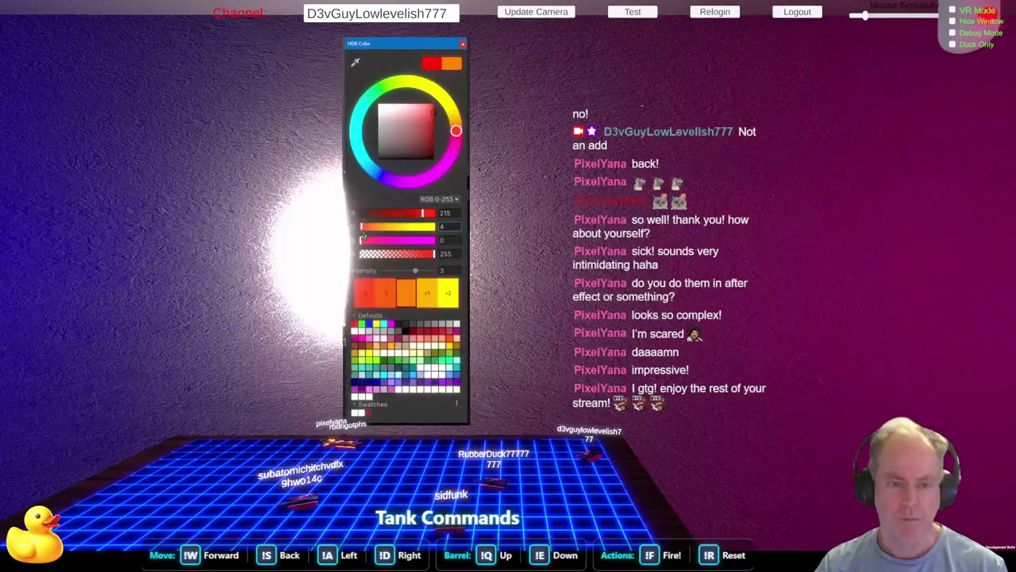
pyautogui.click(456, 226)
pyautogui.write('5')
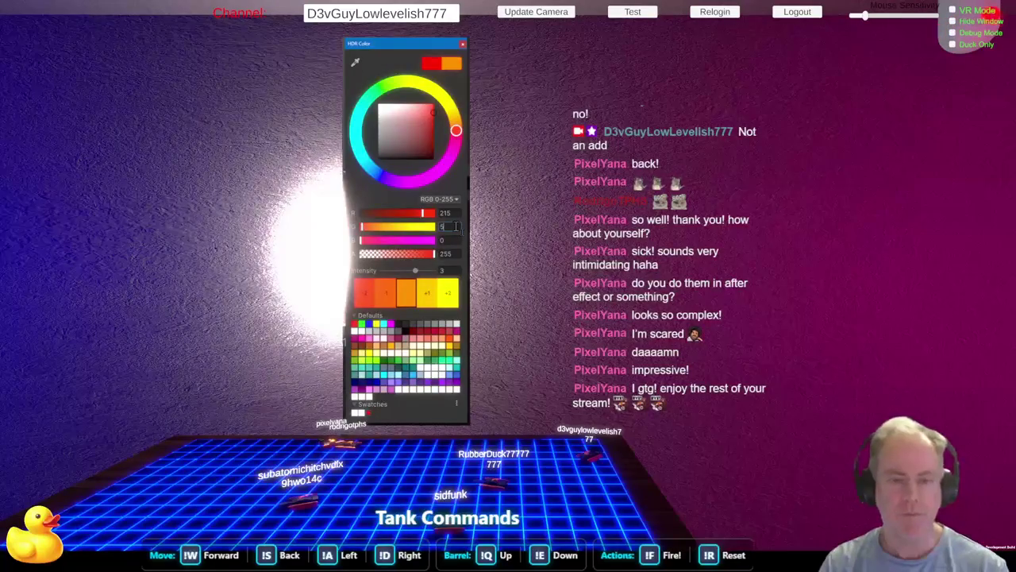
pyautogui.press('BackSpace')
pyautogui.write('6')
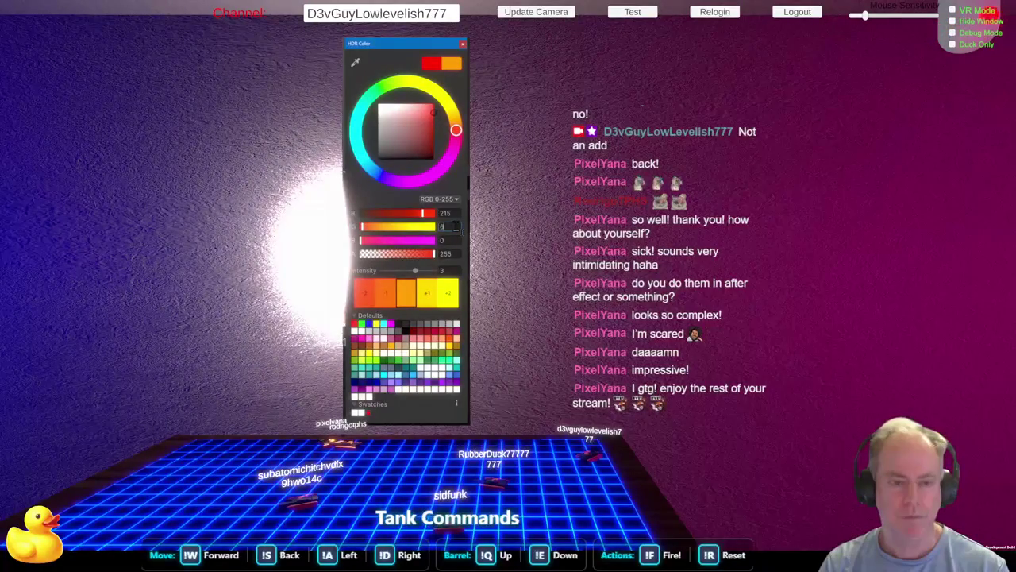
pyautogui.press('BackSpace')
pyautogui.write('7')
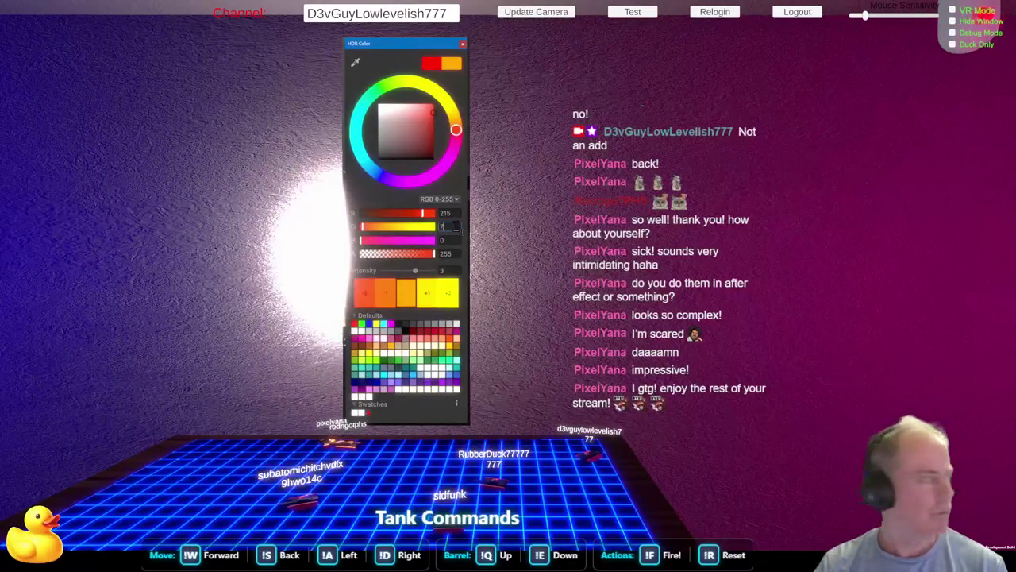
pyautogui.click(266, 127)
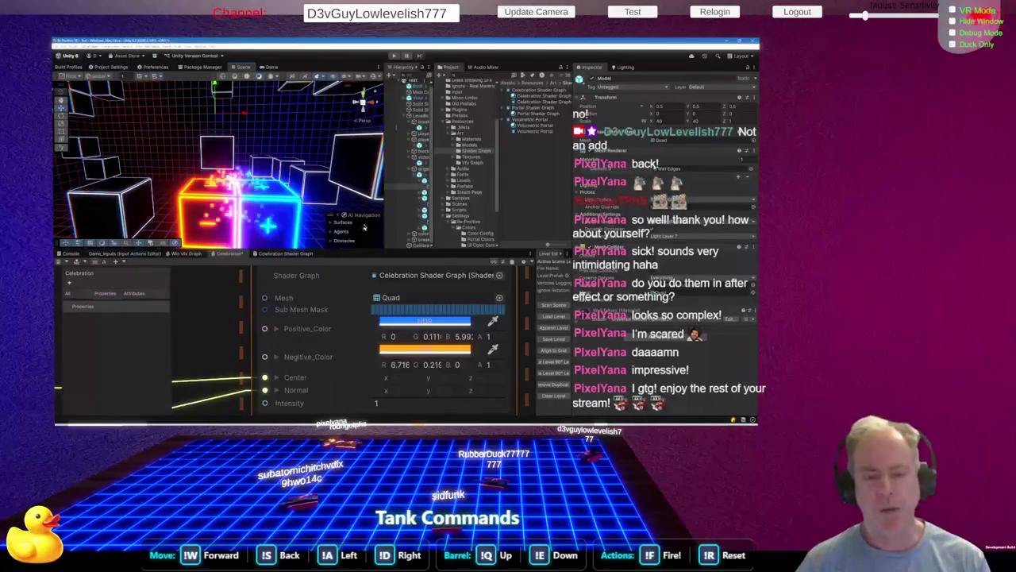
# Change Set Position Shape's Position Mode from Surface to Volume, save, and orbit to view the burst
pyautogui.scroll(-5, 273, 154)
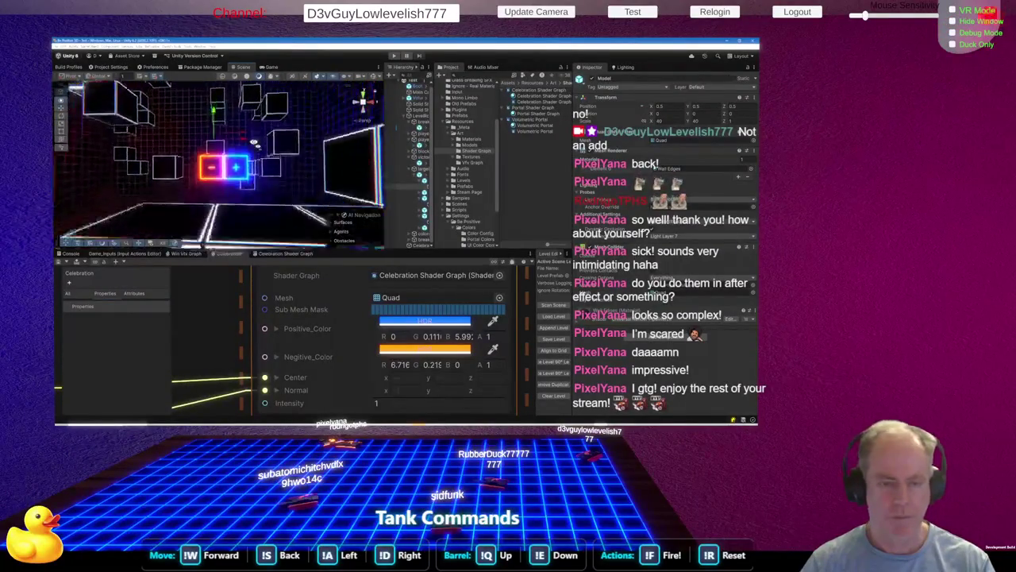
pyautogui.moveTo(270, 158); pyautogui.dragTo(268, 158)
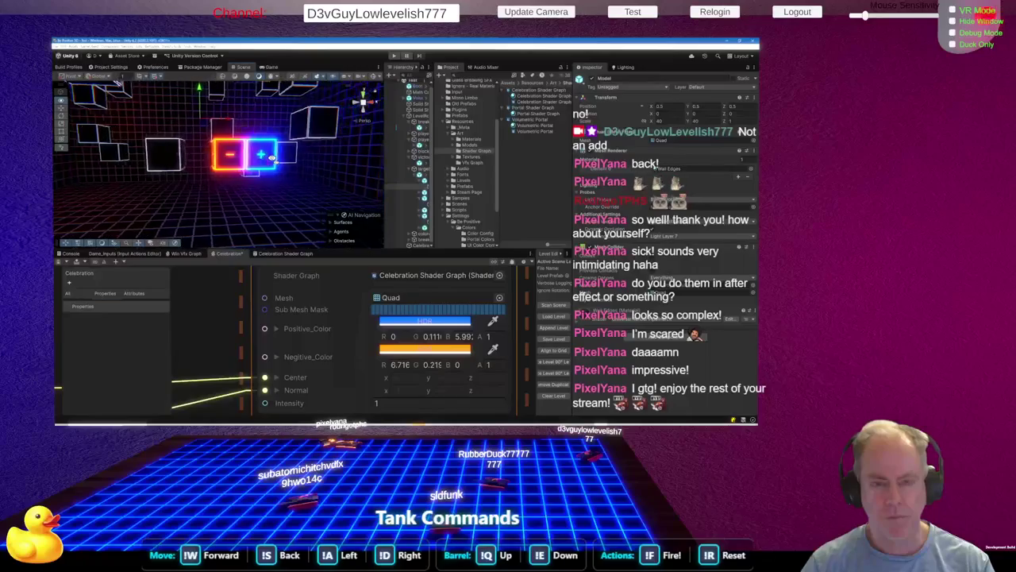
pyautogui.scroll(-10, 359, 396)
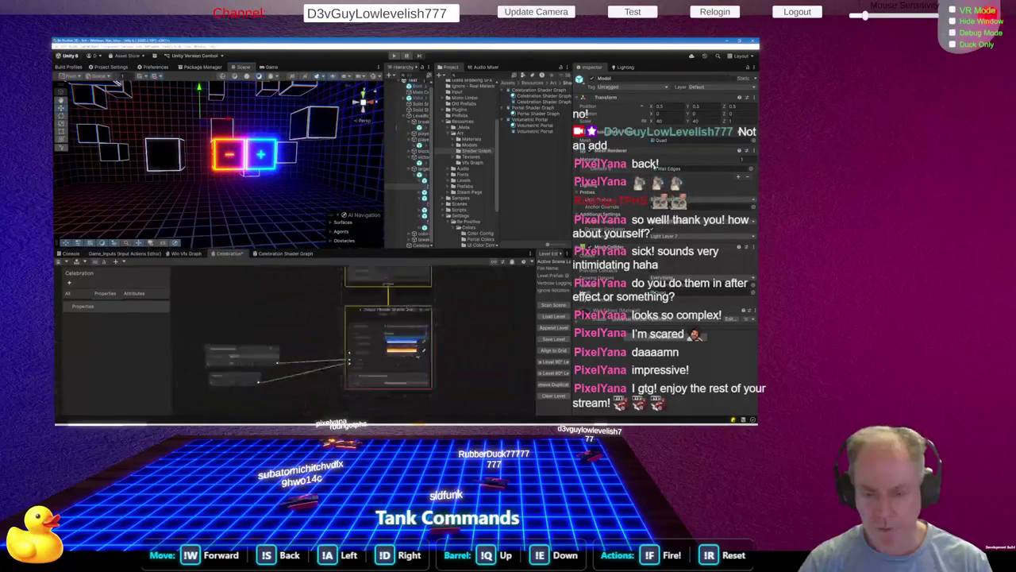
pyautogui.scroll(-3, 364, 374)
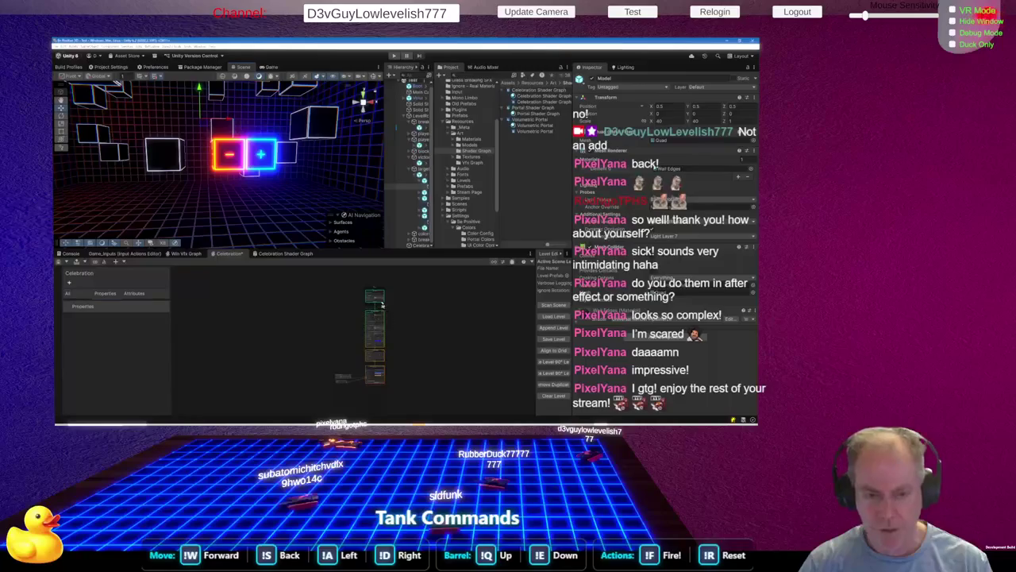
pyautogui.scroll(8, 381, 314)
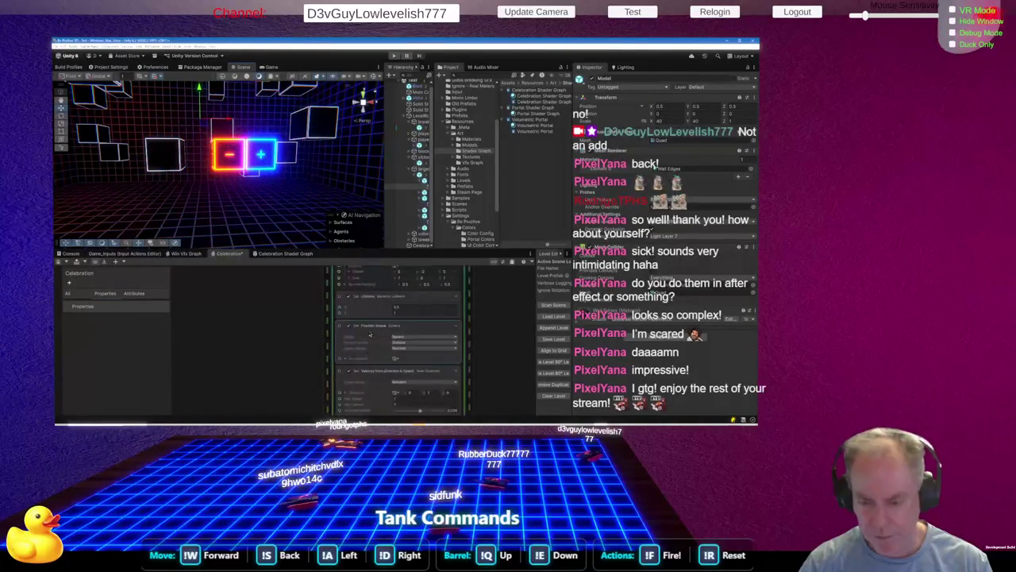
pyautogui.scroll(8, 389, 324)
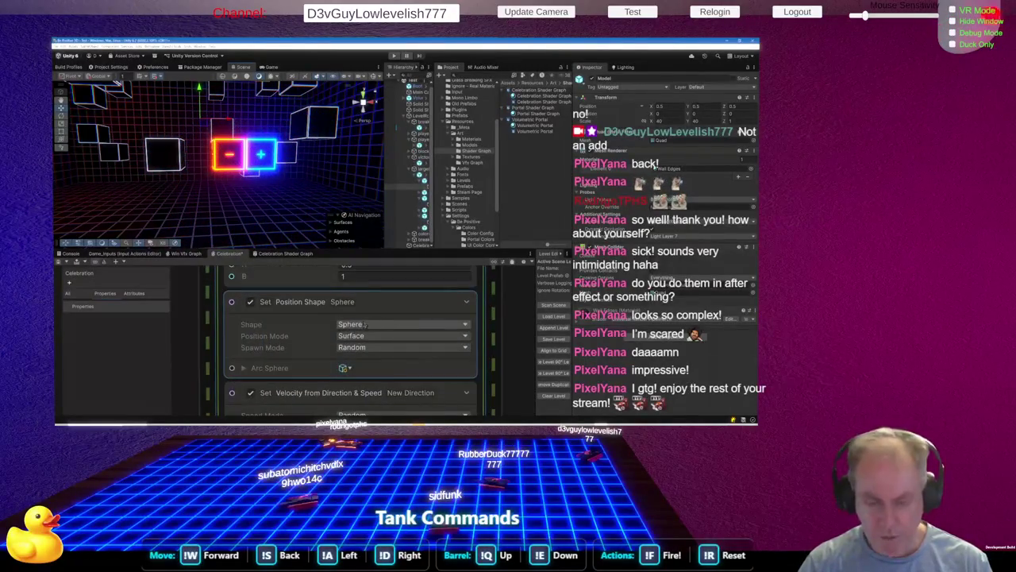
pyautogui.click(354, 336)
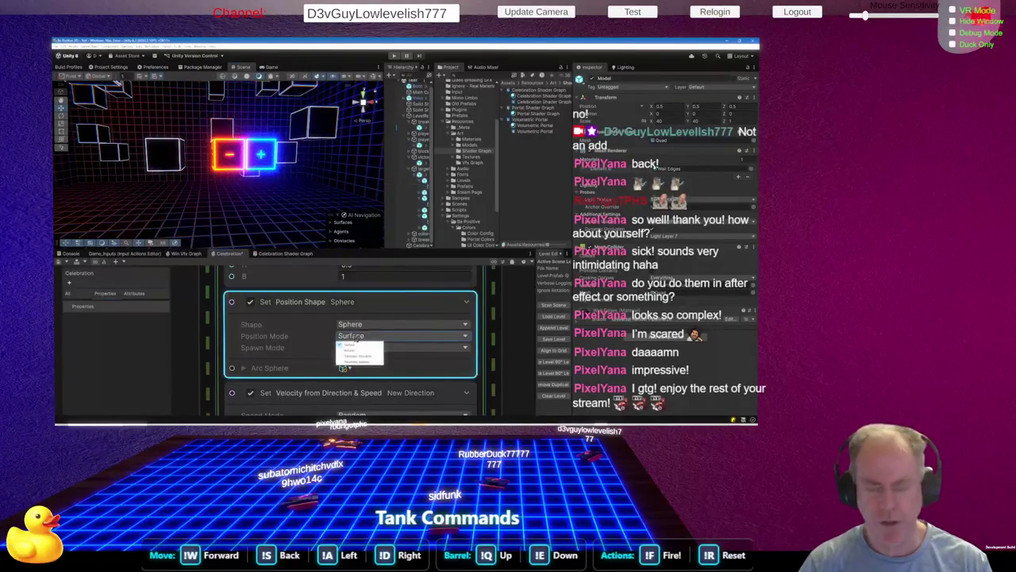
pyautogui.click(359, 350)
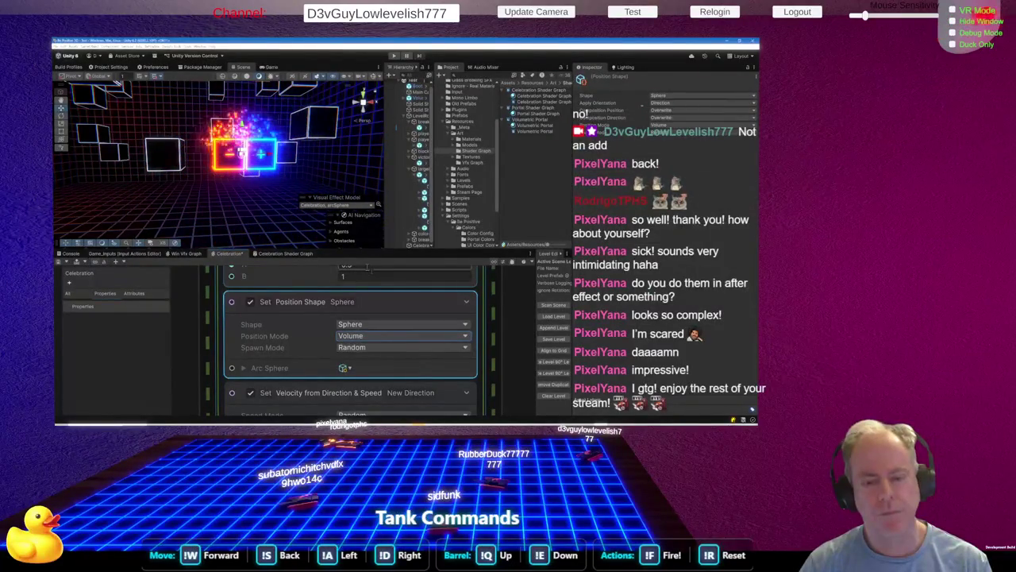
pyautogui.hotkey('ctrl', 's')
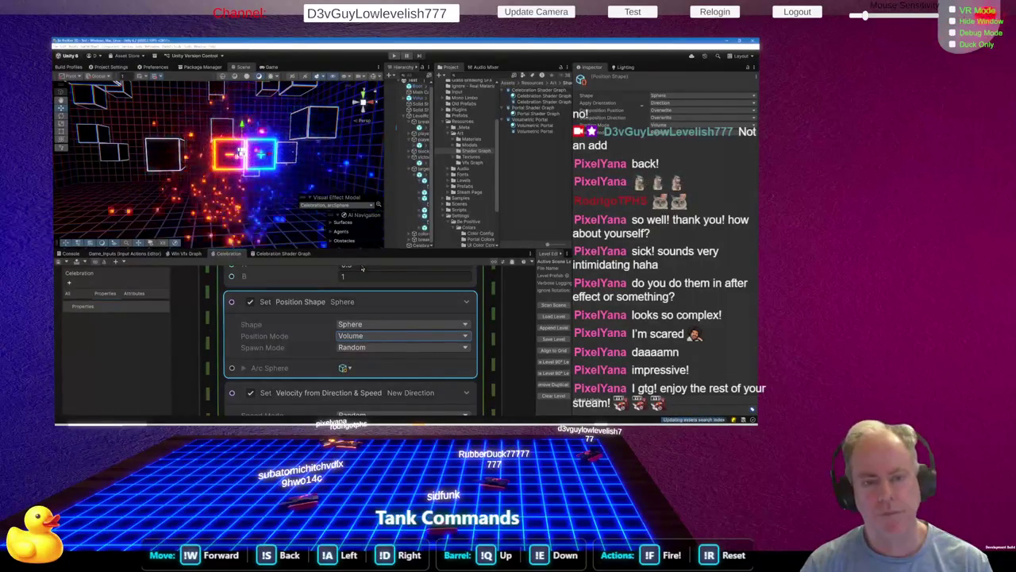
pyautogui.moveTo(270, 147); pyautogui.dragTo(214, 151)
pyautogui.moveTo(237, 230)
pyautogui.mouseDown()
pyautogui.moveTo(219, 205)
pyautogui.moveTo(218, 165)
pyautogui.moveTo(231, 195)
pyautogui.mouseUp()
# Nudge Direction Blend up to about 0.63 and commit the upward direction value of 1
pyautogui.scroll(-6, 331, 359)
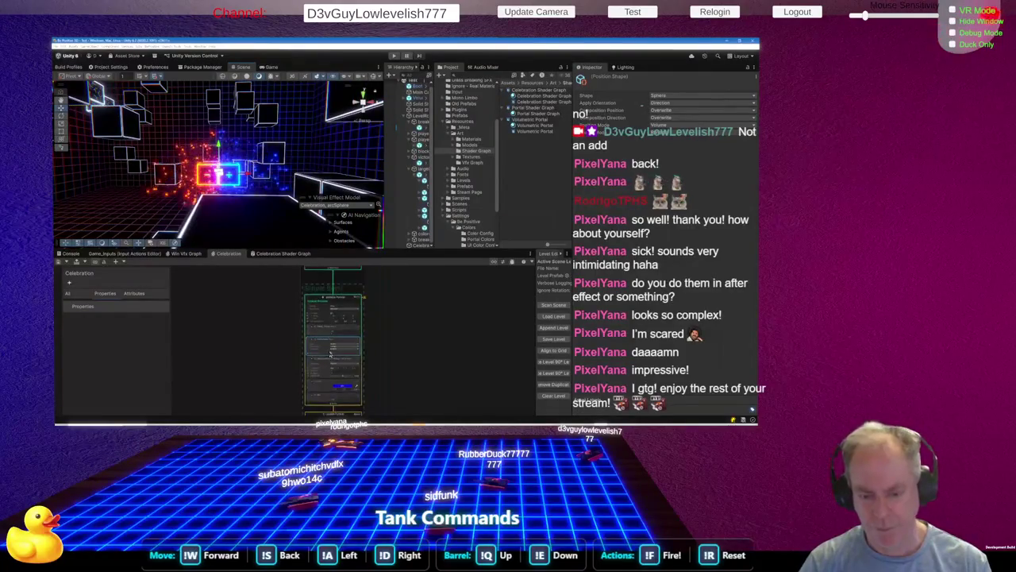
pyautogui.scroll(5, 349, 337)
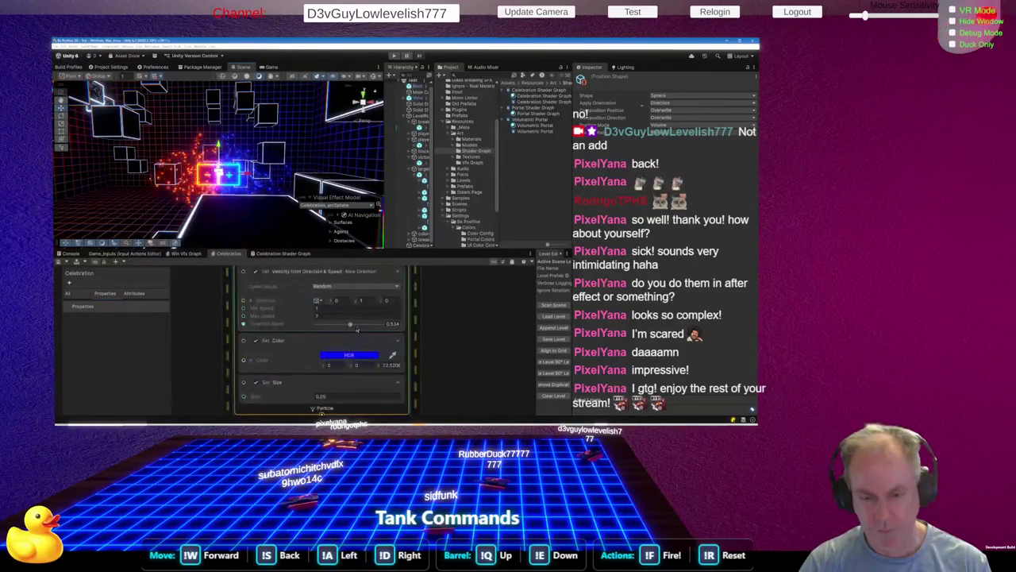
pyautogui.moveTo(351, 324); pyautogui.dragTo(355, 325)
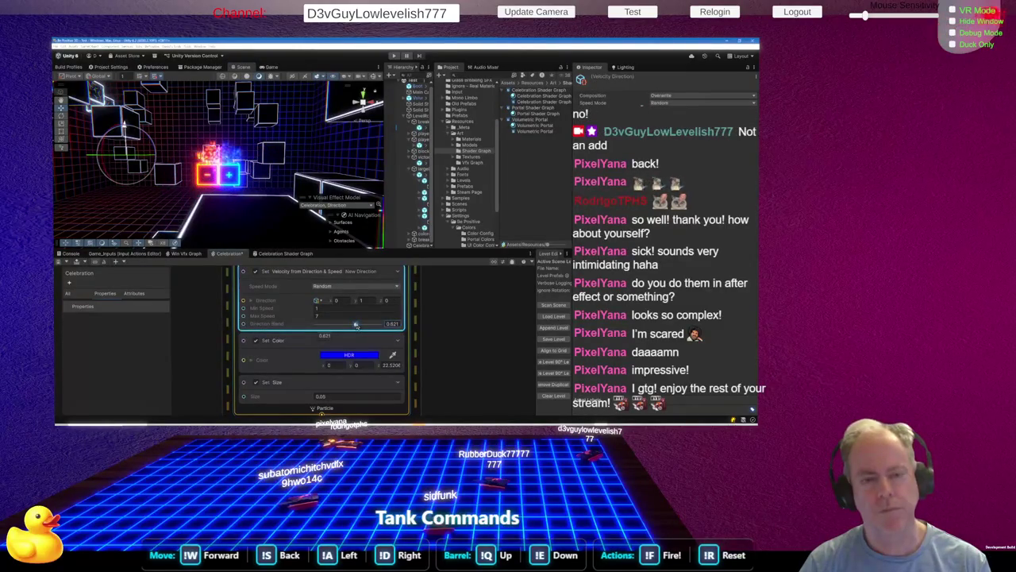
pyautogui.moveTo(356, 325); pyautogui.dragTo(357, 325)
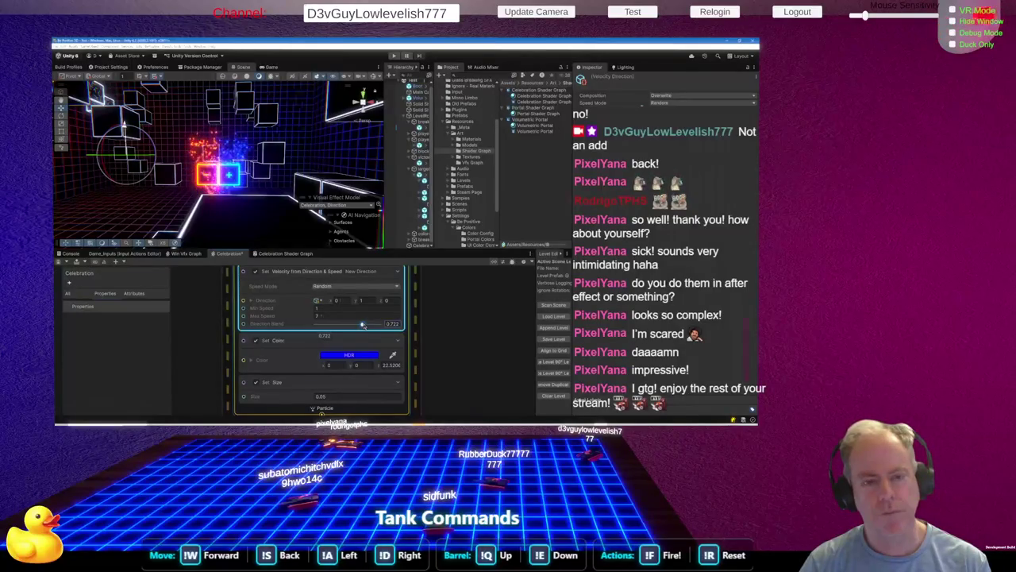
pyautogui.scroll(2, 347, 337)
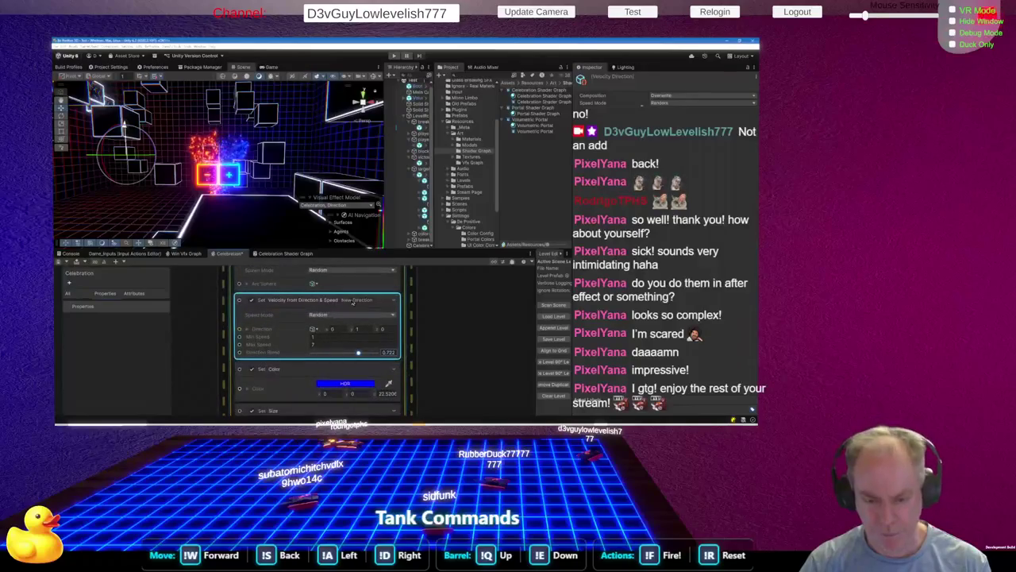
pyautogui.press('Return')
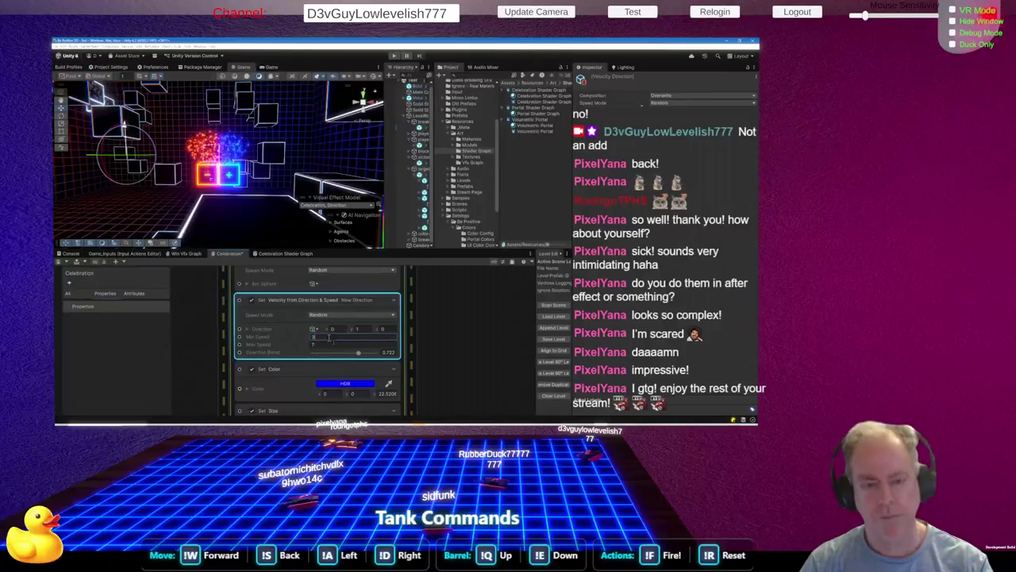
# Set Min Speed 3 and Max Speed 14, and lower Direction Blend to about 0.67
pyautogui.click(328, 344)
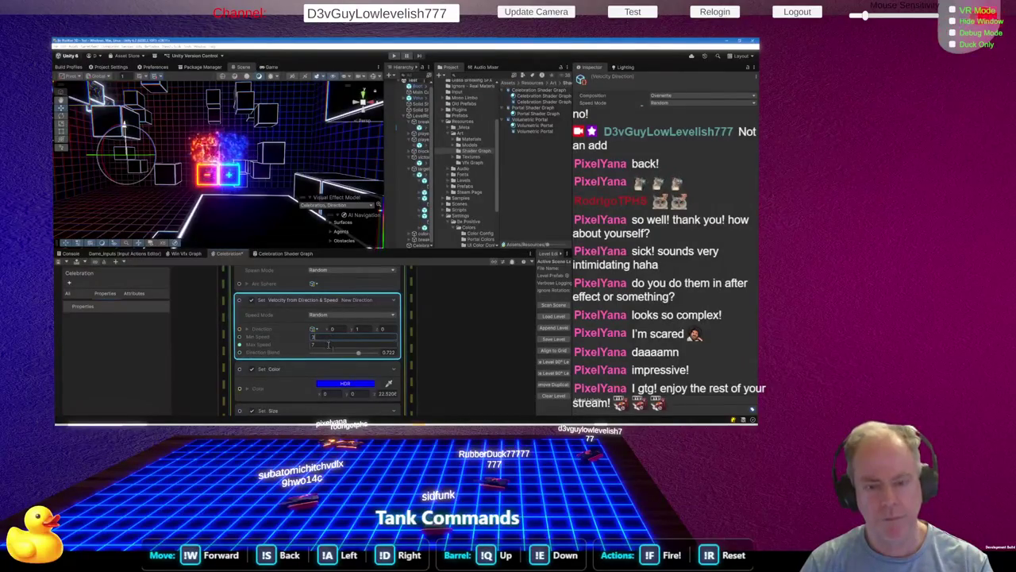
pyautogui.write('14')
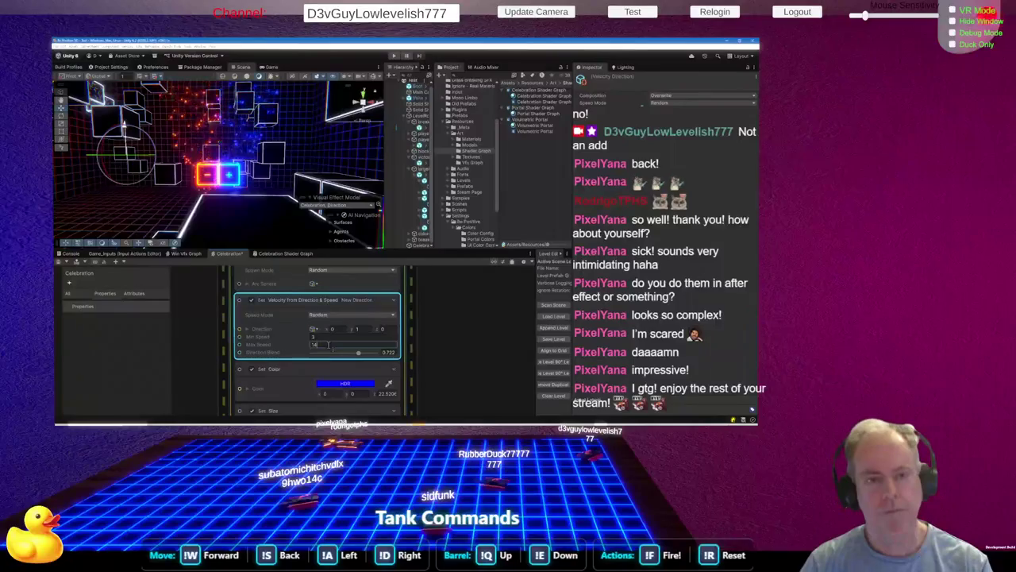
pyautogui.press('Return')
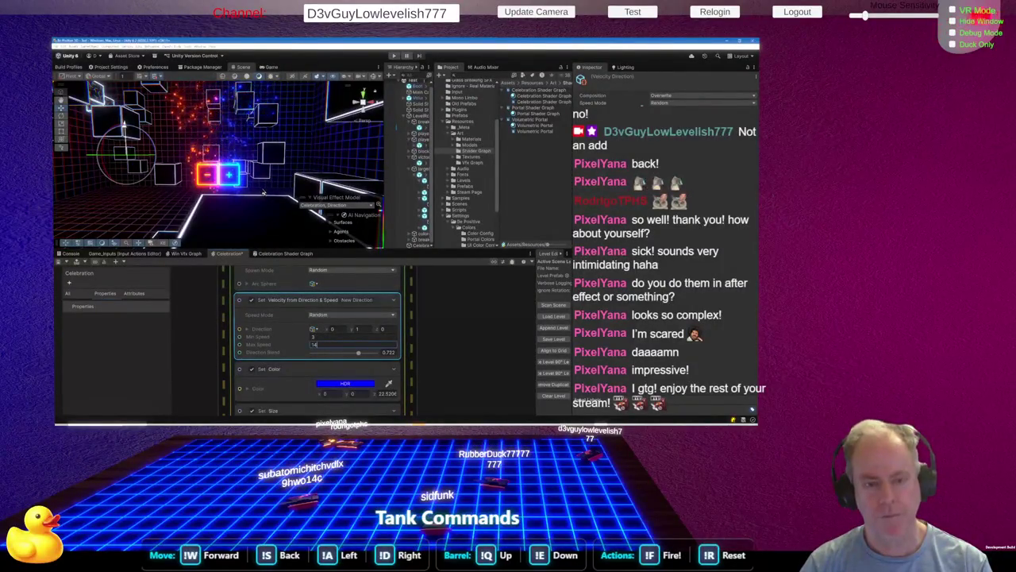
pyautogui.click(358, 354)
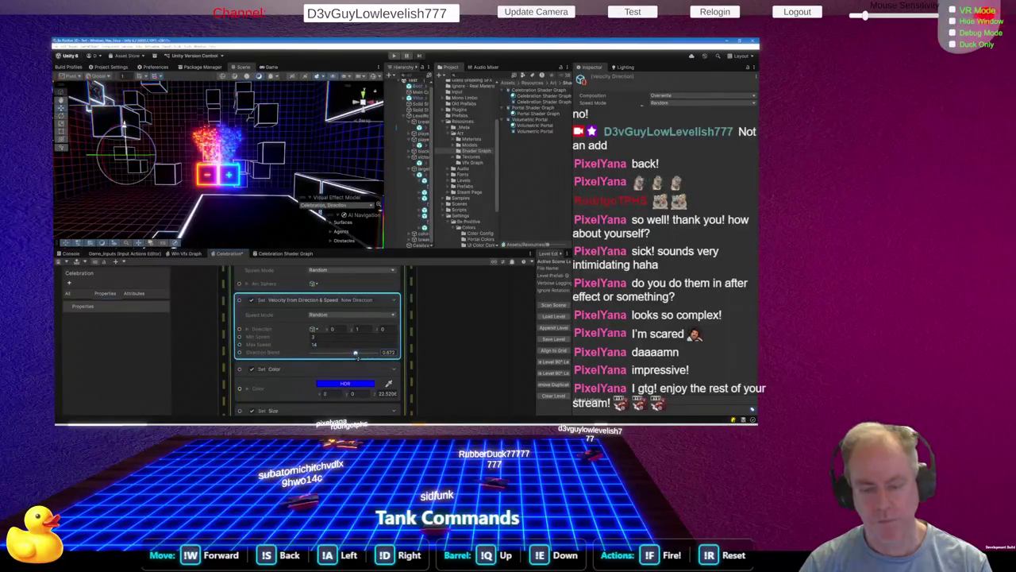
pyautogui.click(338, 344)
pyautogui.write('15')
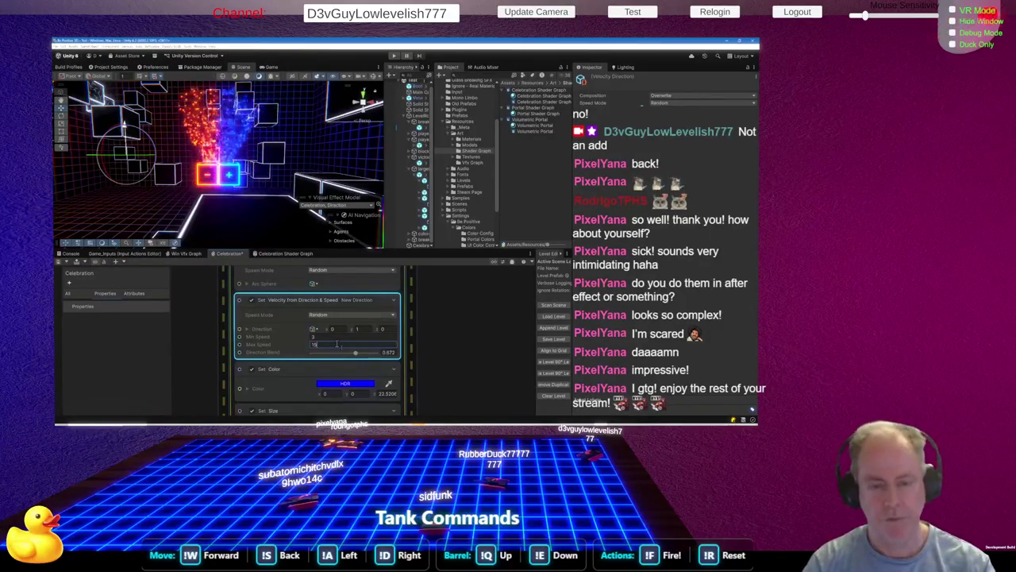
pyautogui.scroll(-5, 338, 343)
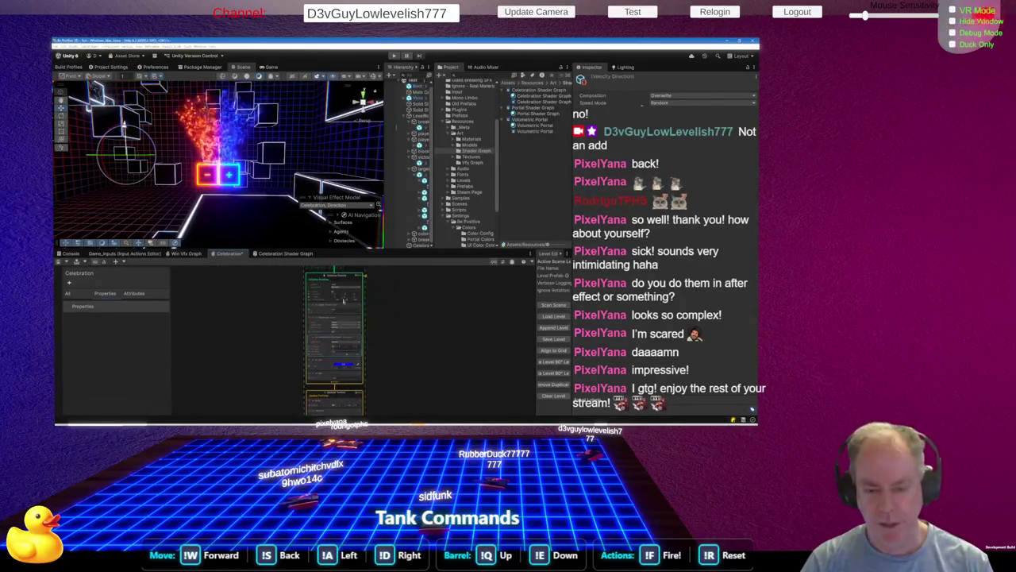
# Set the Set Lifetime block's A to 2 and B to 3
pyautogui.scroll(5, 338, 311)
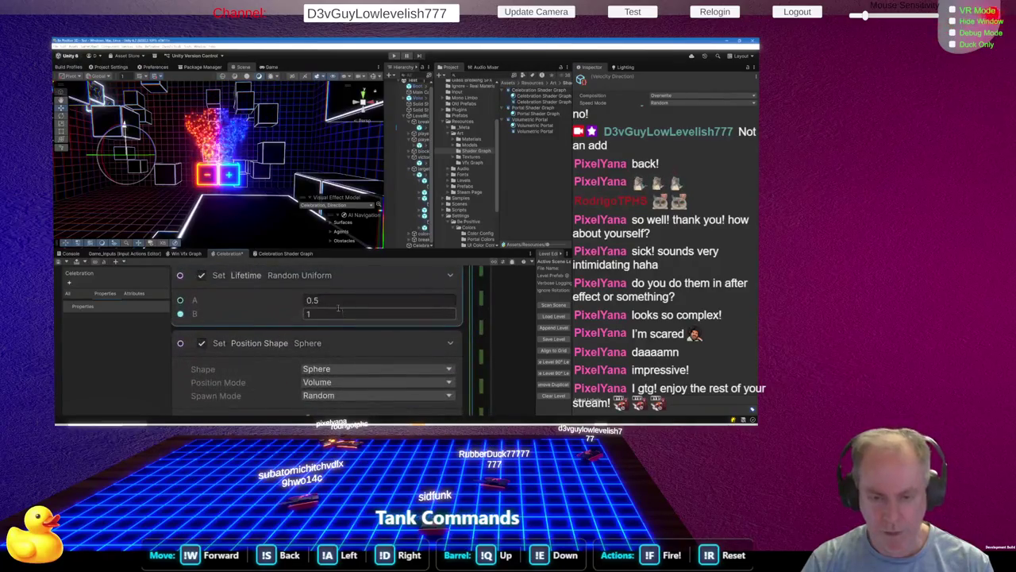
pyautogui.click(338, 303)
pyautogui.write('2')
pyautogui.click(330, 313)
pyautogui.write('3')
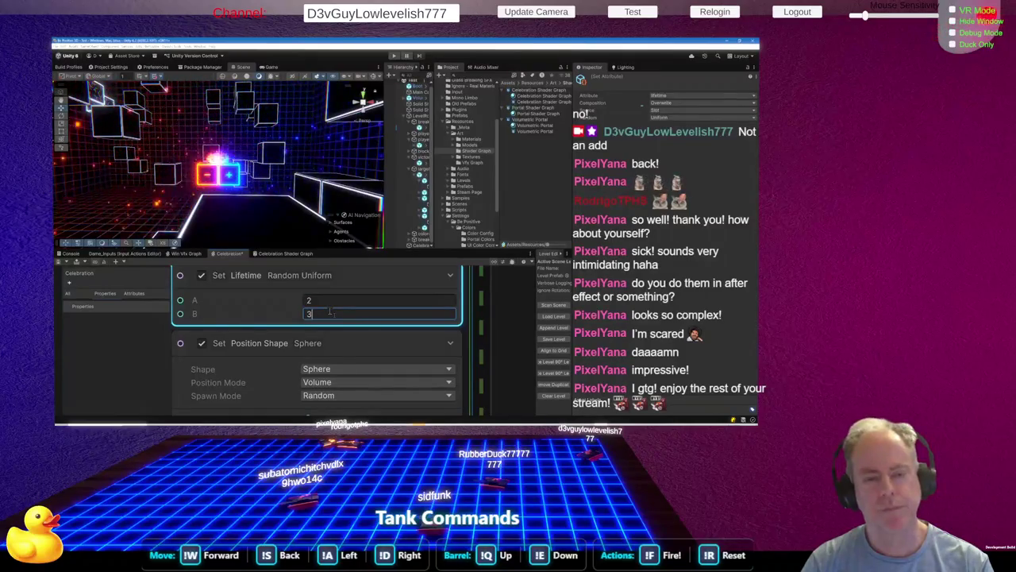
# Set the Gravity block's Force Y to -20
pyautogui.scroll(-8, 330, 312)
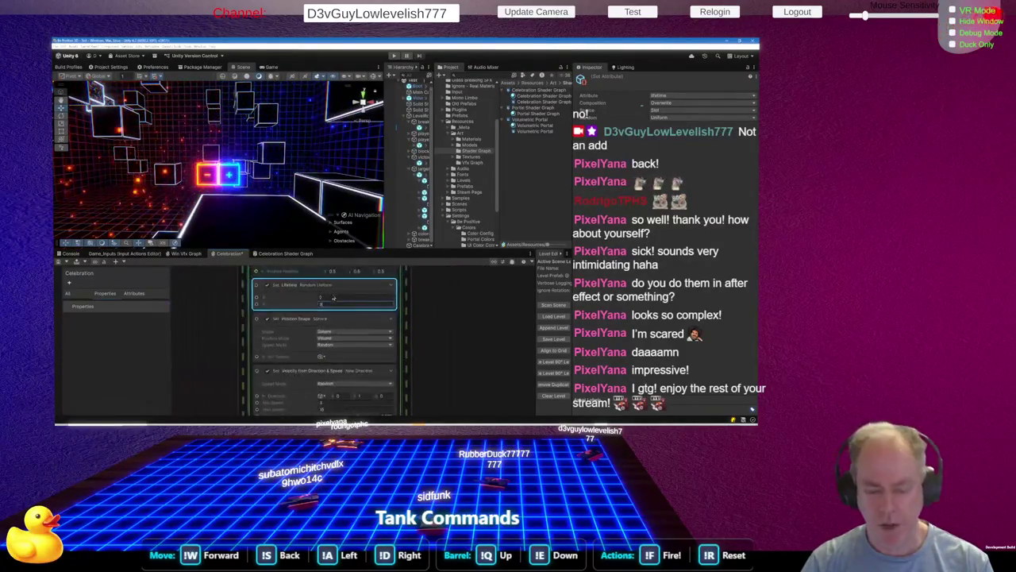
pyautogui.scroll(6, 354, 303)
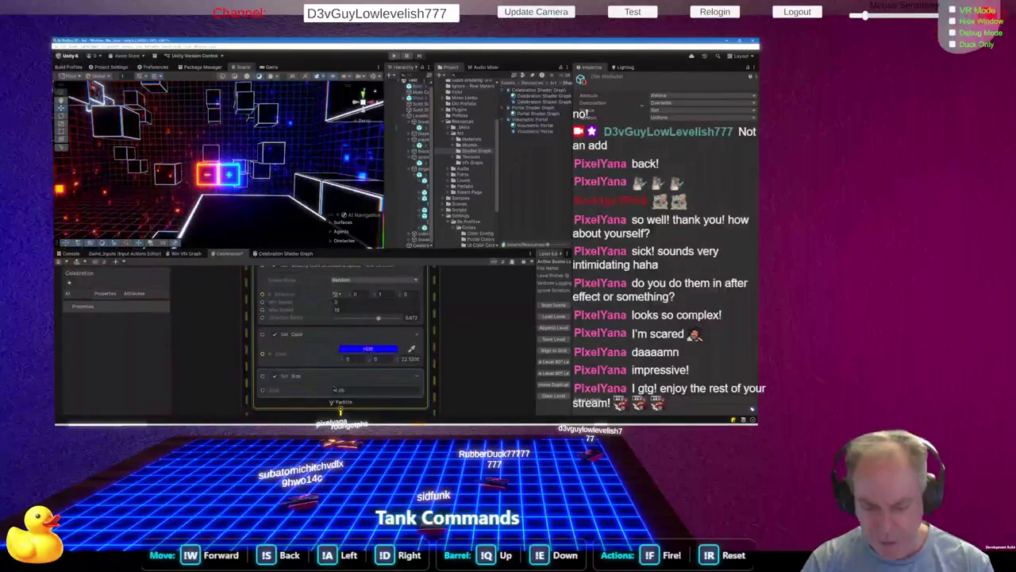
pyautogui.scroll(-4, 354, 303)
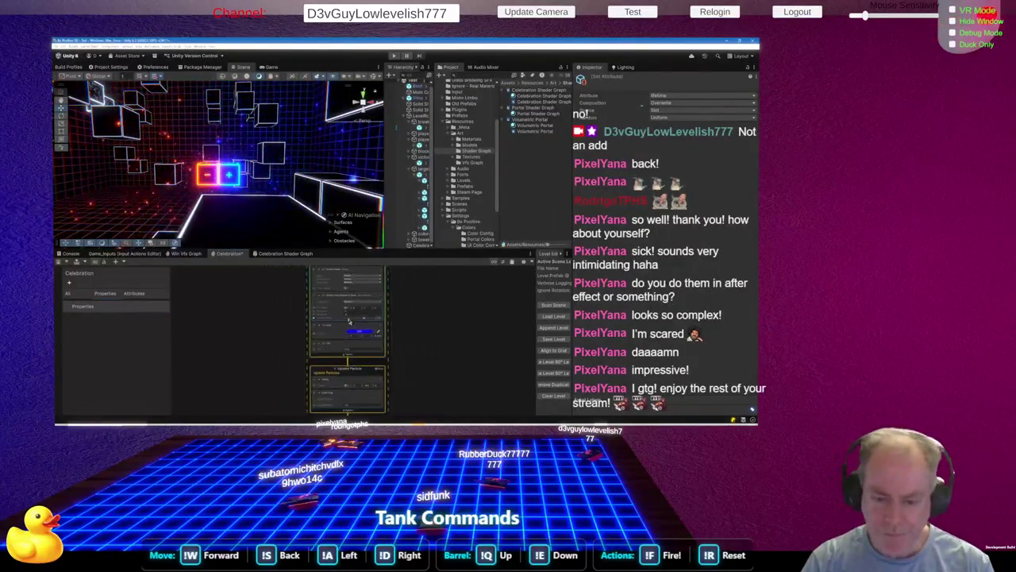
pyautogui.scroll(4, 347, 382)
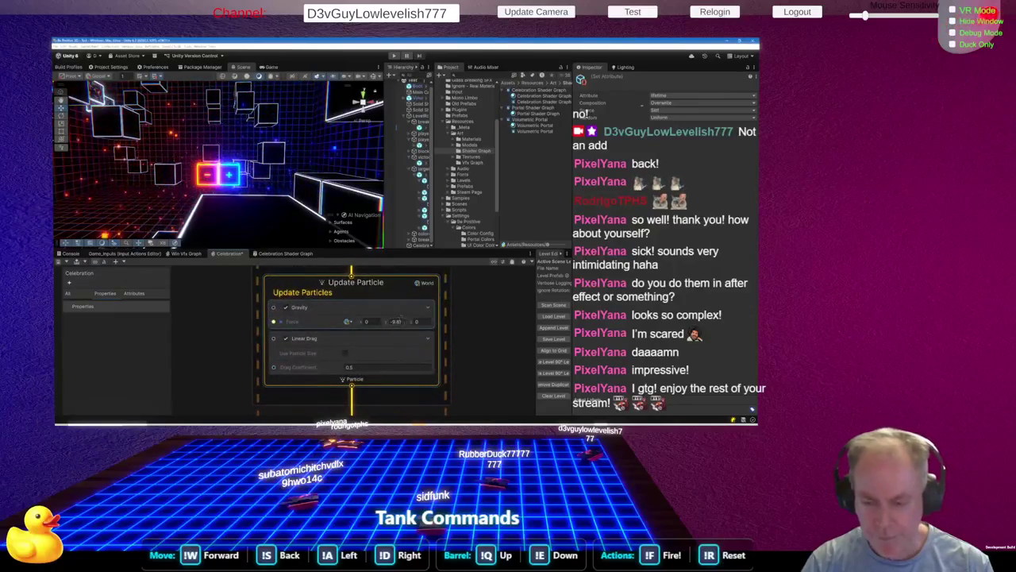
pyautogui.click(403, 321)
pyautogui.write('-20')
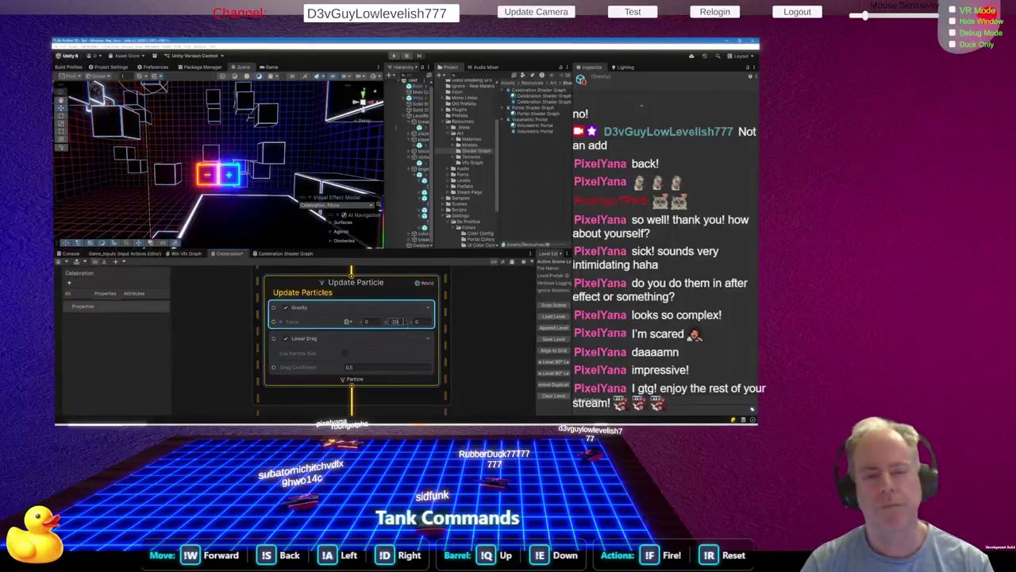
pyautogui.press('Return')
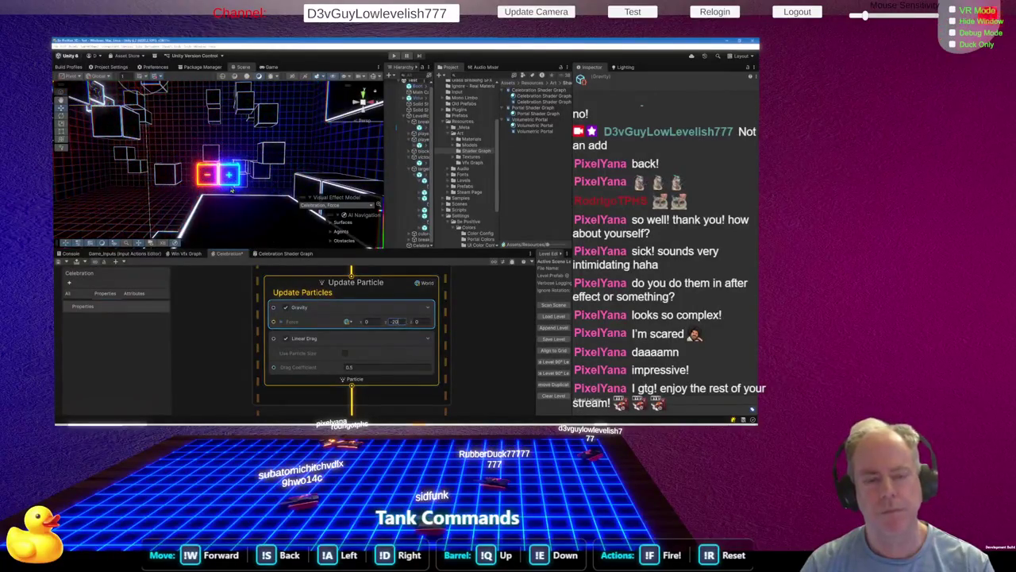
# Inspect the heavier burst in the Scene view and select the Set Velocity from Direction & Speed block
pyautogui.moveTo(242, 190); pyautogui.dragTo(236, 166)
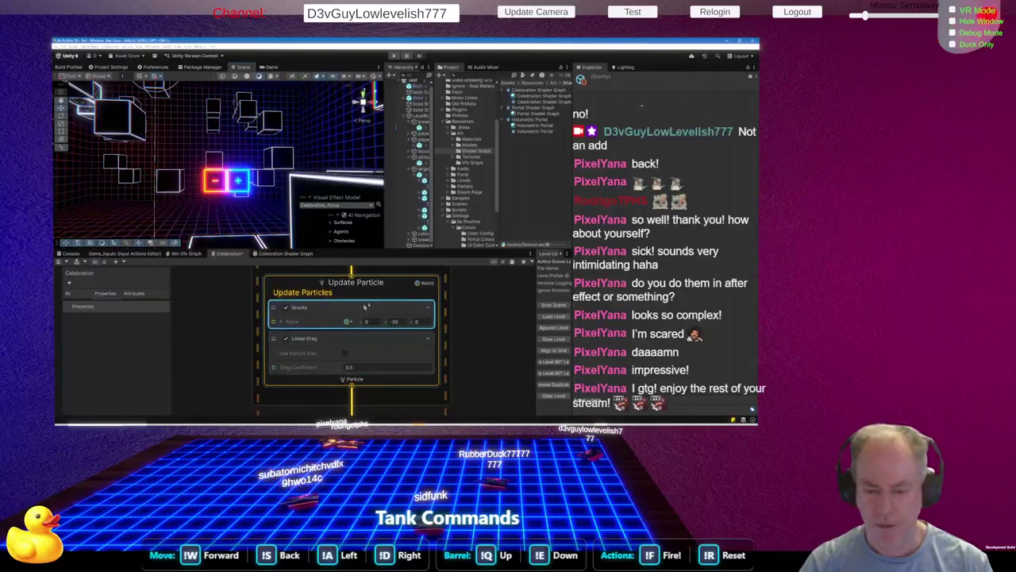
pyautogui.scroll(-5, 383, 321)
pyautogui.scroll(3, 382, 381)
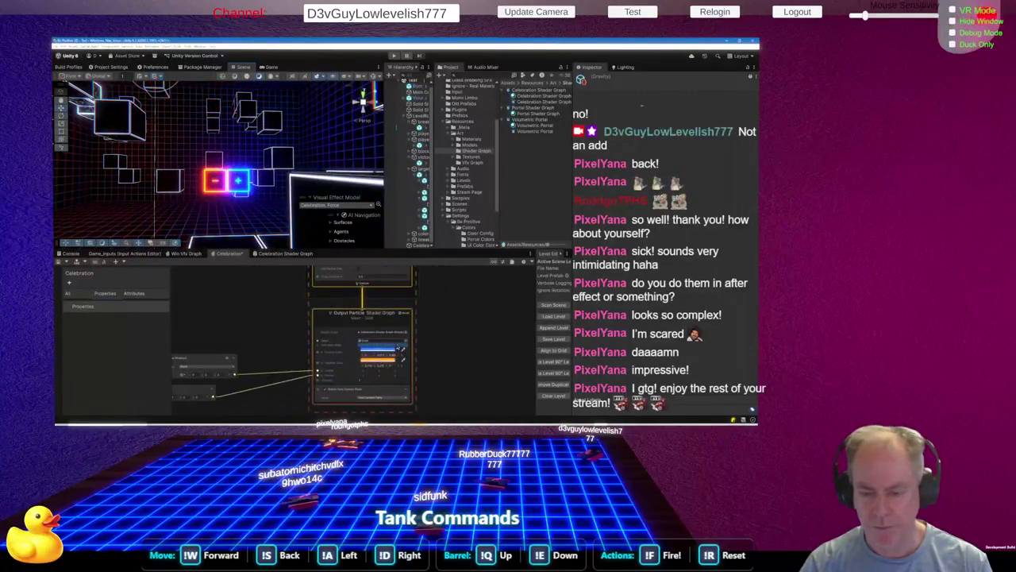
pyautogui.scroll(-5, 378, 333)
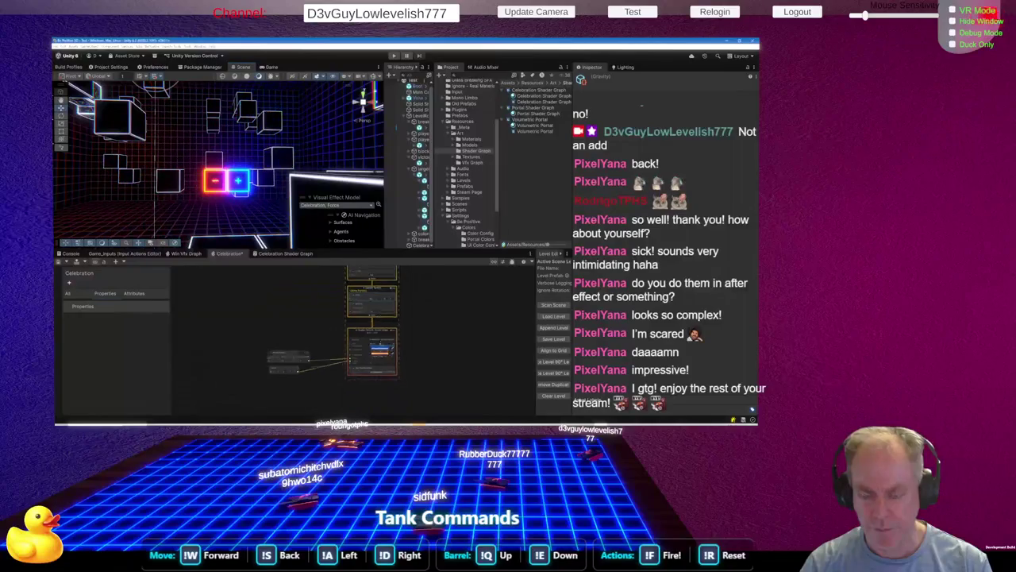
pyautogui.scroll(3, 387, 293)
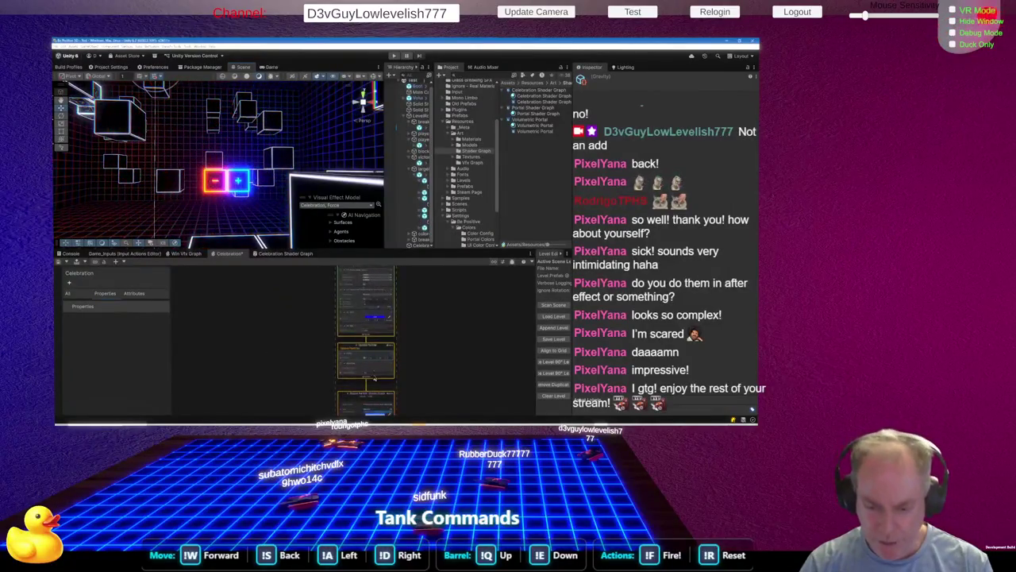
pyautogui.scroll(3, 375, 377)
pyautogui.scroll(-3, 379, 333)
pyautogui.scroll(1, 385, 297)
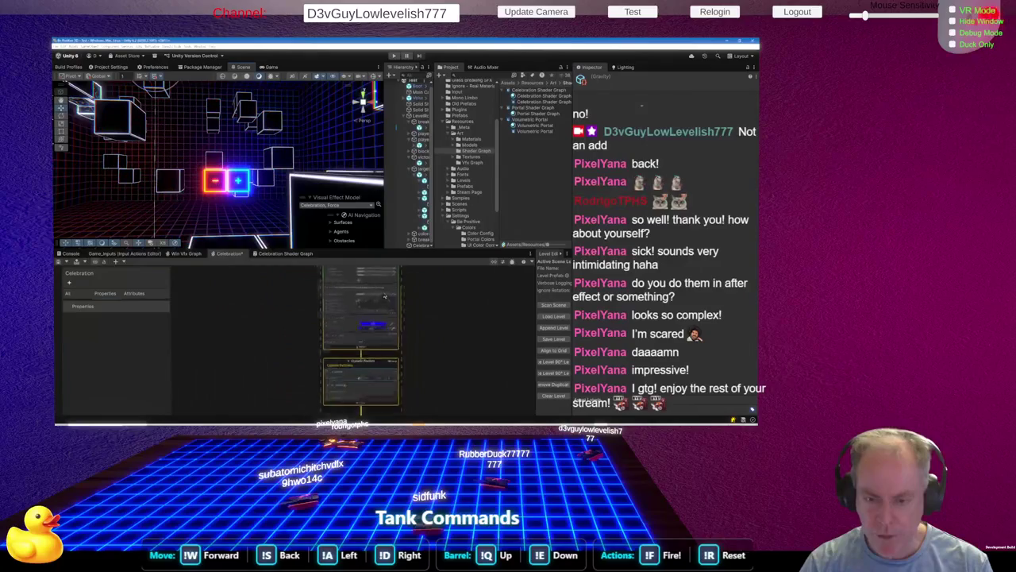
pyautogui.scroll(5, 386, 296)
pyautogui.click(354, 350)
# Give Set Velocity direction (0,1,0), Min Speed 7, Max Speed 14, and Direction Blend about 0.559
pyautogui.moveTo(354, 351); pyautogui.dragTo(353, 350)
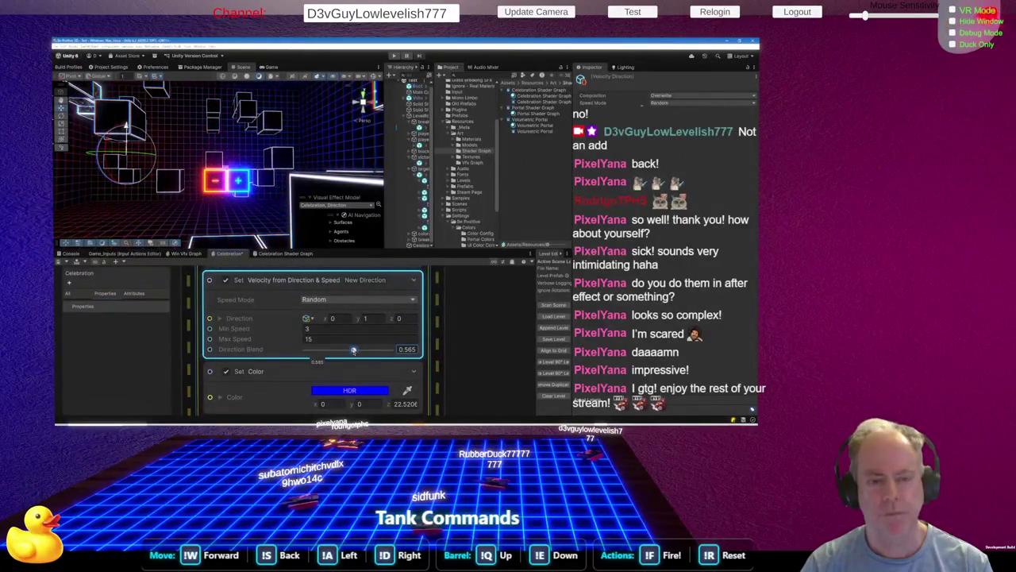
pyautogui.moveTo(354, 351); pyautogui.dragTo(343, 351)
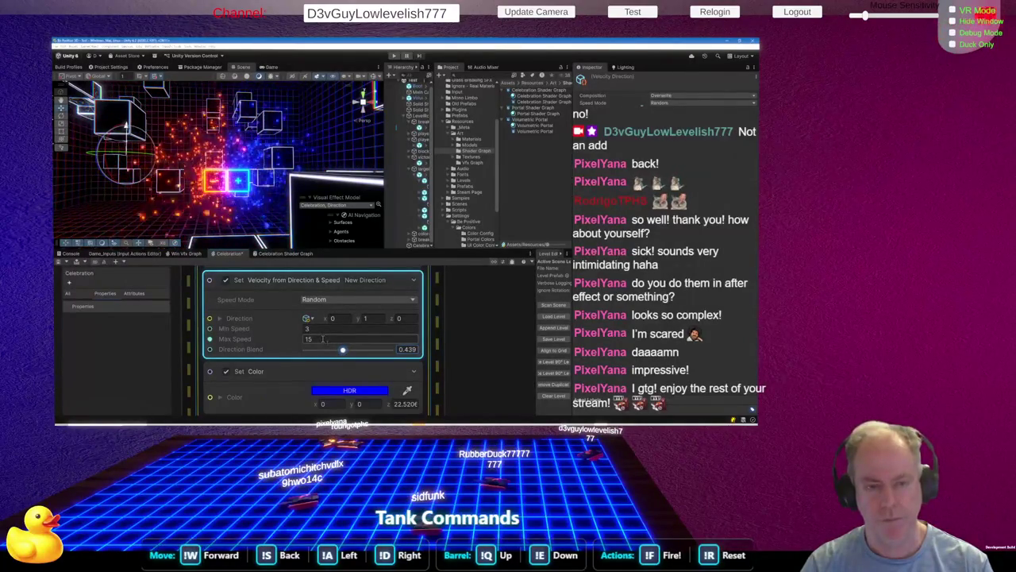
pyautogui.click(323, 339)
pyautogui.write('10')
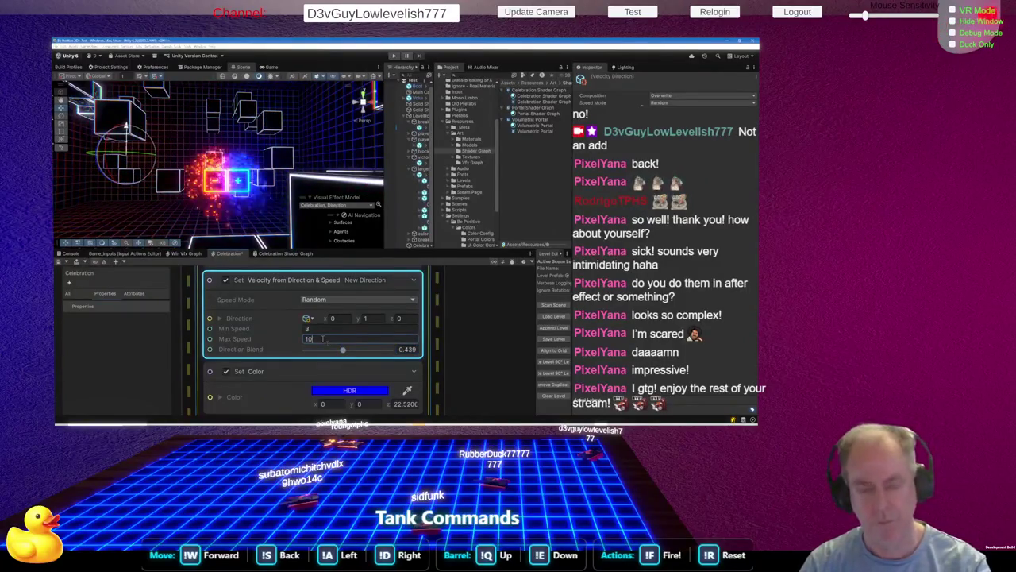
pyautogui.click(374, 319)
pyautogui.write('0')
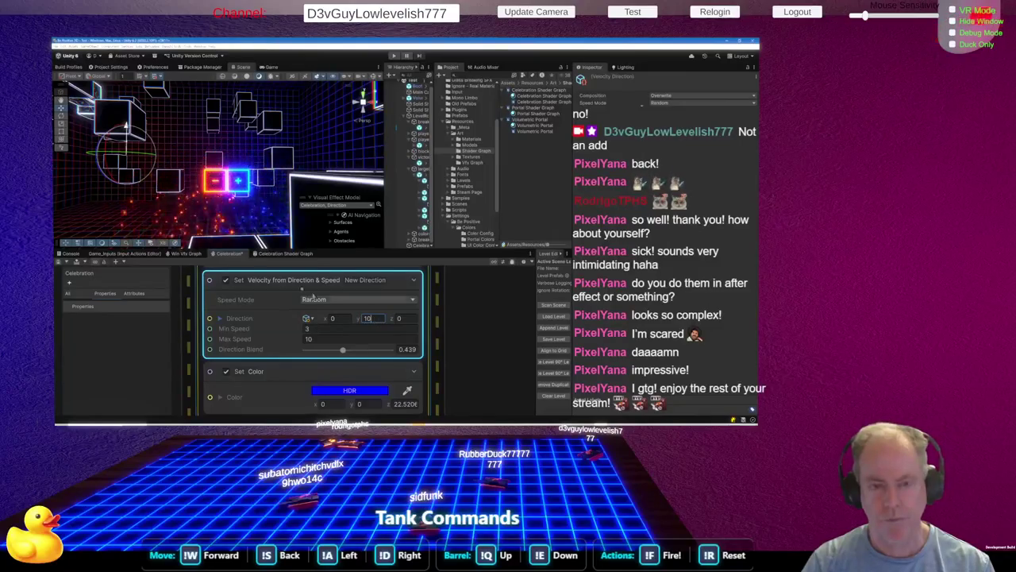
pyautogui.moveTo(343, 350); pyautogui.dragTo(347, 352)
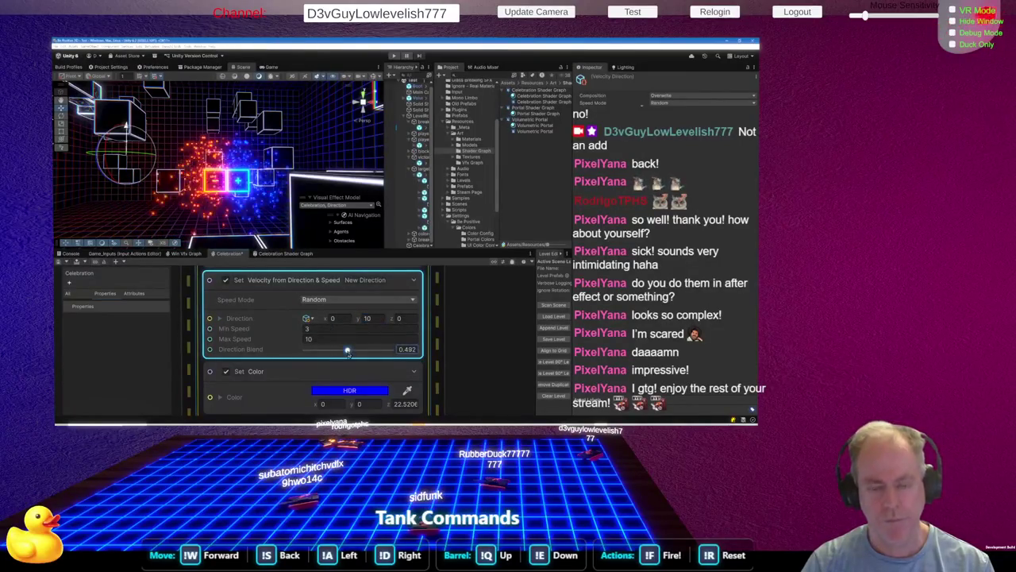
pyautogui.click(377, 319)
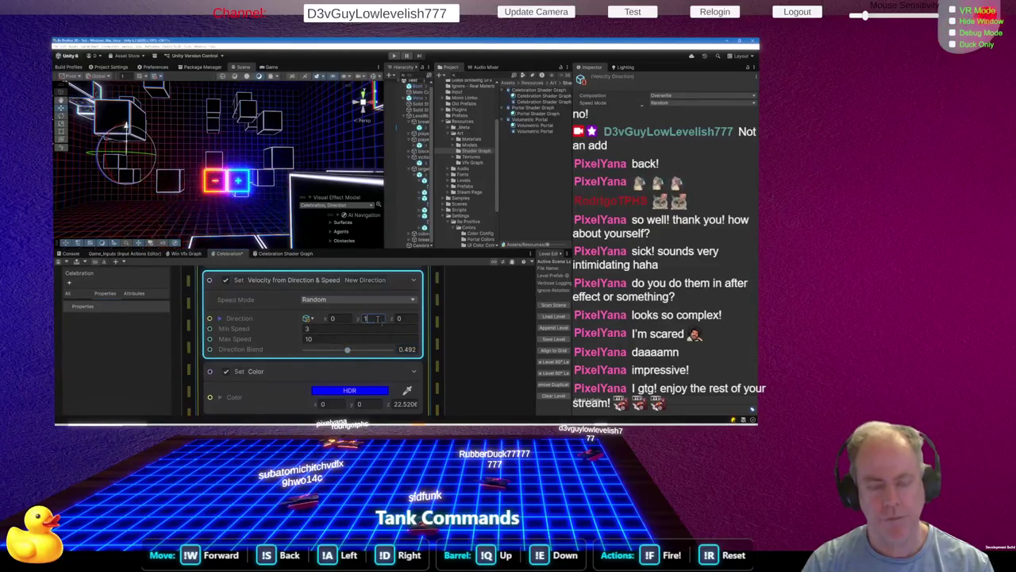
pyautogui.moveTo(238, 199); pyautogui.dragTo(254, 226)
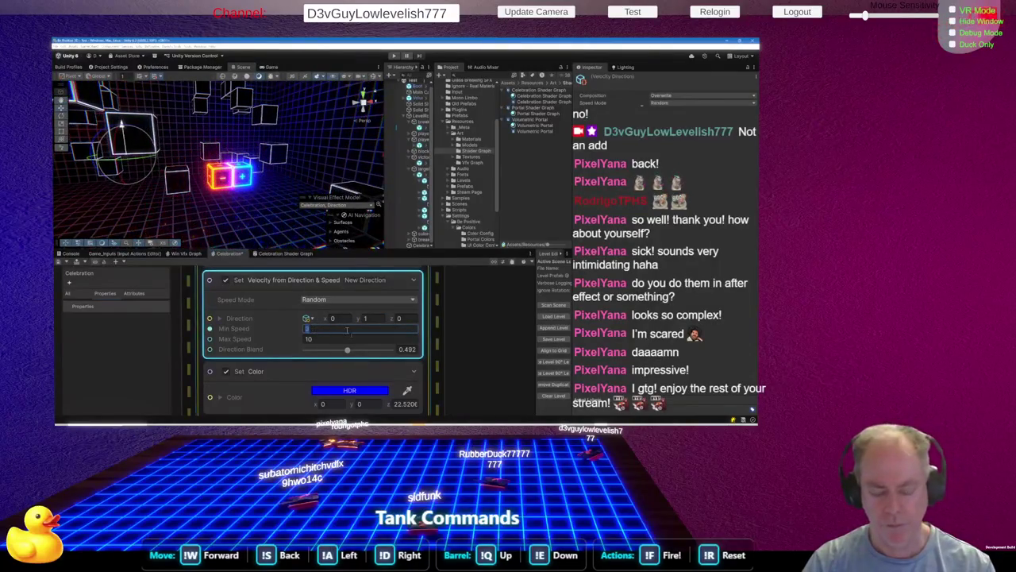
pyautogui.click(360, 328)
pyautogui.write('7')
pyautogui.click(345, 340)
pyautogui.write('14')
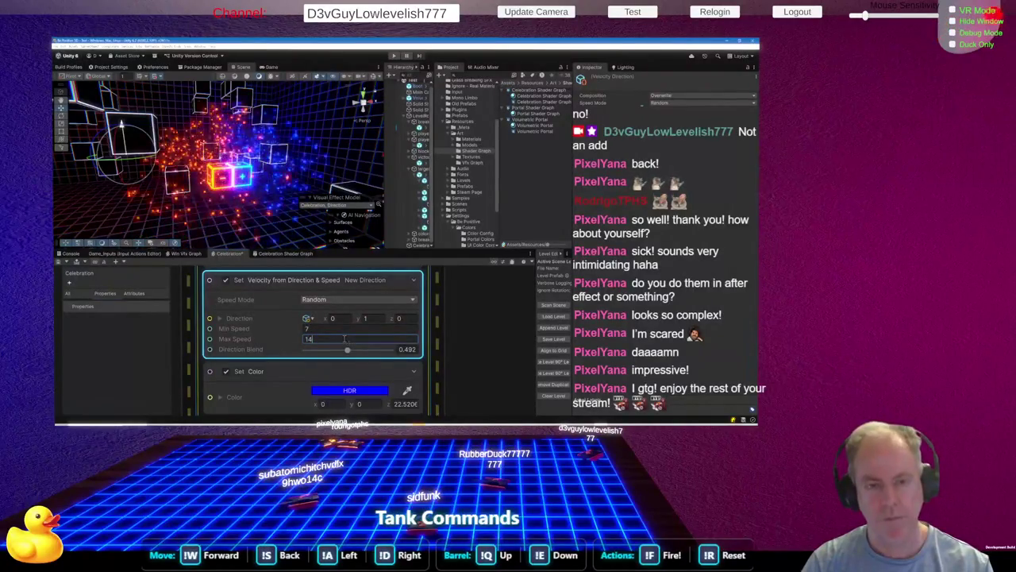
pyautogui.moveTo(347, 350); pyautogui.dragTo(353, 351)
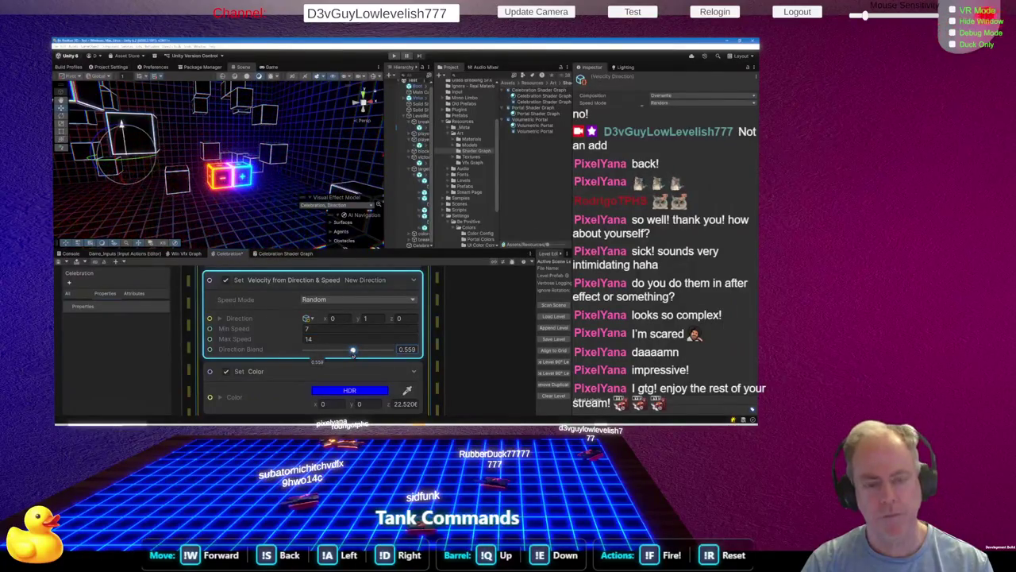
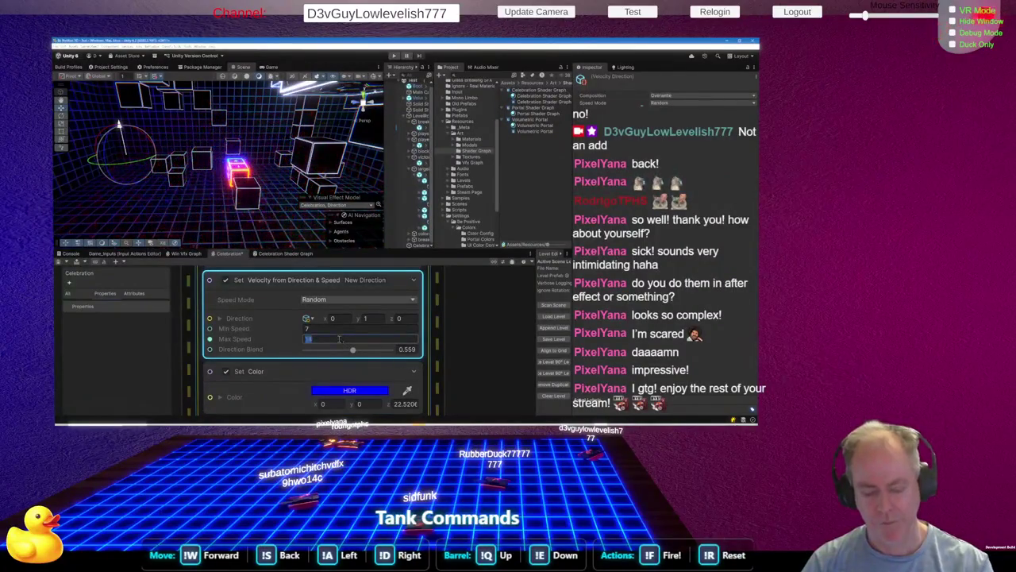
# Set the velocity block's Max Speed to 11 and orbit the Scene view to check the burst
pyautogui.write('1')
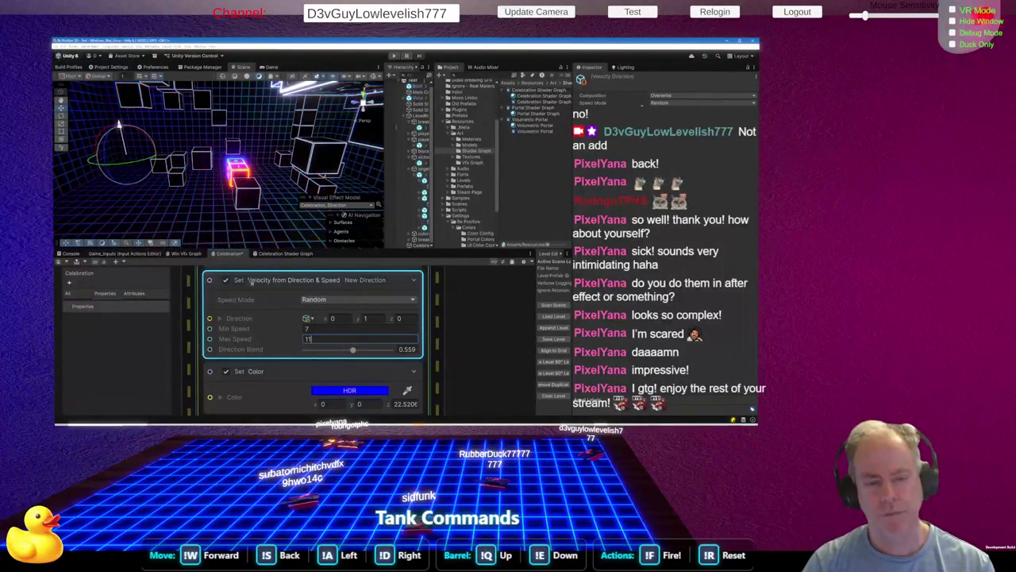
pyautogui.press('Return')
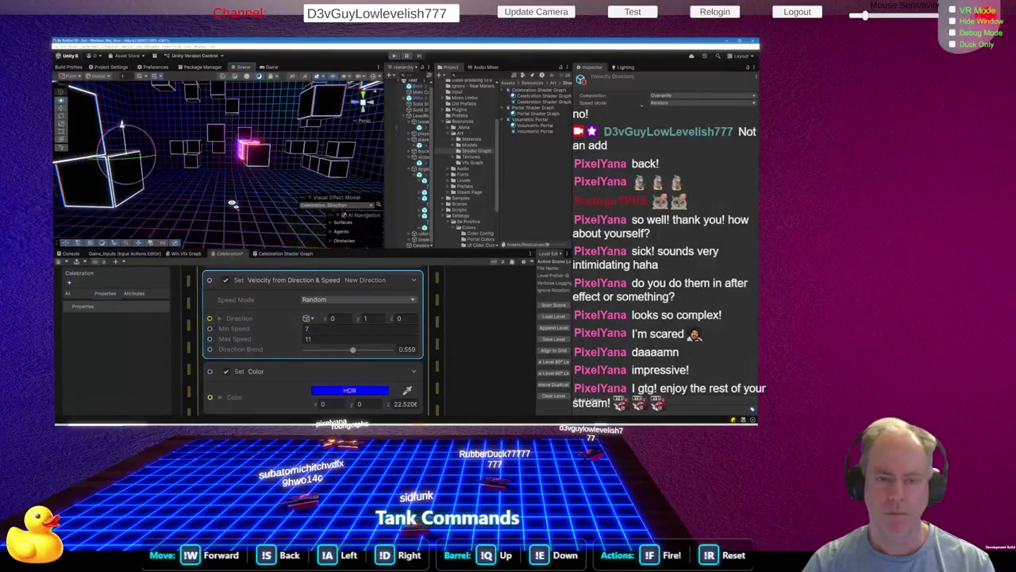
pyautogui.moveTo(232, 204); pyautogui.dragTo(231, 210)
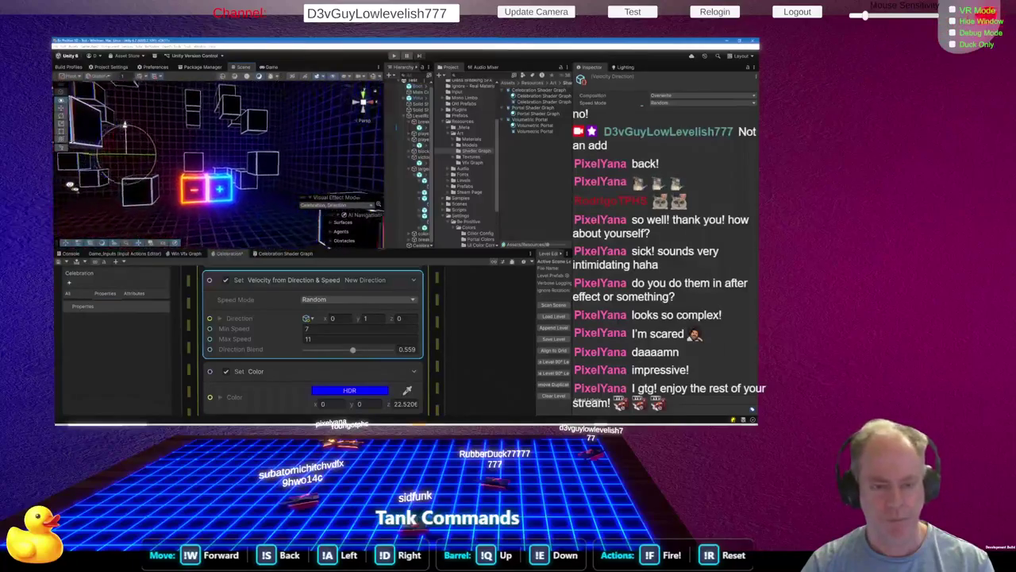
pyautogui.moveTo(70, 185); pyautogui.dragTo(85, 192)
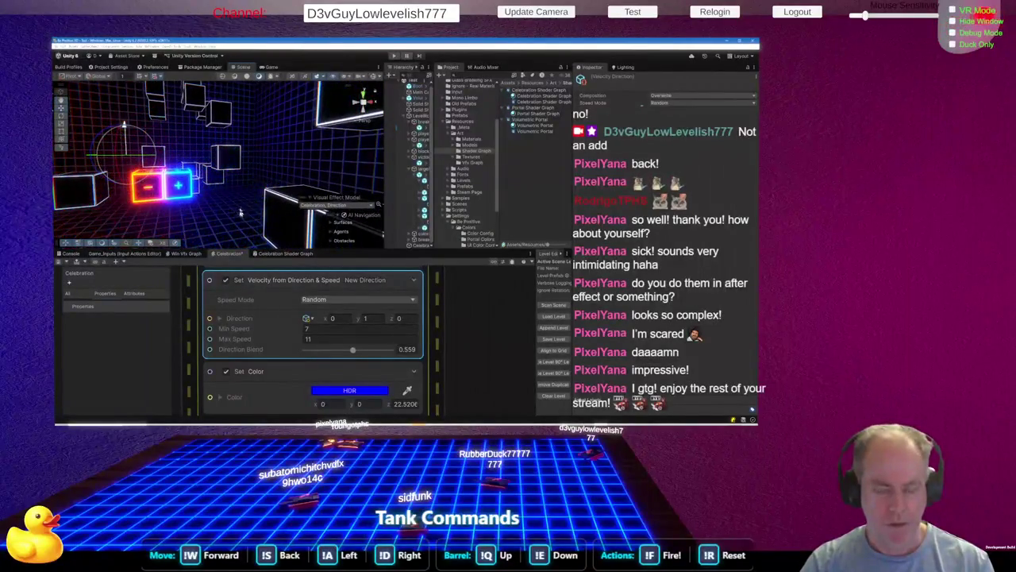
pyautogui.scroll(-10, 271, 365)
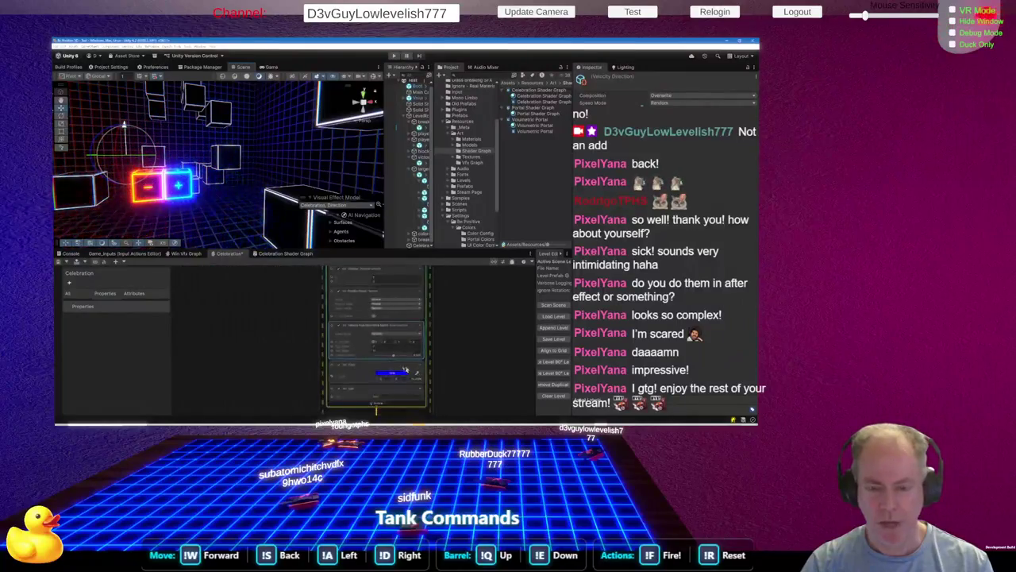
# Switch the Set Position Shape block's spawn shape to Cone
pyautogui.click(242, 318)
pyautogui.scroll(8, 302, 318)
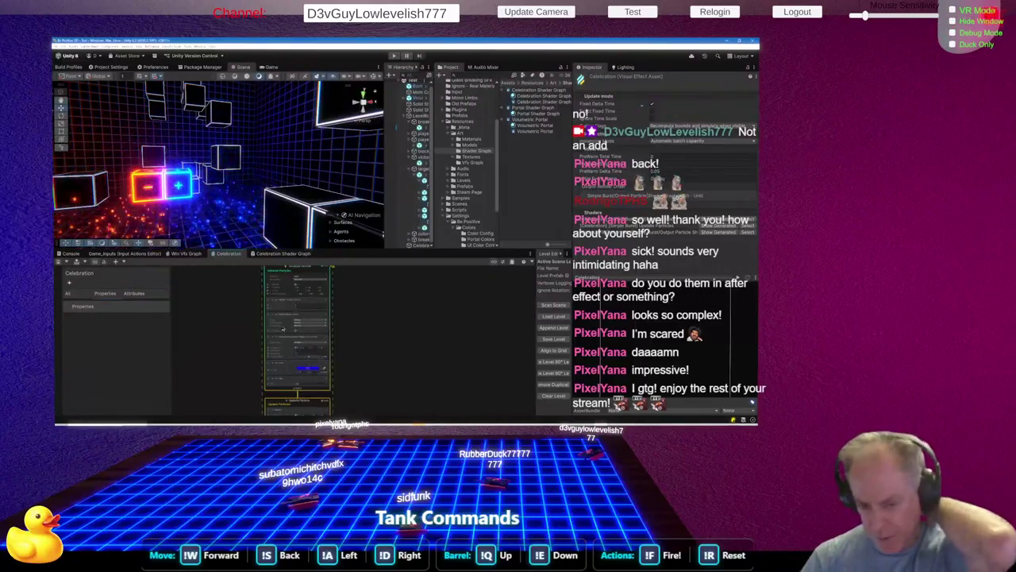
pyautogui.click(349, 305)
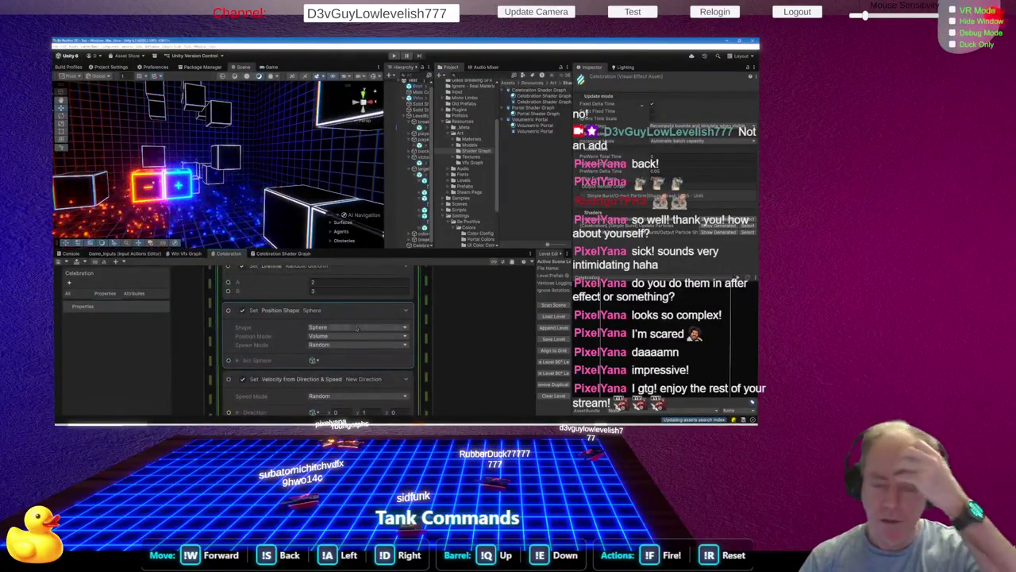
pyautogui.click(356, 328)
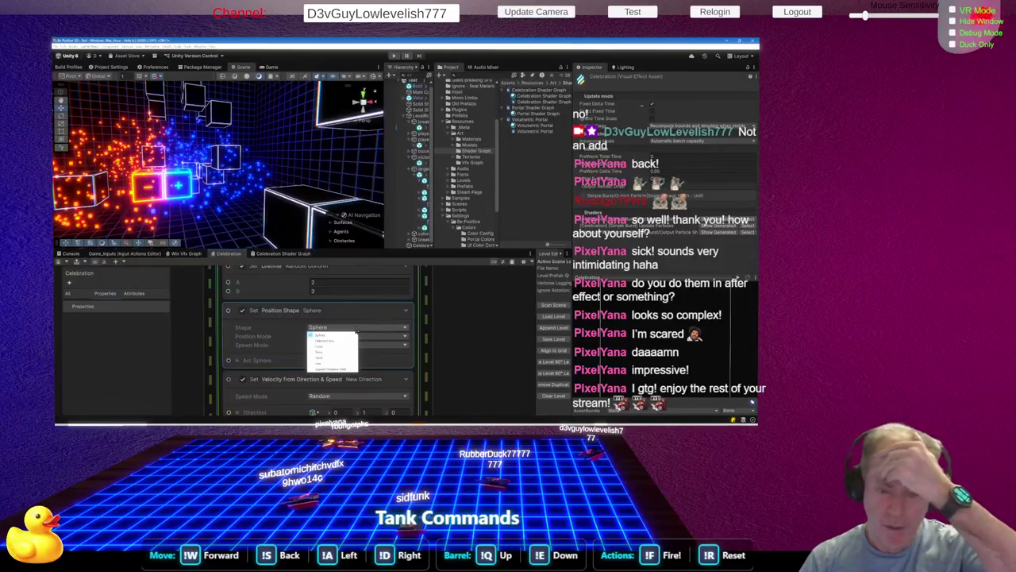
pyautogui.click(322, 346)
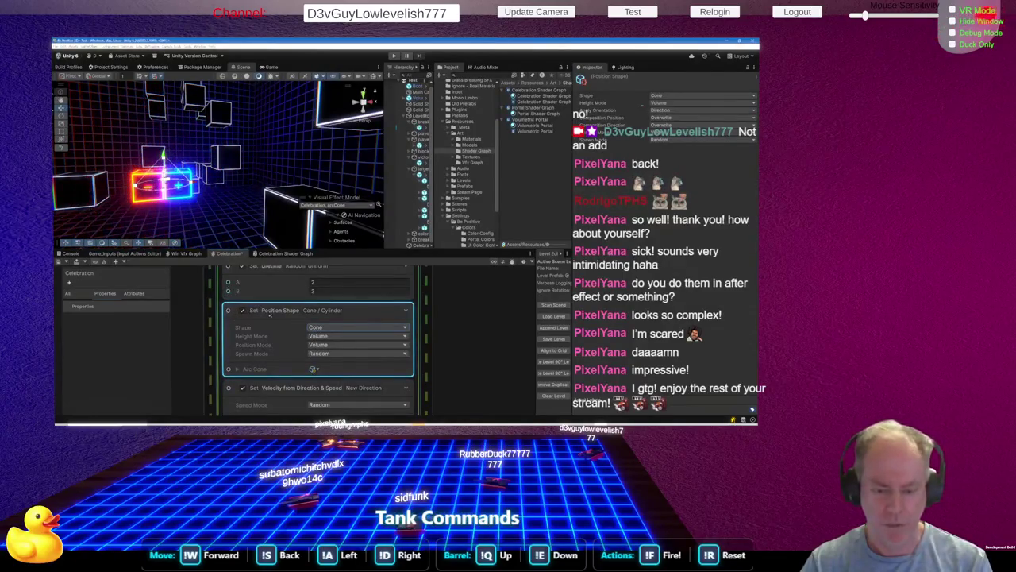
# Rotate the Arc Cone to Angles X 180, raise Position Y to 1, and narrow its arc
pyautogui.click(236, 369)
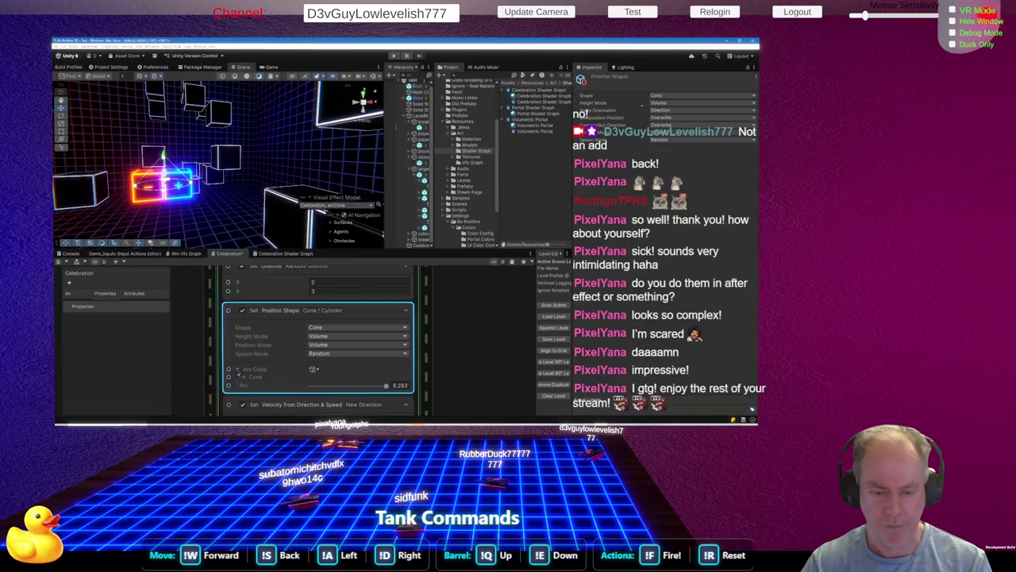
pyautogui.click(245, 379)
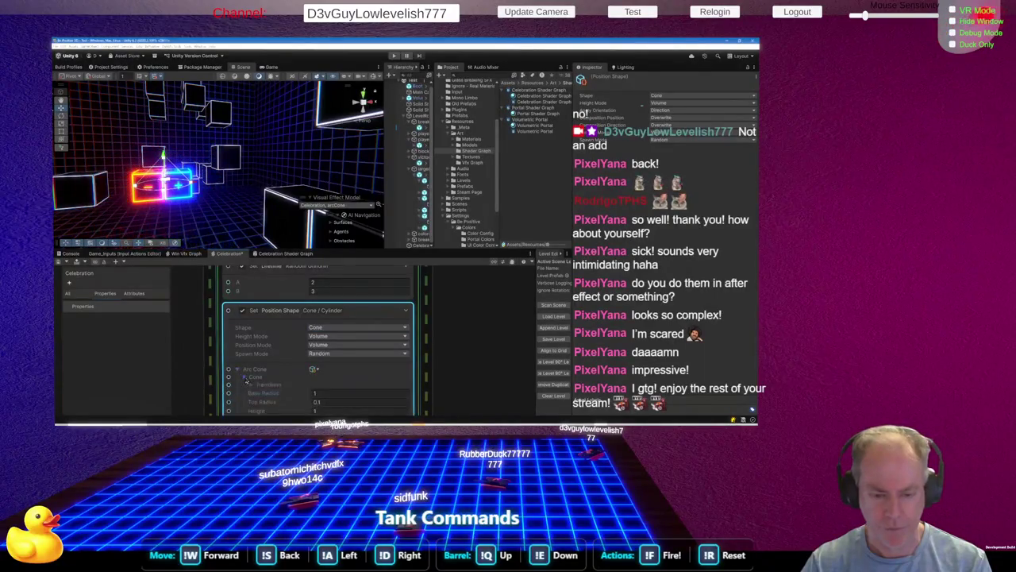
pyautogui.click(251, 385)
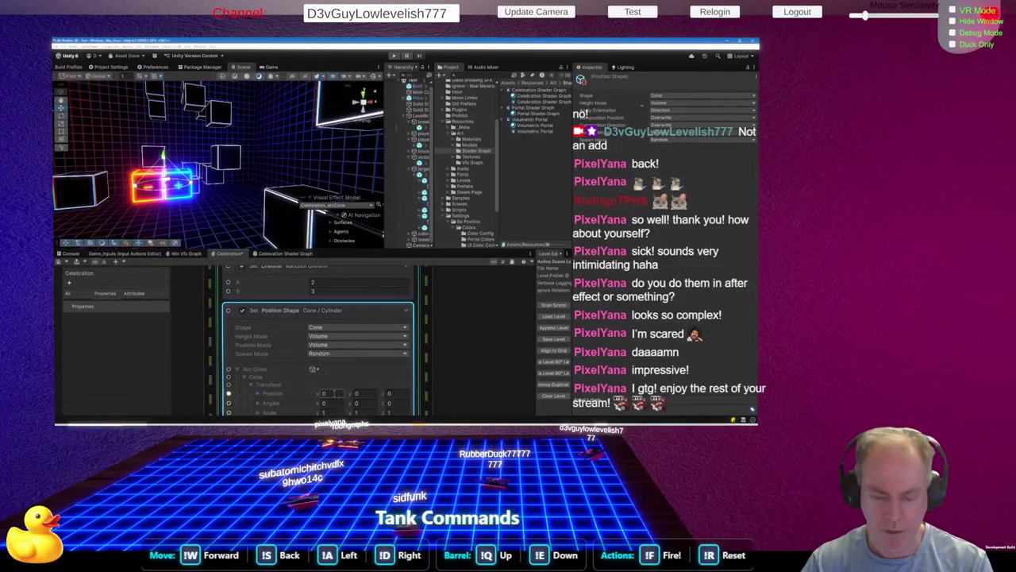
pyautogui.write('180')
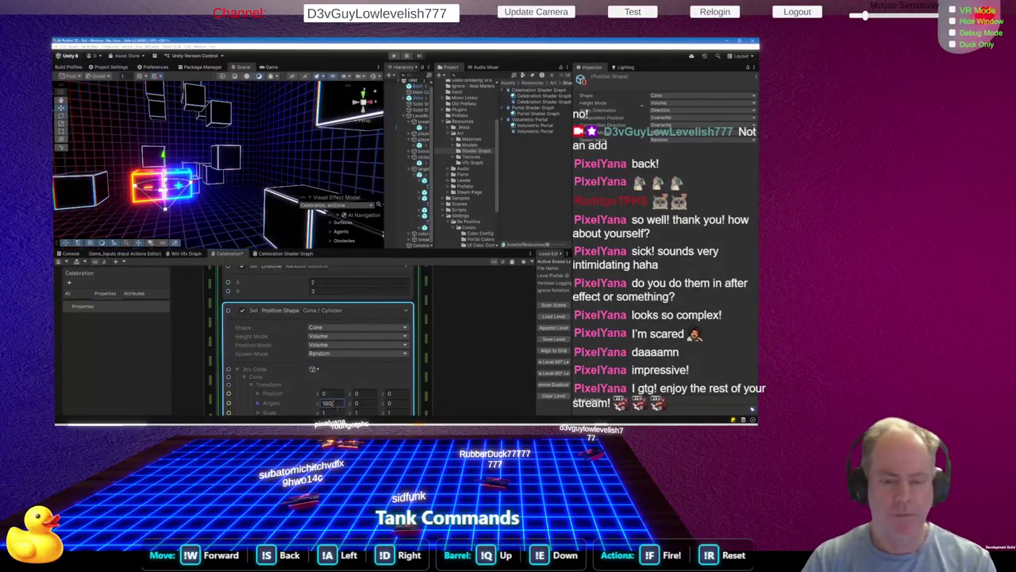
pyautogui.click(359, 394)
pyautogui.write('1')
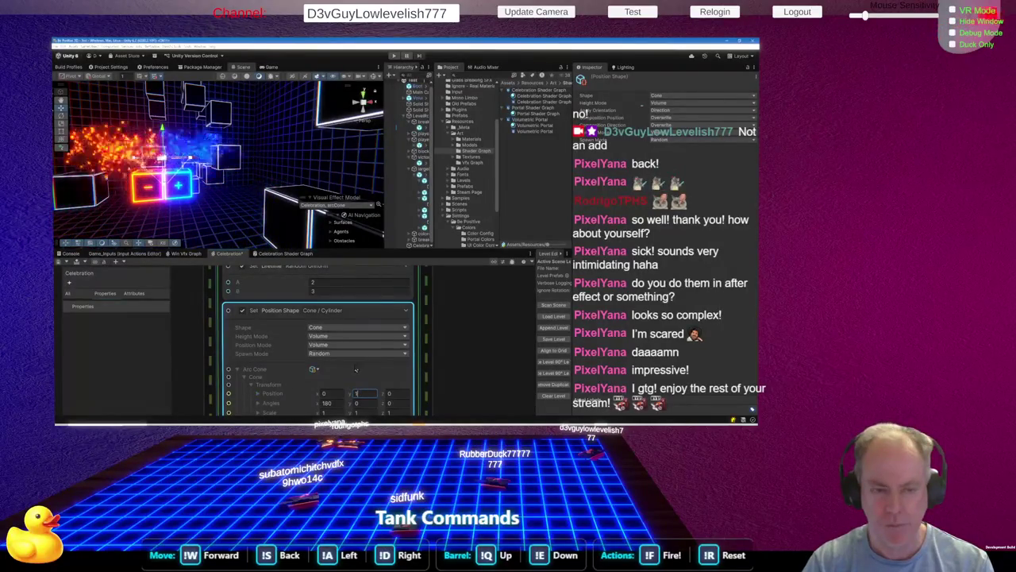
pyautogui.scroll(-2, 339, 342)
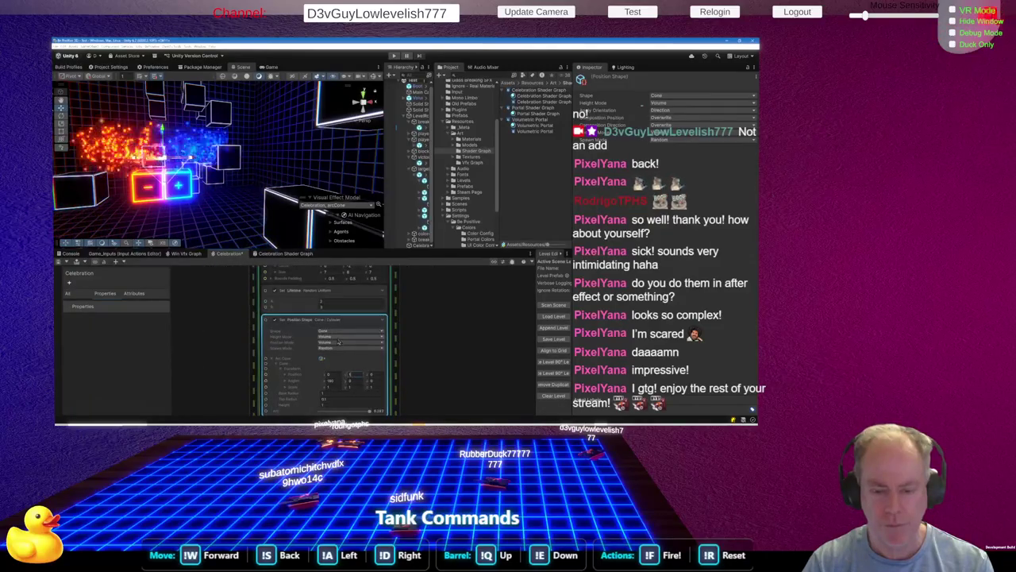
pyautogui.scroll(4, 339, 332)
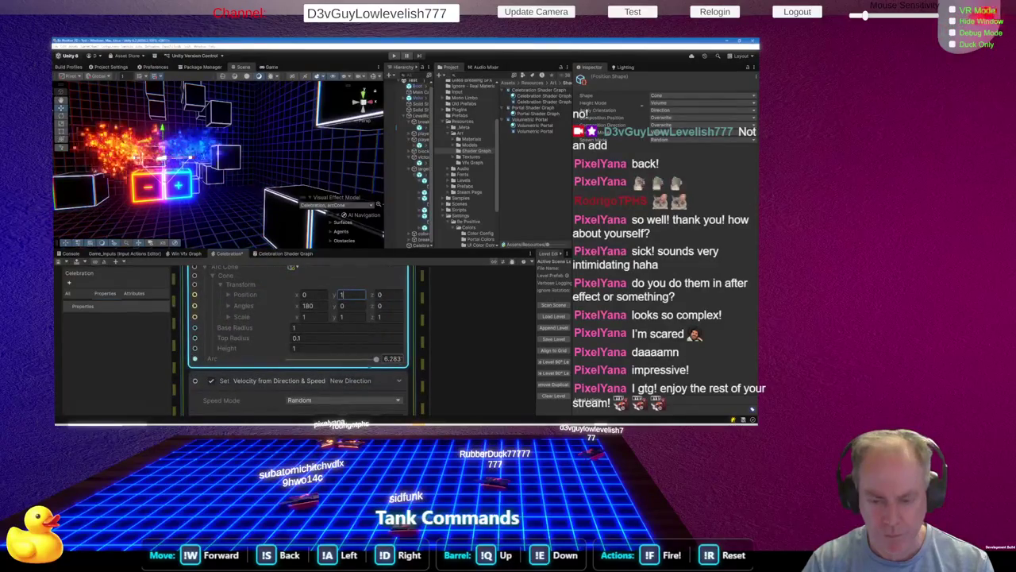
pyautogui.moveTo(326, 359); pyautogui.dragTo(316, 359)
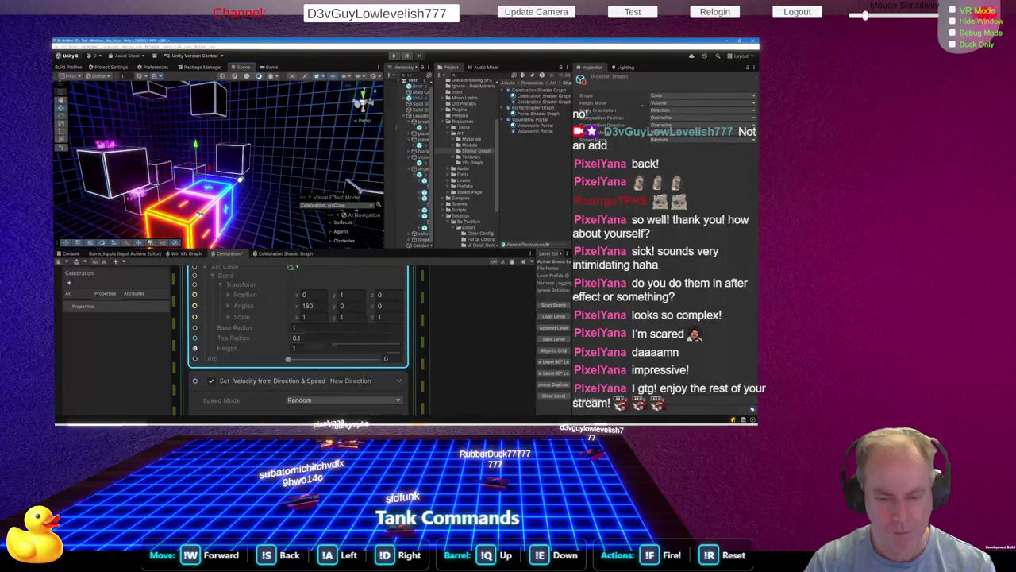
pyautogui.moveTo(338, 359); pyautogui.dragTo(359, 360)
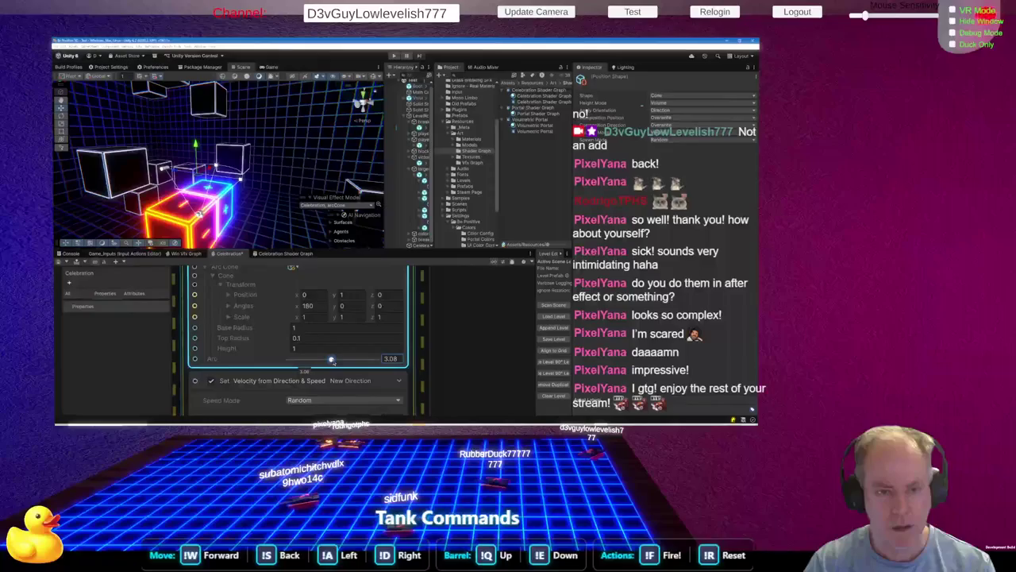
pyautogui.moveTo(335, 360); pyautogui.dragTo(377, 359)
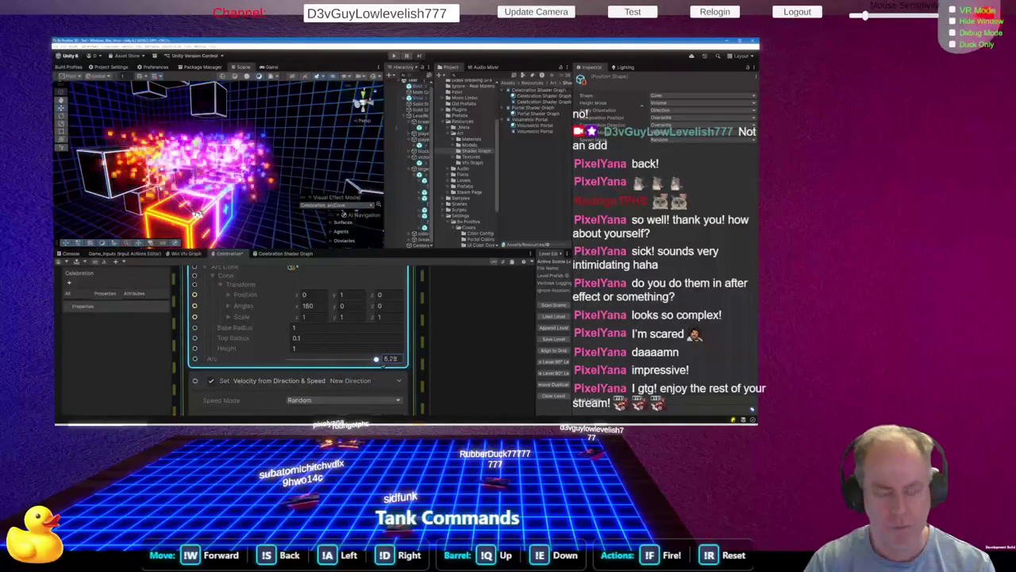
pyautogui.moveTo(245, 214); pyautogui.dragTo(110, 214)
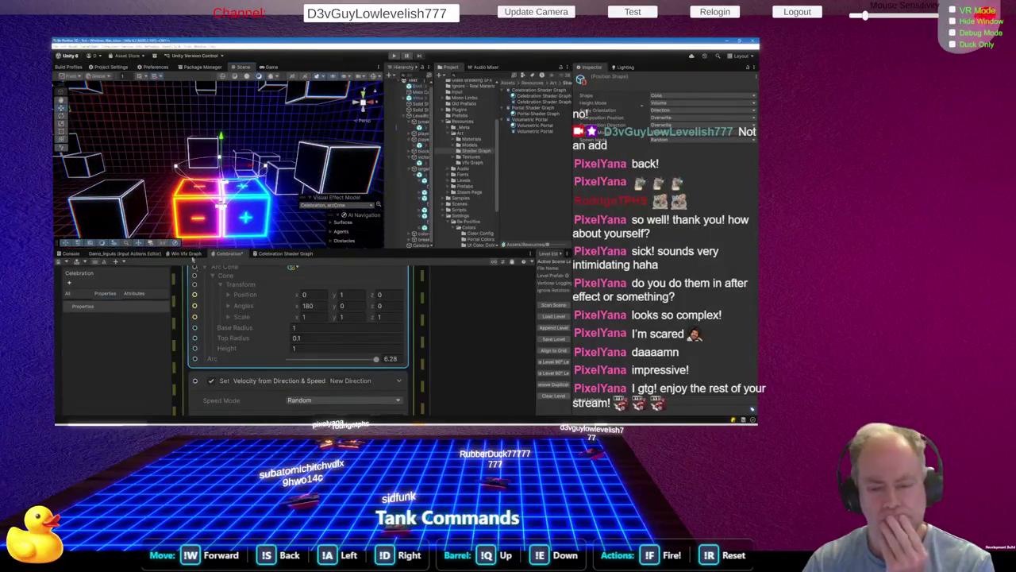
pyautogui.scroll(-5, 301, 350)
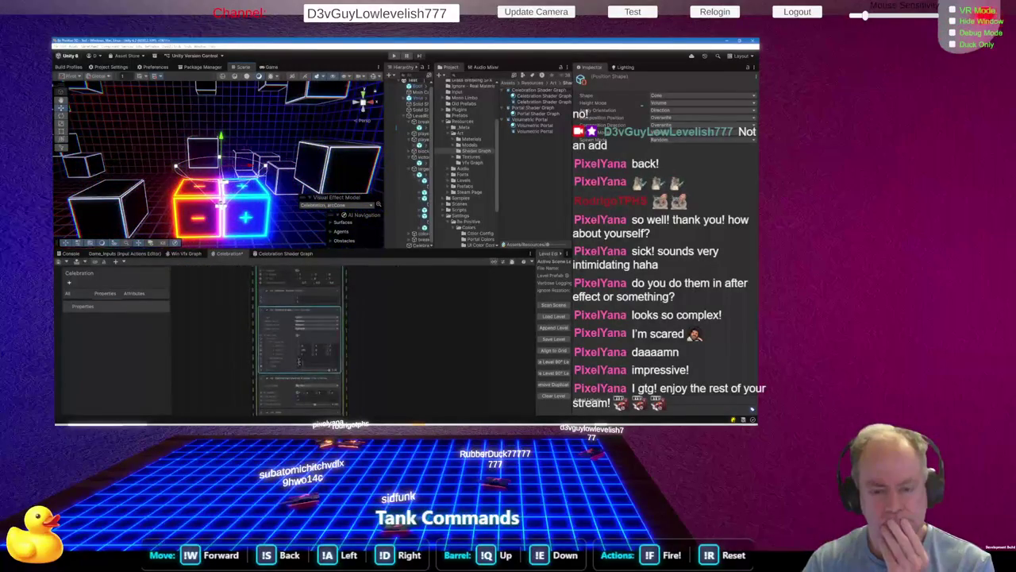
# Set the velocity block's Direction Blend to 1 so bursts fully follow the direction
pyautogui.scroll(5, 304, 355)
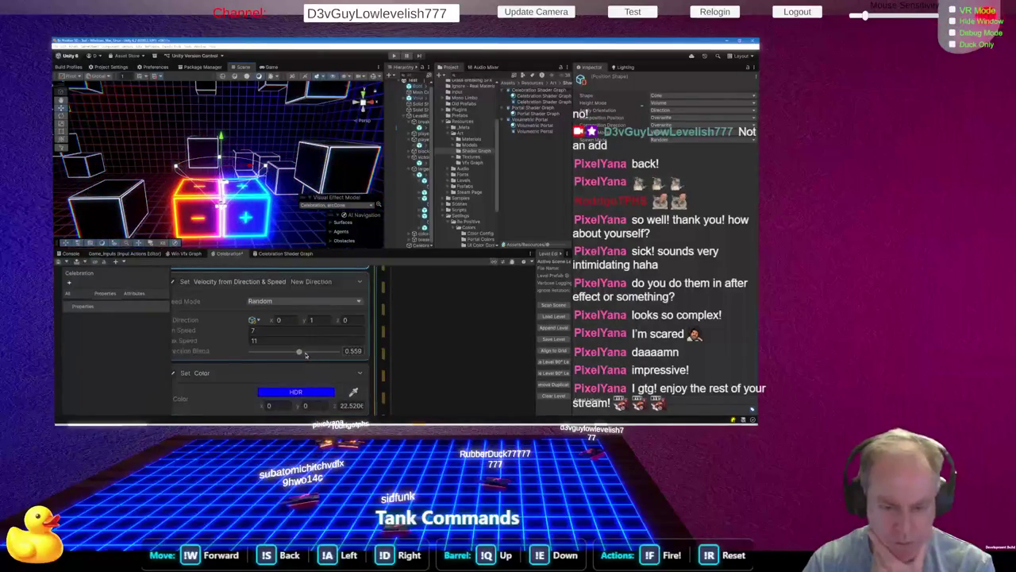
pyautogui.moveTo(302, 353); pyautogui.dragTo(358, 351)
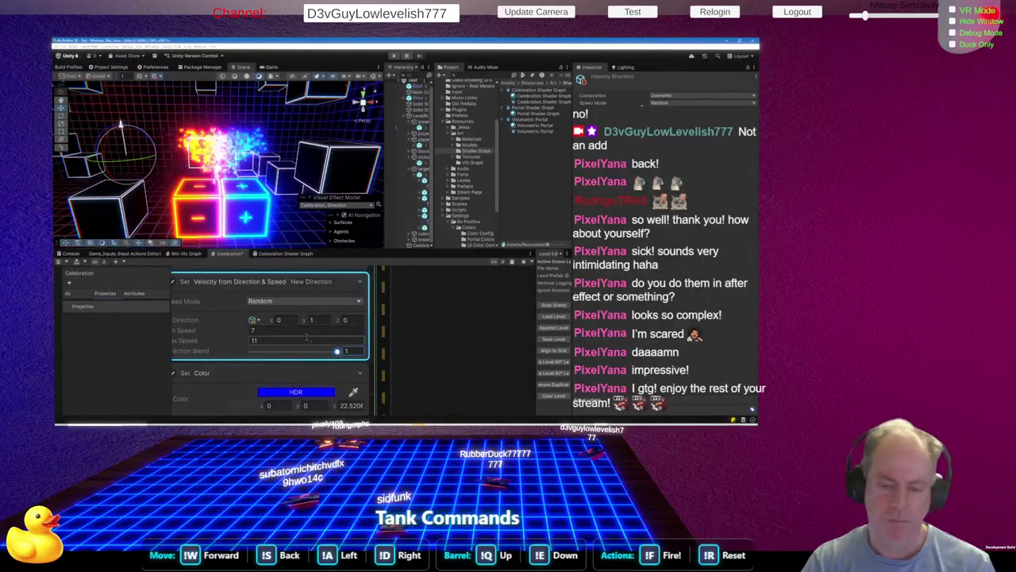
pyautogui.scroll(-5, 280, 362)
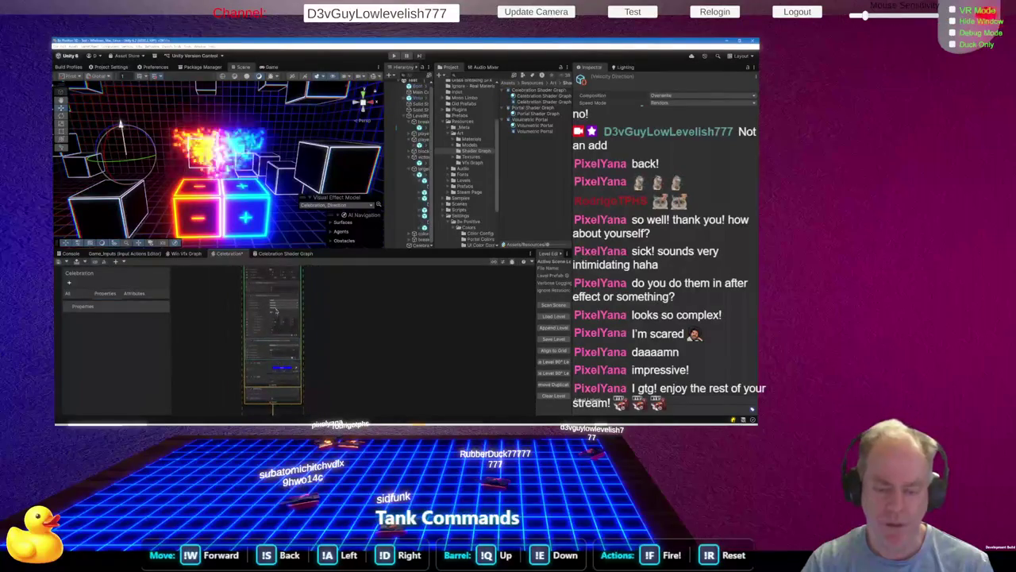
# Change the Cone shape's Height Mode from Volume to Base
pyautogui.scroll(-3, 283, 352)
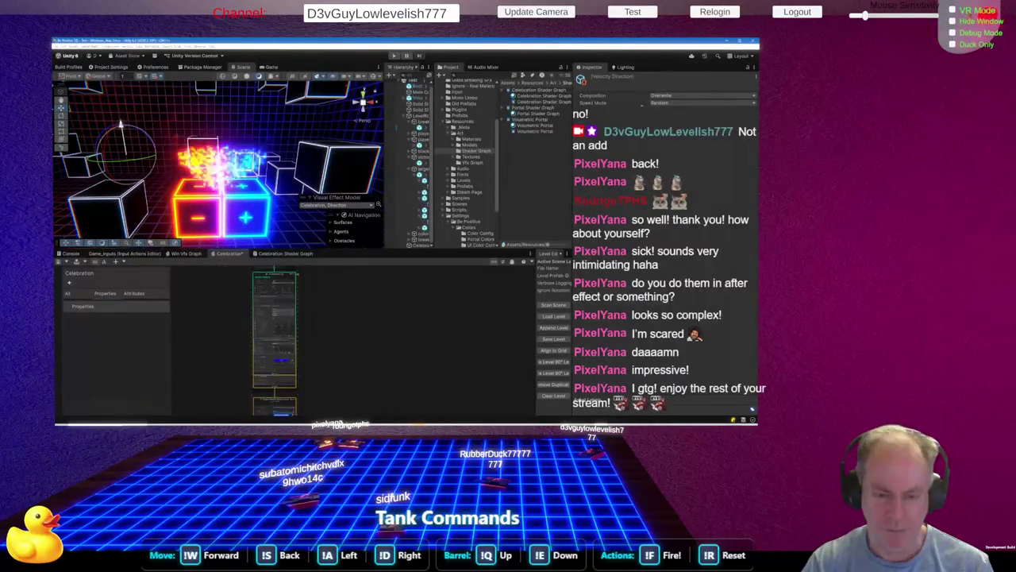
pyautogui.scroll(2, 284, 300)
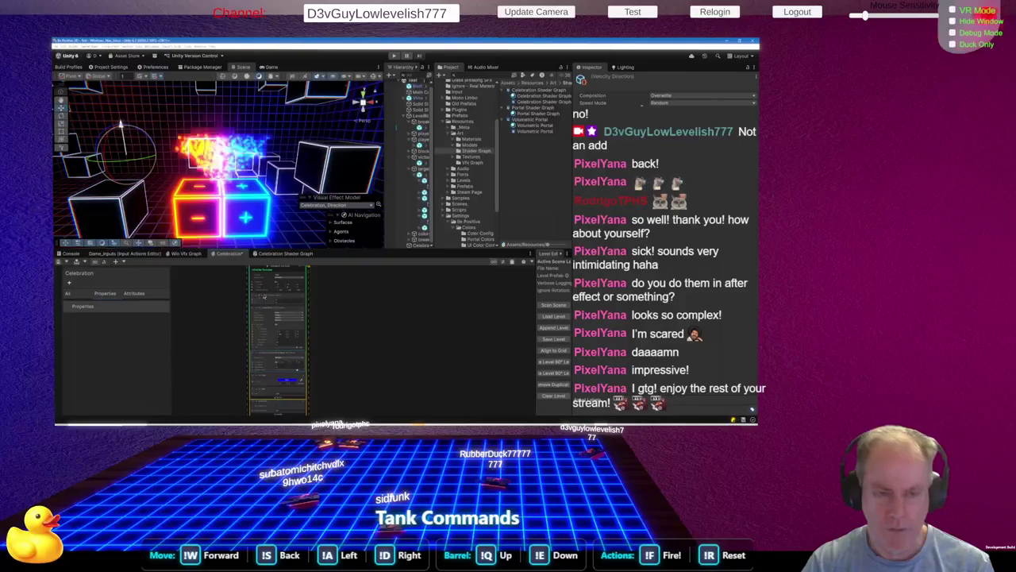
pyautogui.scroll(3, 296, 367)
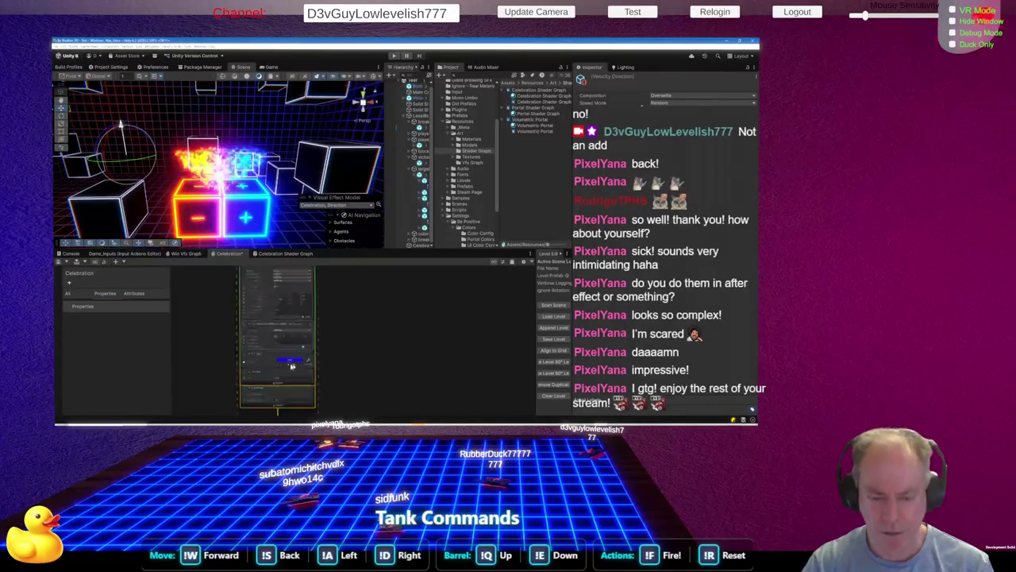
pyautogui.scroll(3, 296, 365)
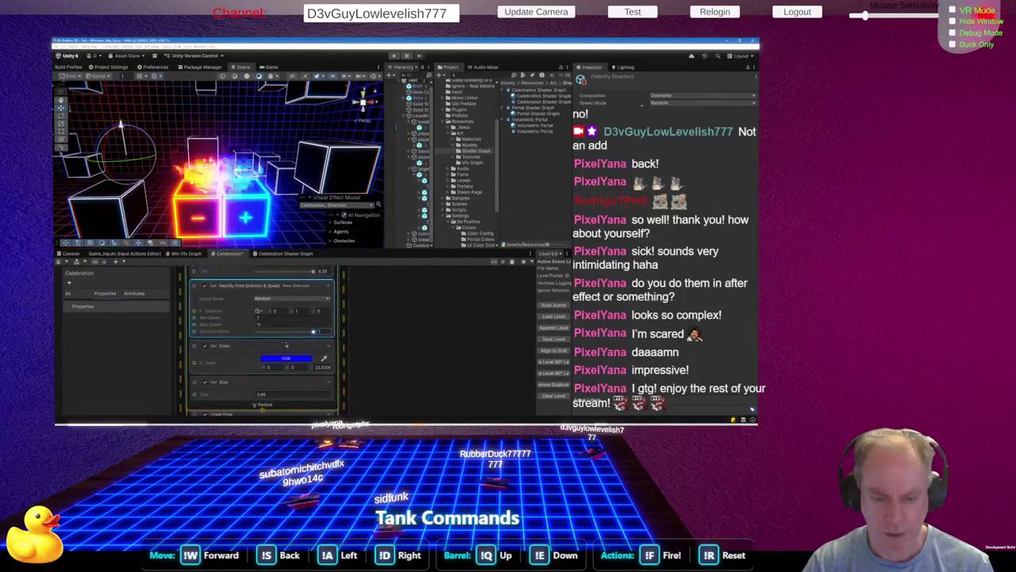
pyautogui.scroll(-3, 302, 337)
pyautogui.scroll(5, 284, 282)
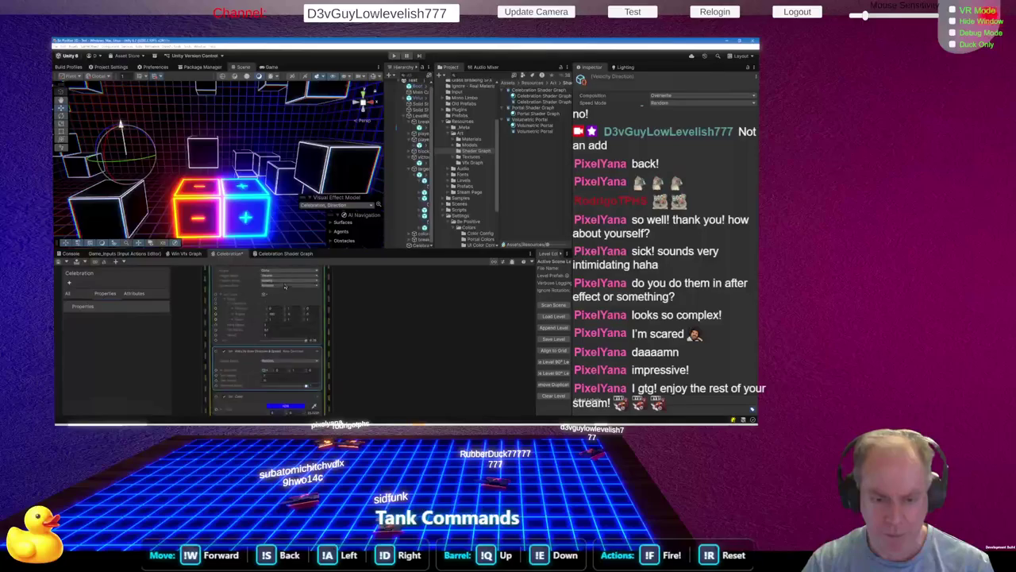
pyautogui.scroll(3, 283, 298)
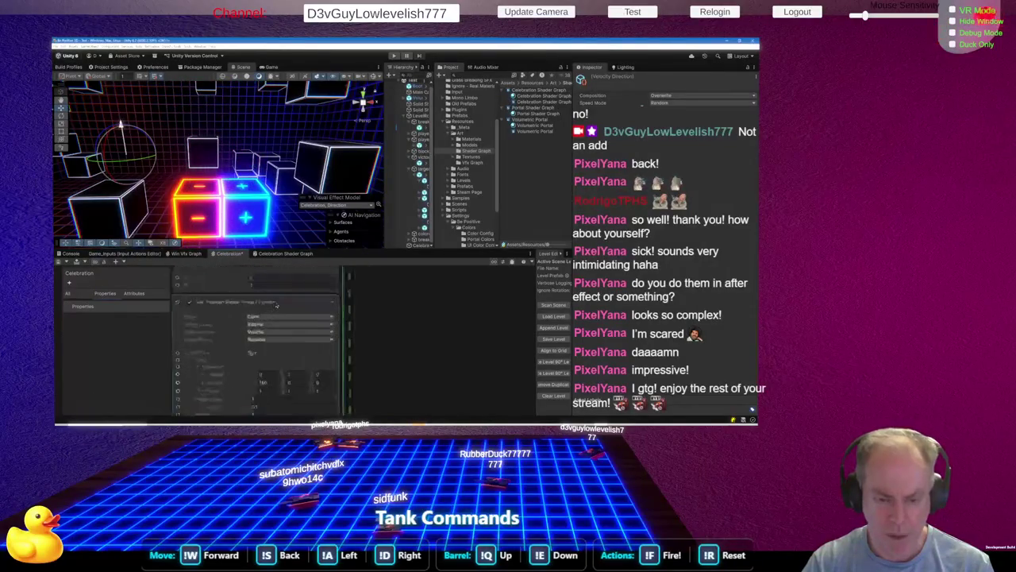
pyautogui.scroll(-2, 318, 337)
pyautogui.click(295, 335)
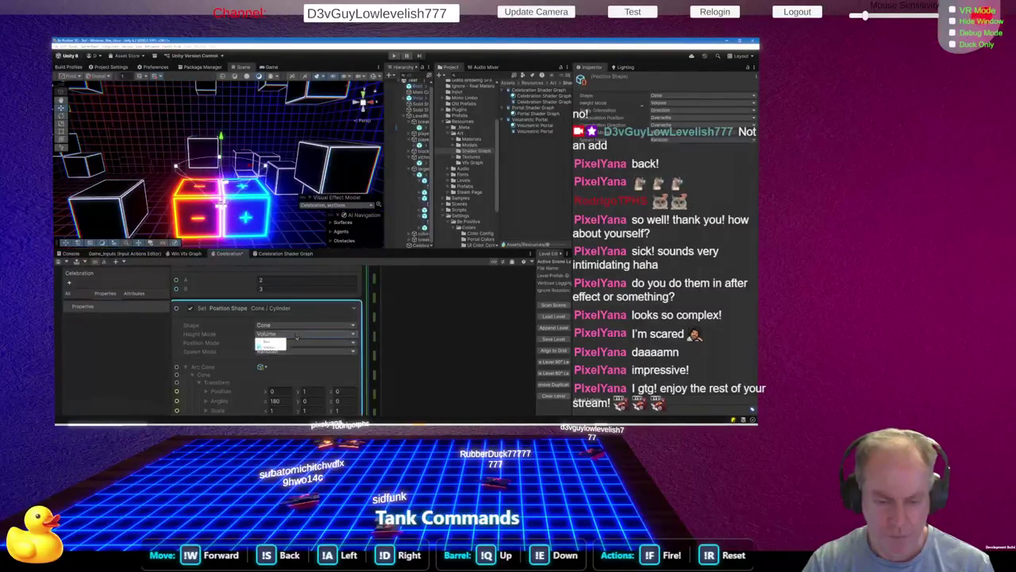
pyautogui.click(268, 346)
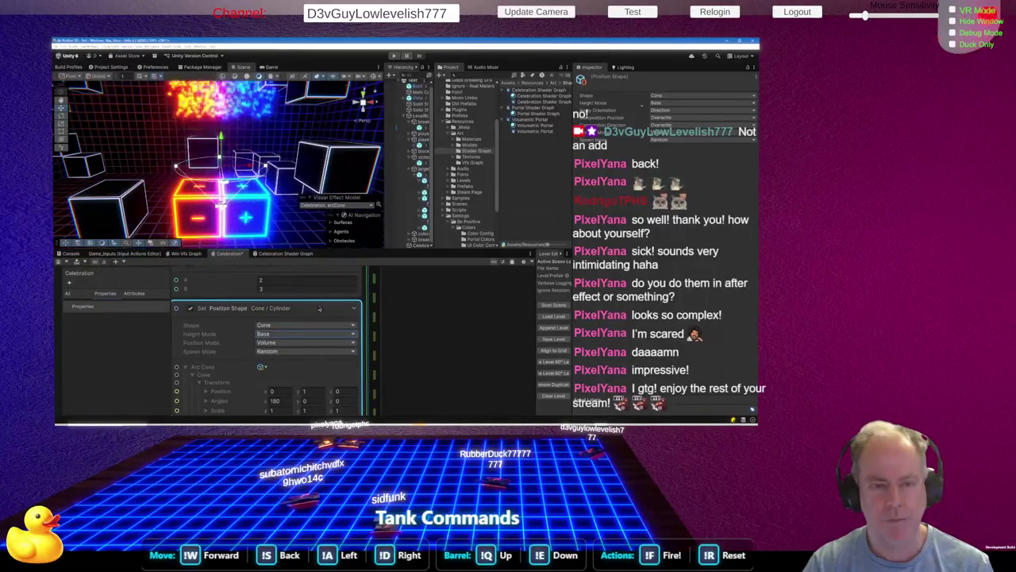
# Select the Set Velocity from Direction & Speed block to inspect its settings
pyautogui.scroll(-3, 304, 321)
pyautogui.scroll(-2, 304, 321)
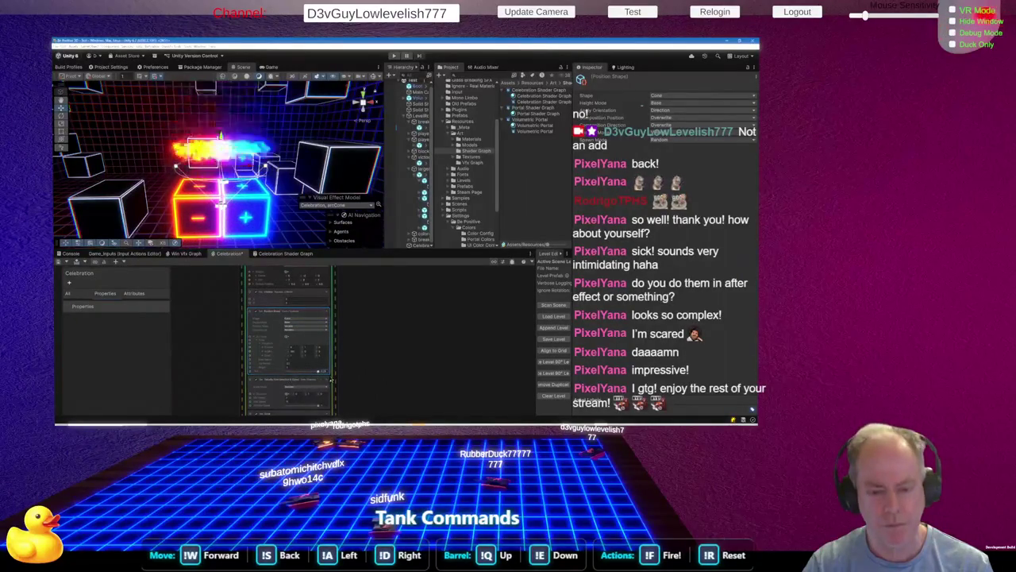
pyautogui.click(294, 407)
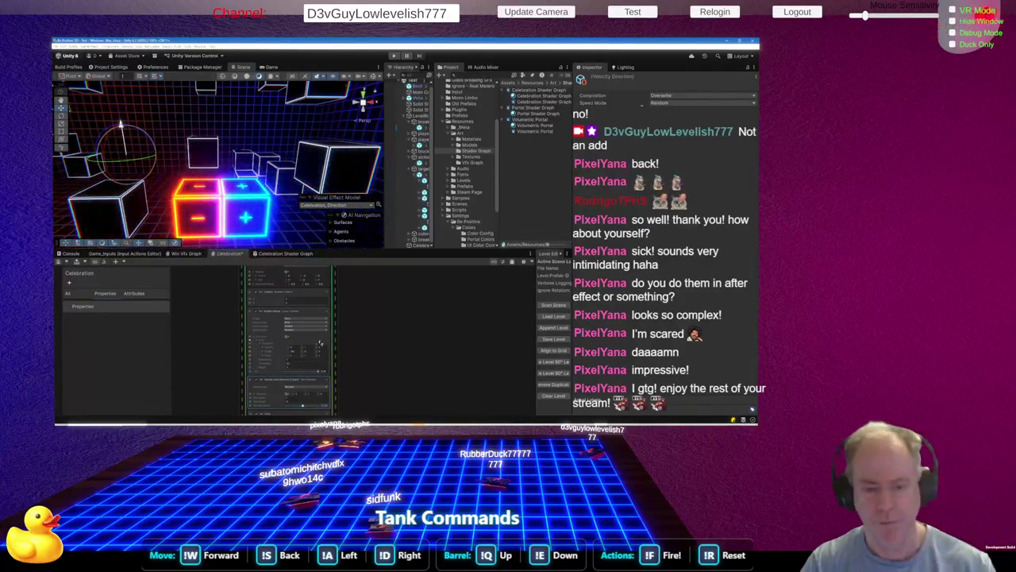
pyautogui.scroll(-5, 313, 332)
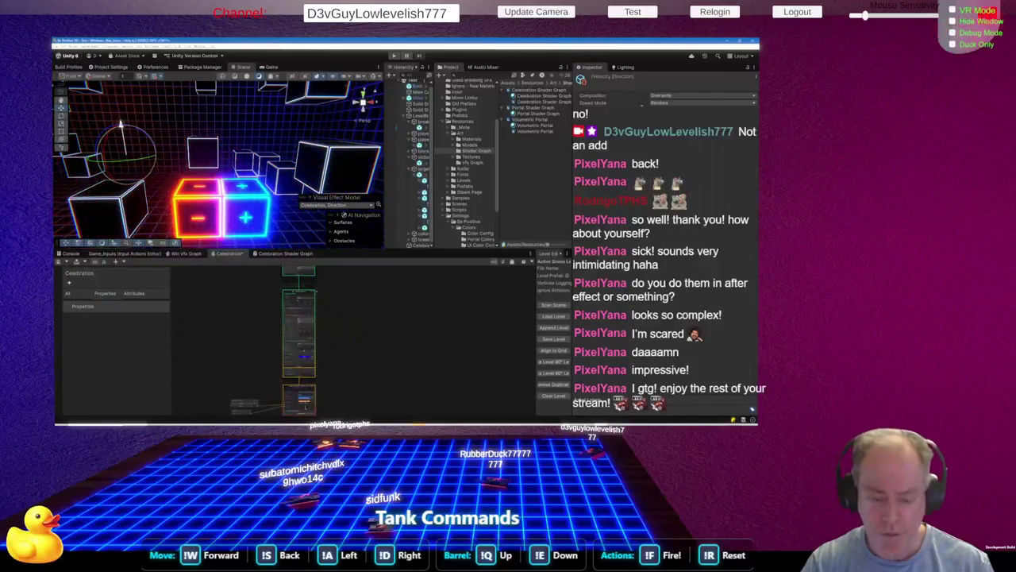
pyautogui.scroll(6, 302, 362)
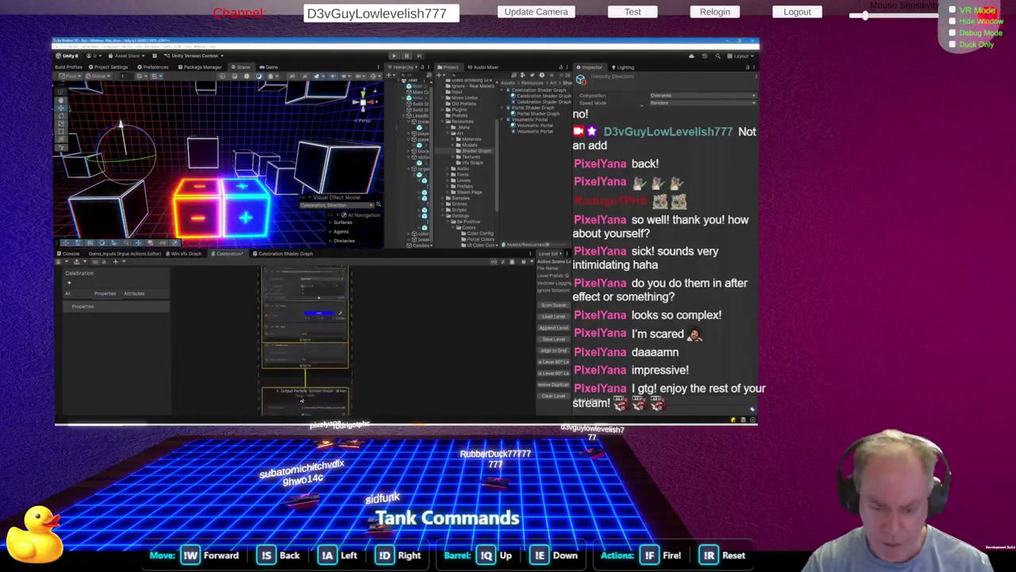
pyautogui.scroll(-6, 294, 360)
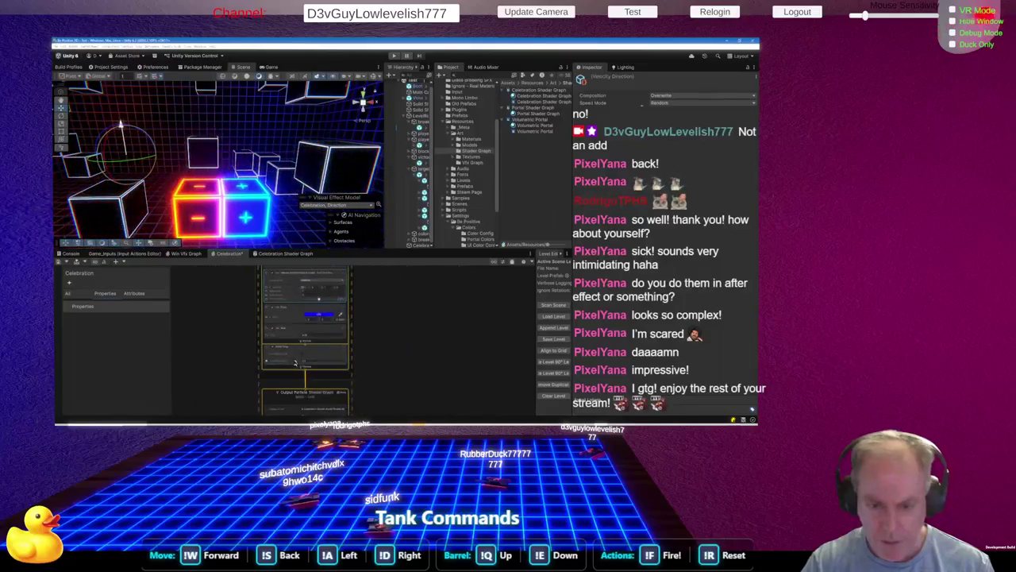
pyautogui.scroll(5, 313, 299)
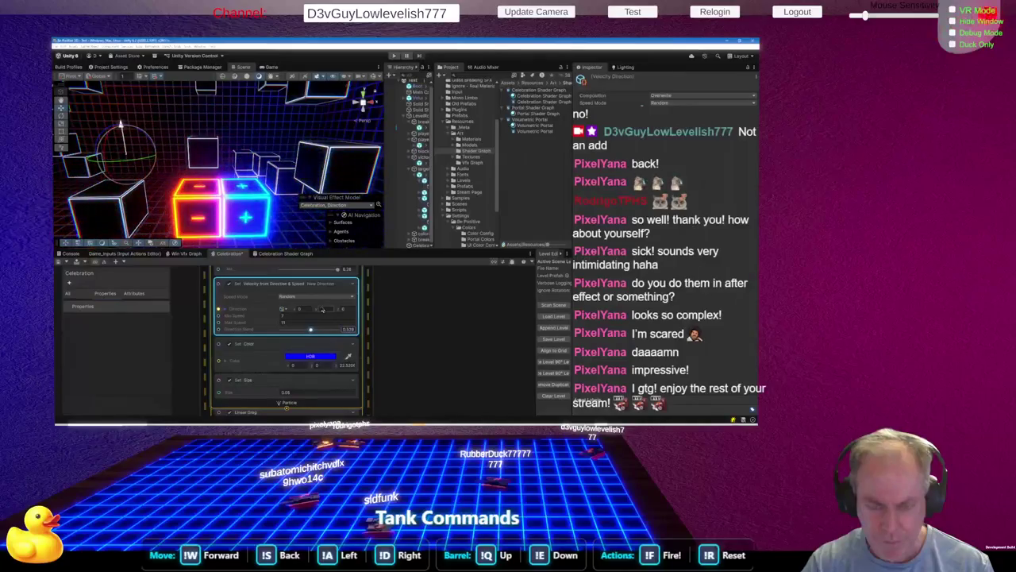
pyautogui.scroll(-5, 322, 309)
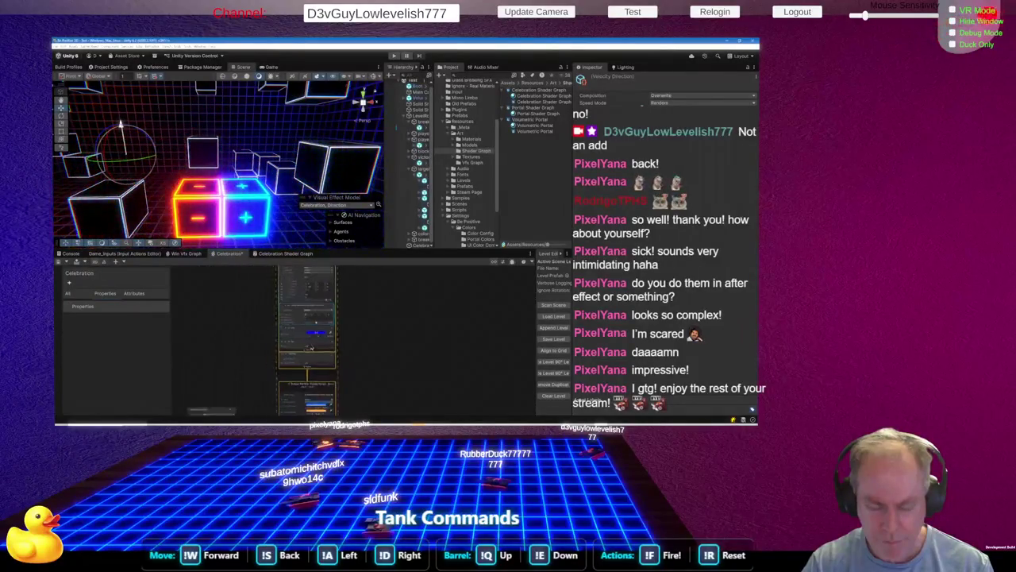
pyautogui.scroll(-2, 312, 303)
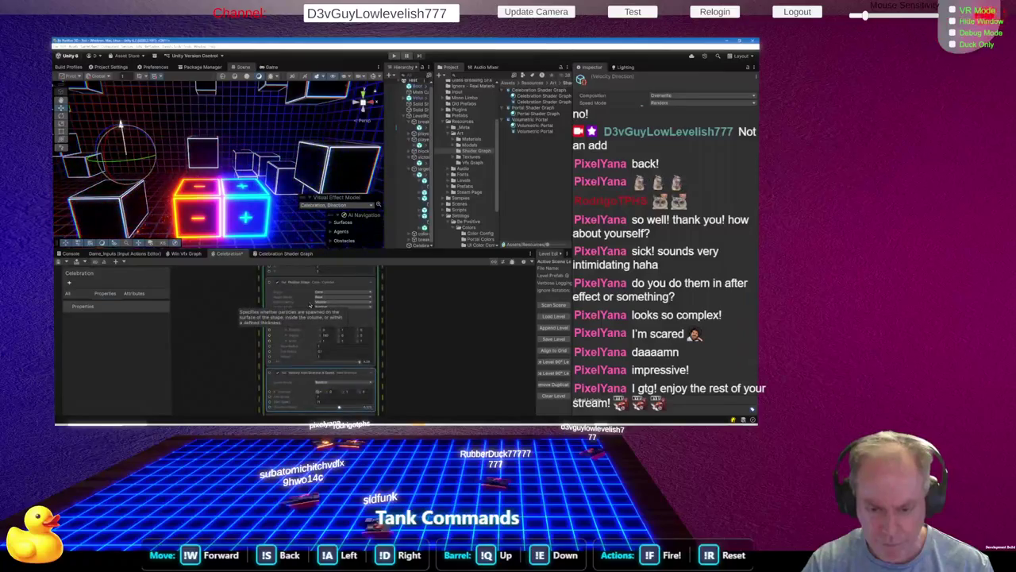
pyautogui.scroll(-2, 315, 308)
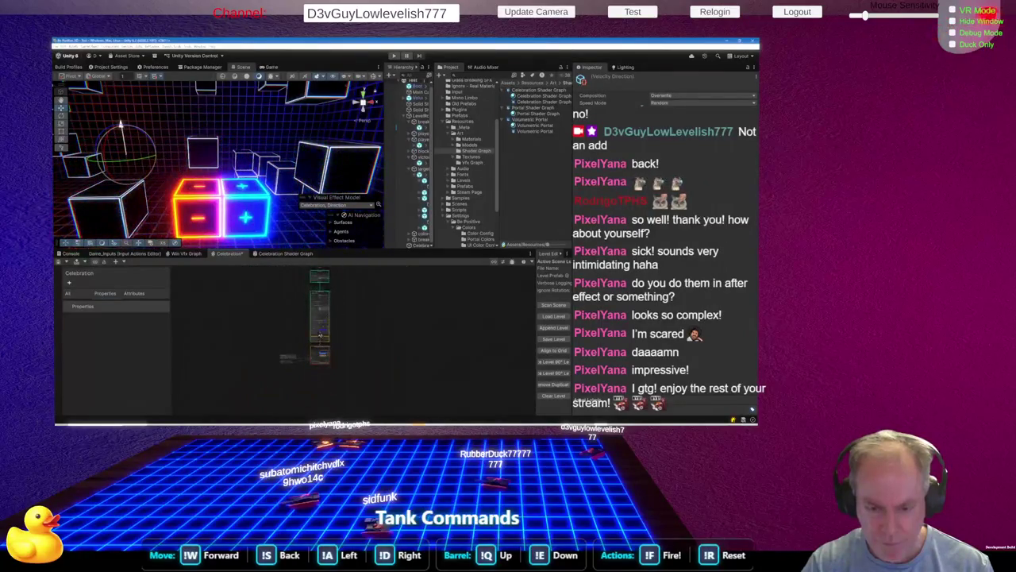
pyautogui.scroll(5, 318, 325)
pyautogui.scroll(-3, 314, 320)
pyautogui.scroll(3, 321, 350)
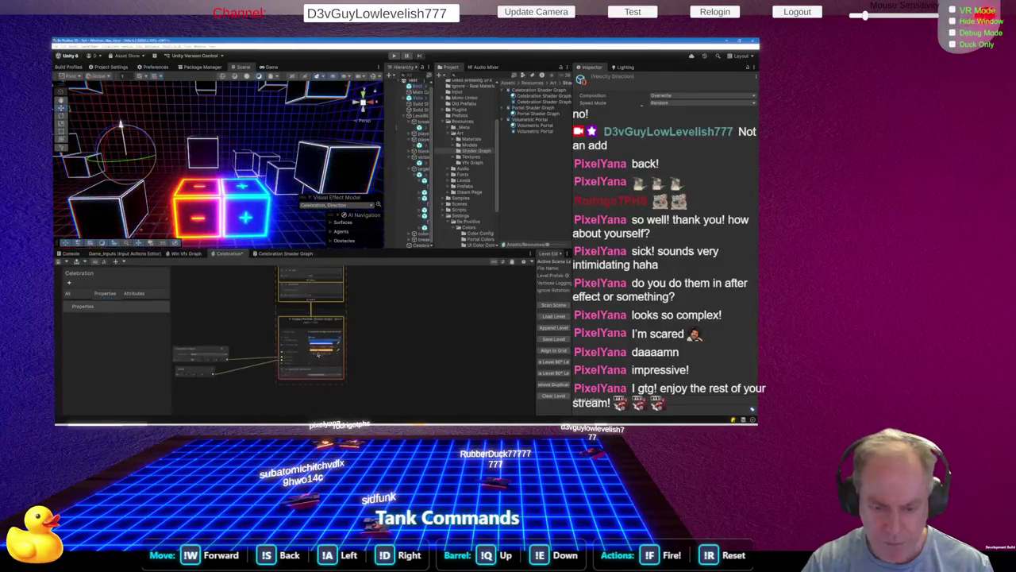
pyautogui.scroll(-3, 321, 351)
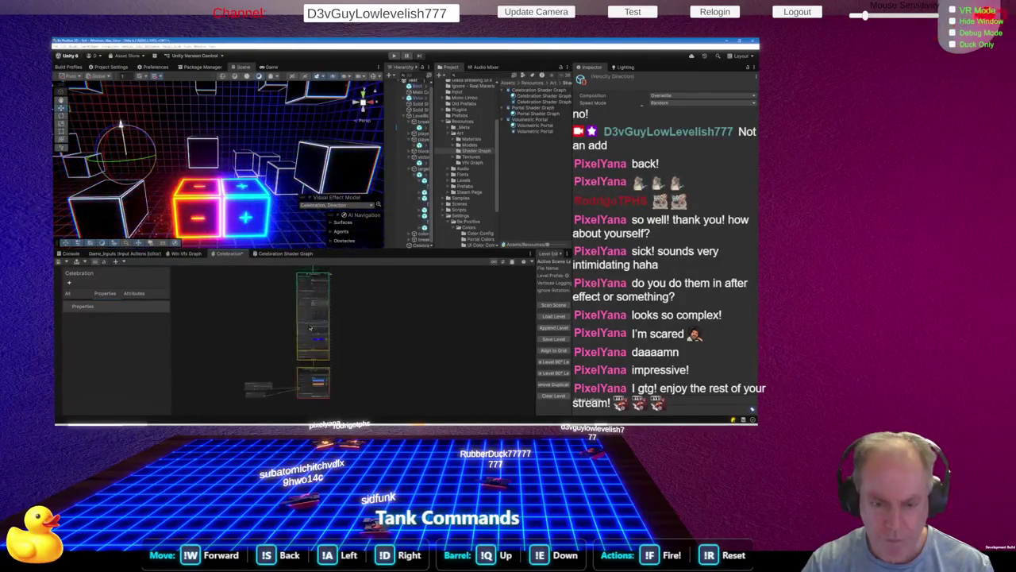
pyautogui.scroll(4, 311, 328)
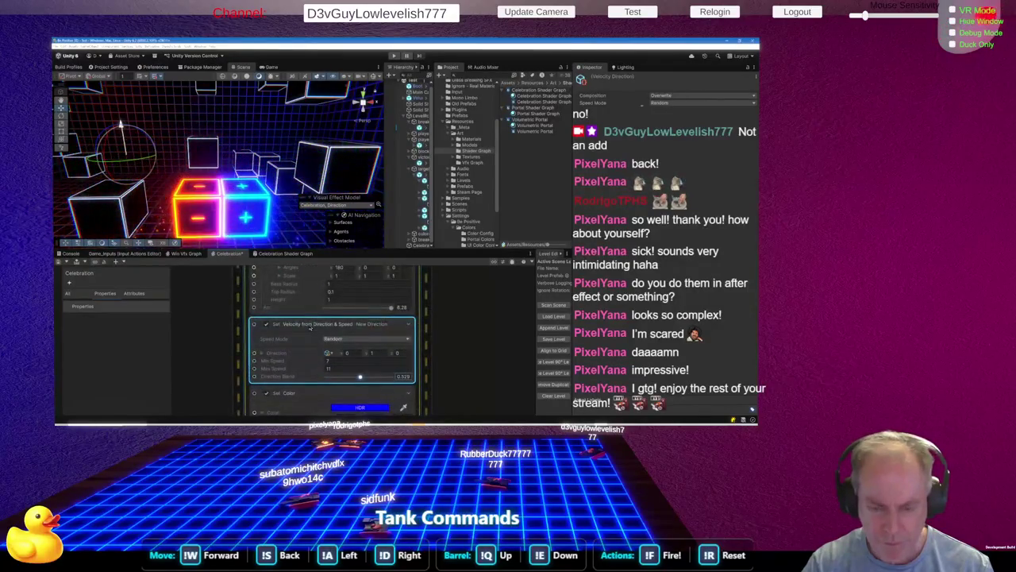
pyautogui.scroll(-3, 310, 327)
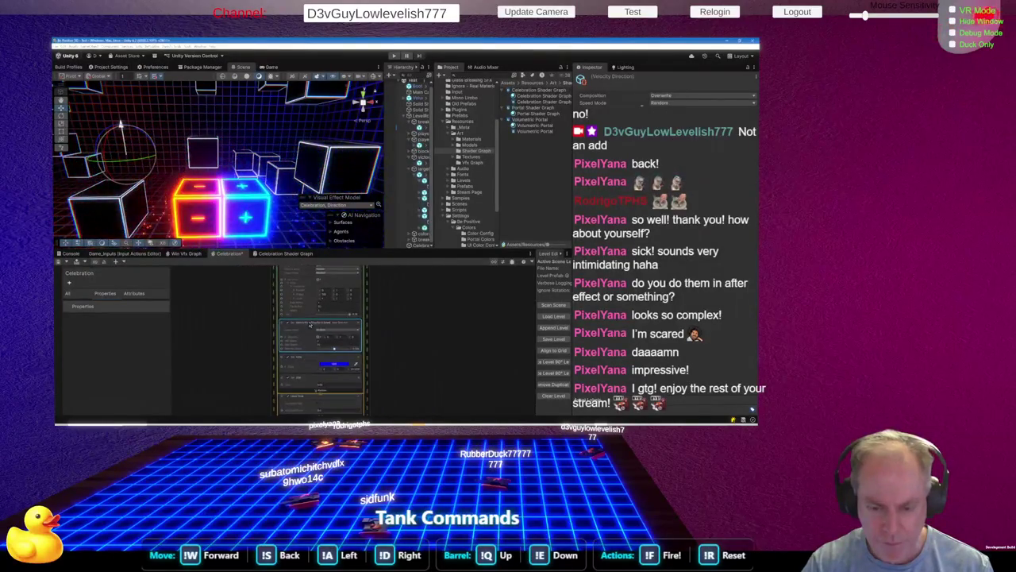
pyautogui.scroll(-2, 318, 372)
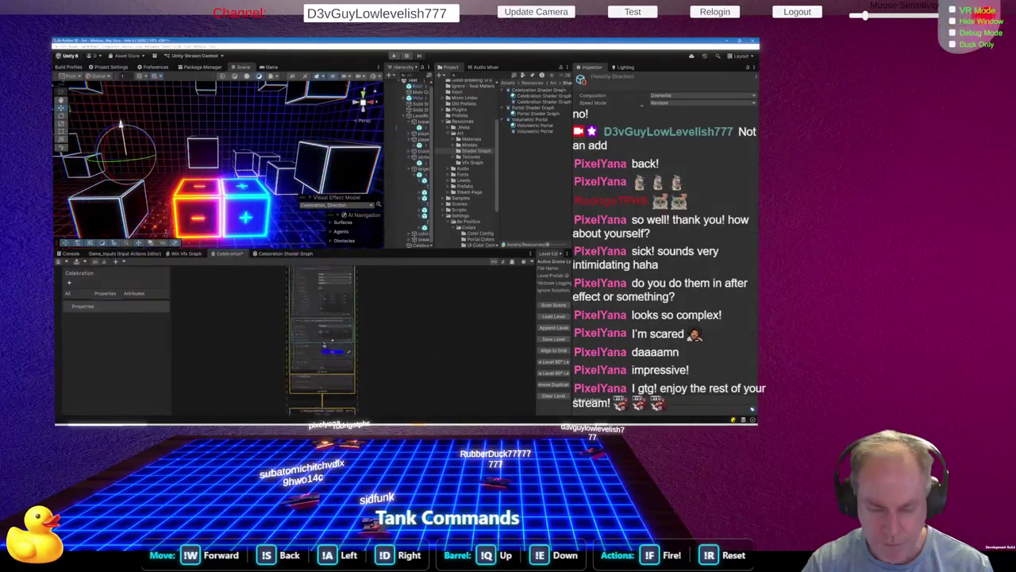
pyautogui.scroll(3, 325, 392)
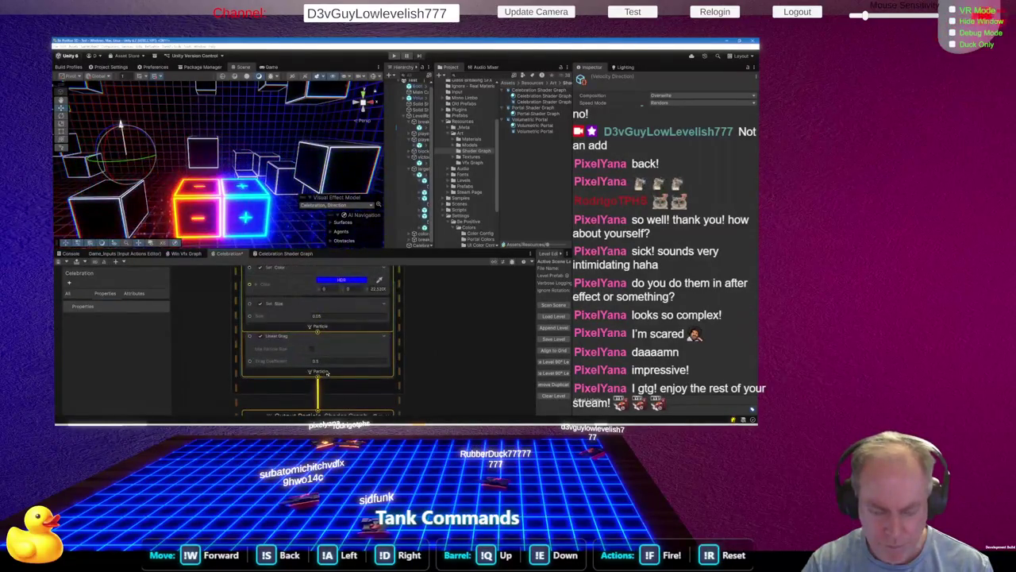
pyautogui.scroll(-5, 333, 358)
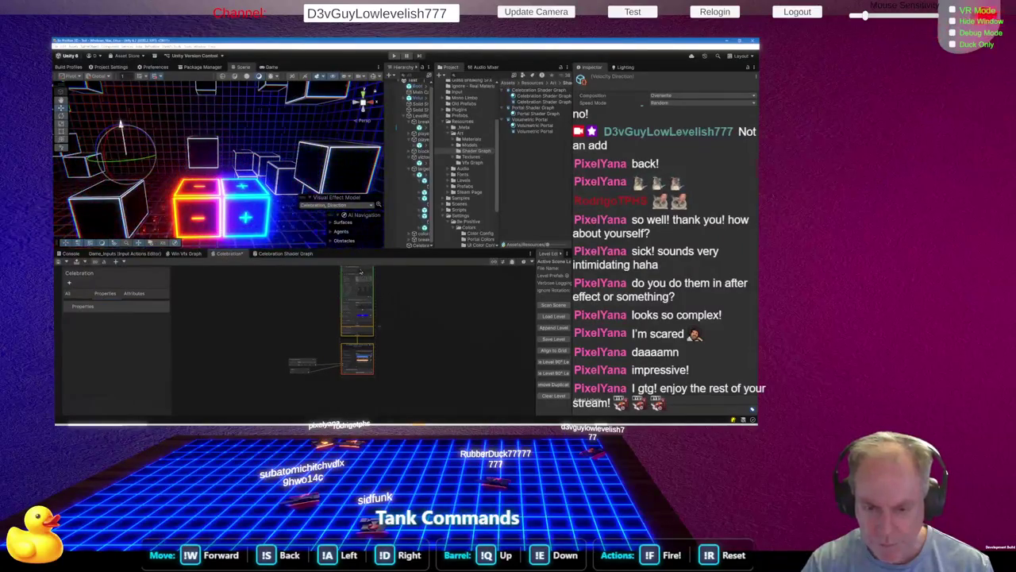
pyautogui.click(361, 271)
pyautogui.scroll(-5, 391, 318)
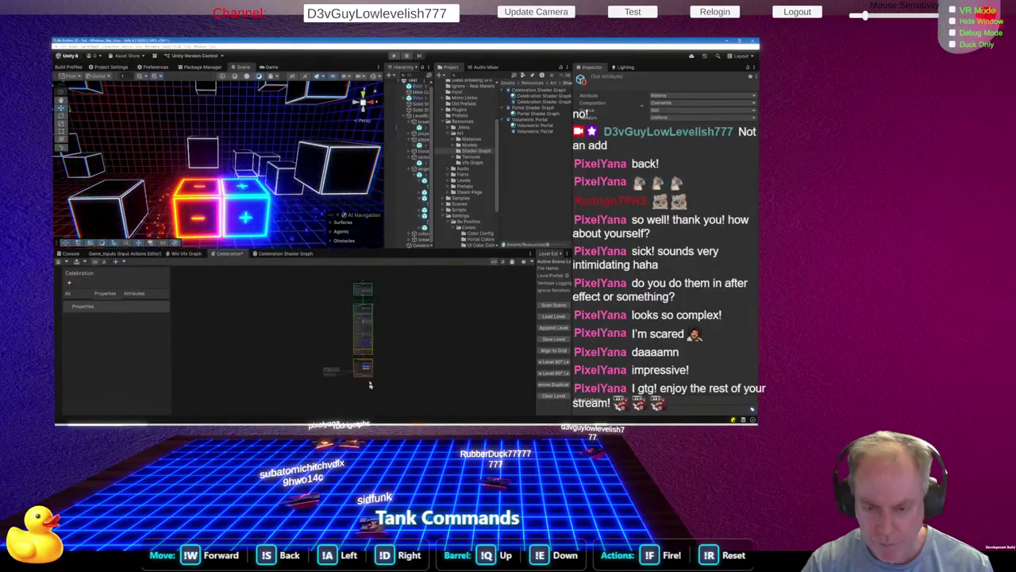
pyautogui.scroll(5, 395, 372)
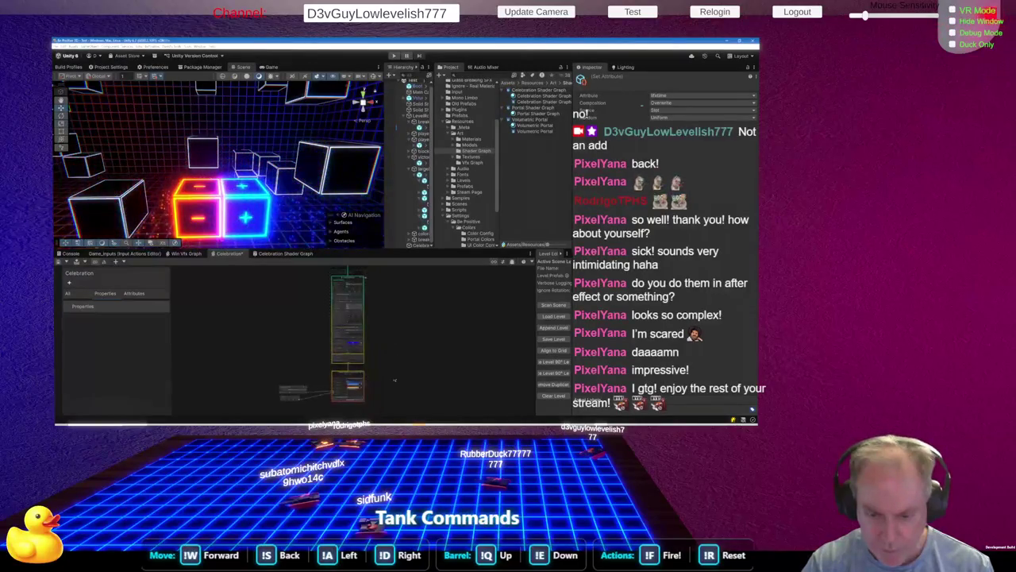
pyautogui.click(362, 349)
pyautogui.moveTo(366, 355); pyautogui.dragTo(340, 349)
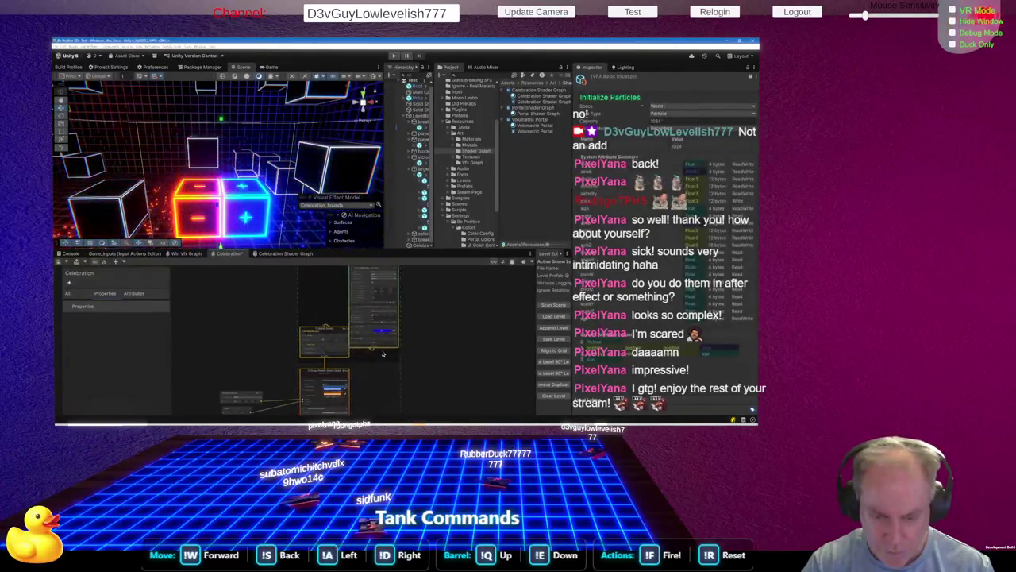
# Enter -8 as the Gravity block's Force Y in Update Particles
pyautogui.scroll(5, 371, 336)
pyautogui.click(372, 323)
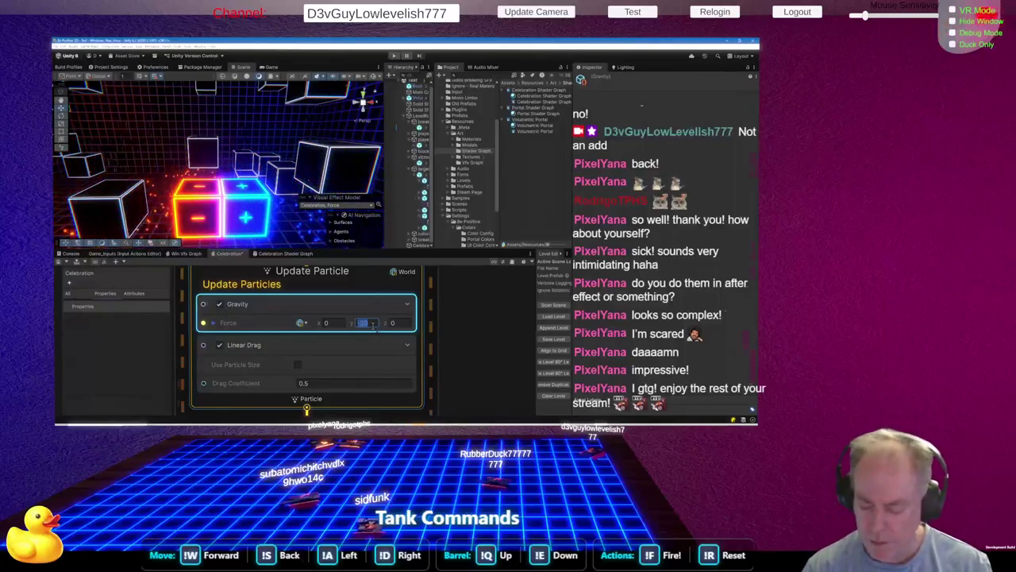
pyautogui.write('-8')
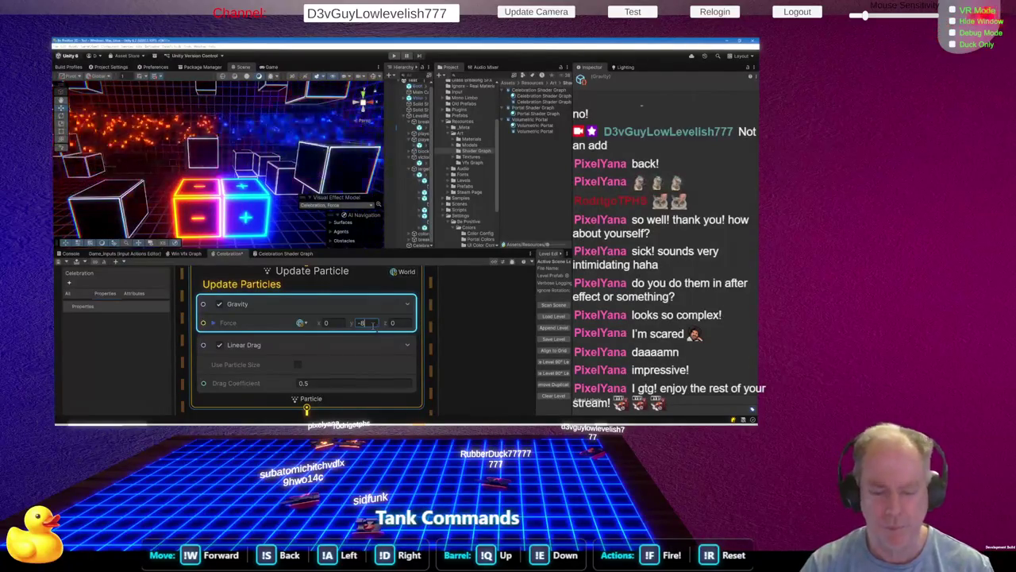
pyautogui.scroll(-5, 310, 386)
# Zoom to the Cone block and start editing its Transform Angles to stand it upright
pyautogui.scroll(-2, 309, 386)
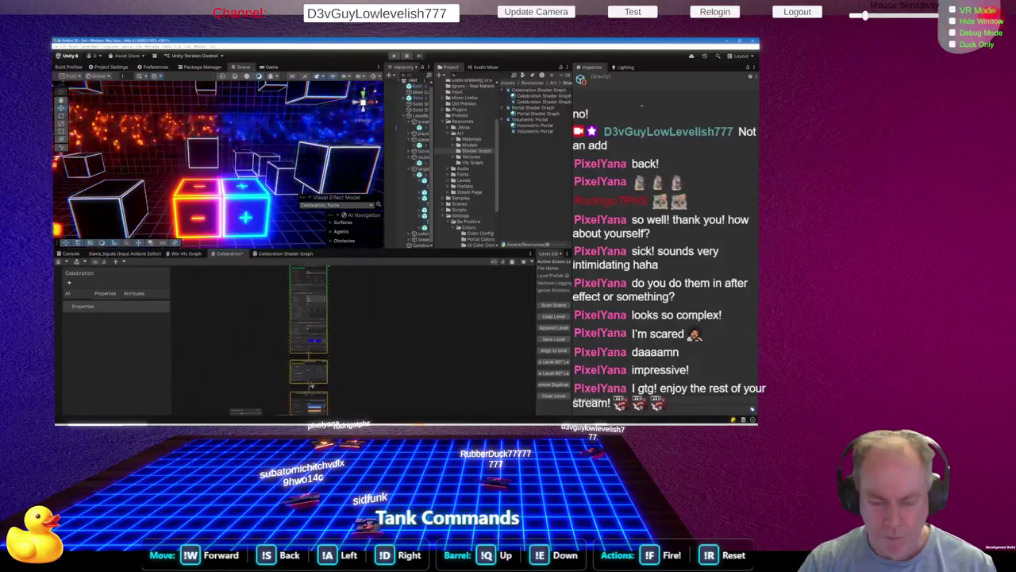
pyautogui.scroll(-3, 310, 326)
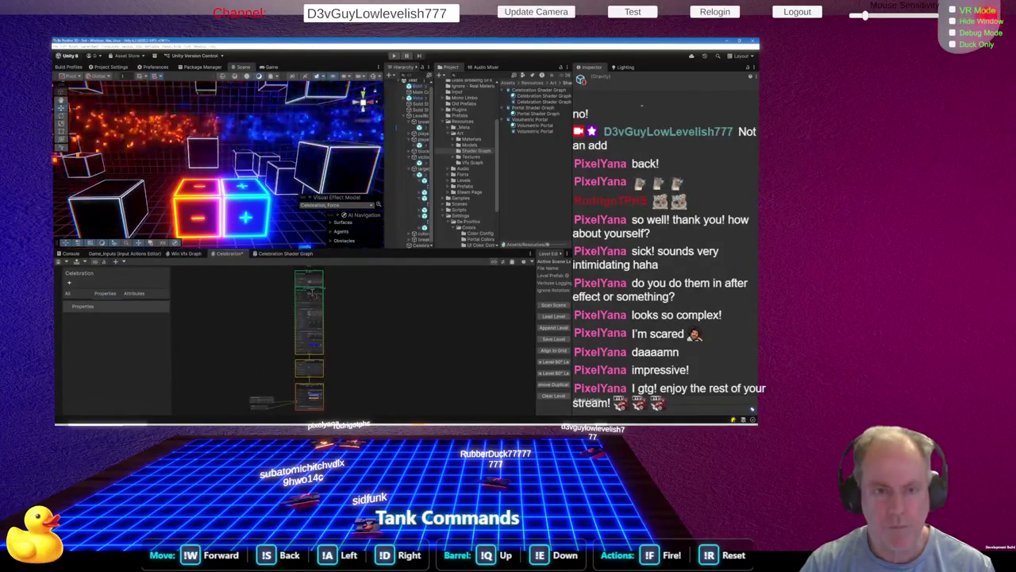
pyautogui.scroll(5, 312, 298)
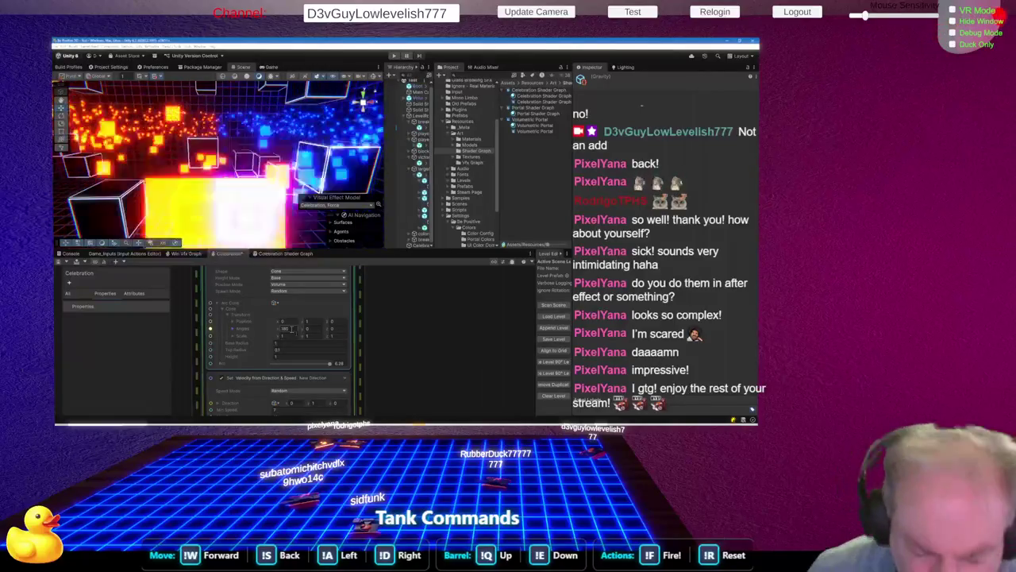
pyautogui.click(291, 328)
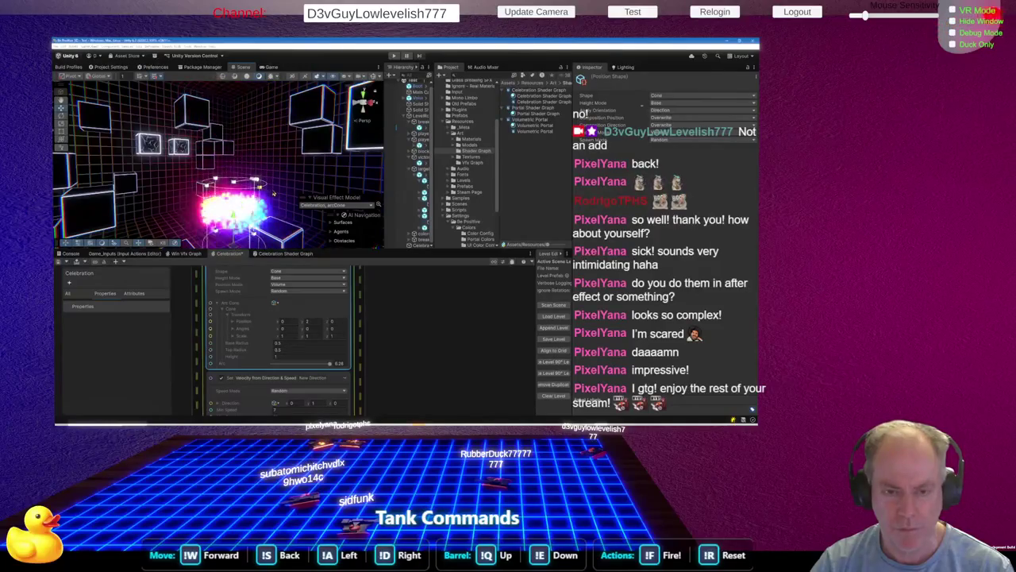
# Set the cone's Height Mode to Volume and orbit the Scene view to check the spray
pyautogui.moveTo(269, 202); pyautogui.dragTo(261, 225)
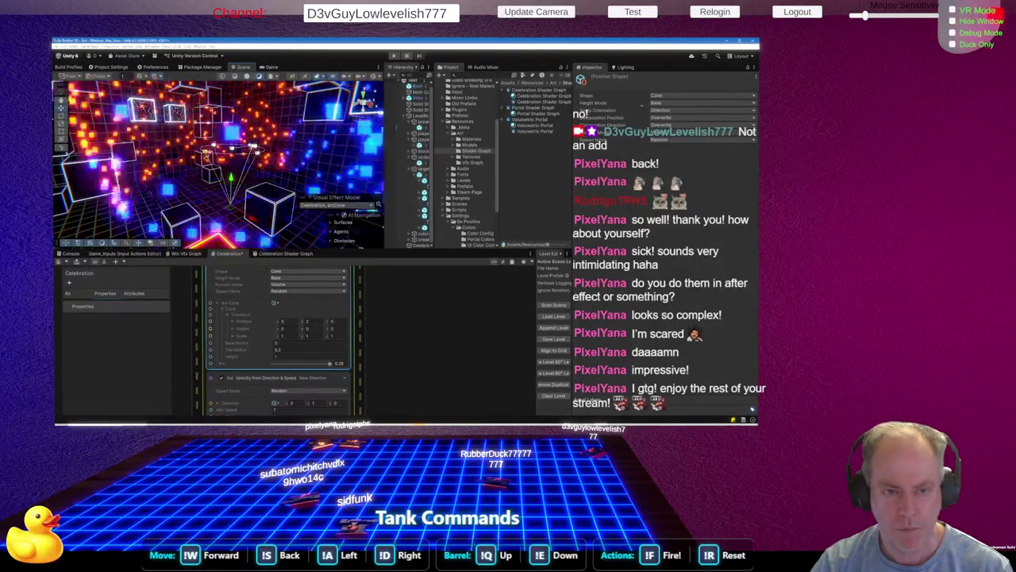
pyautogui.scroll(-5, 225, 153)
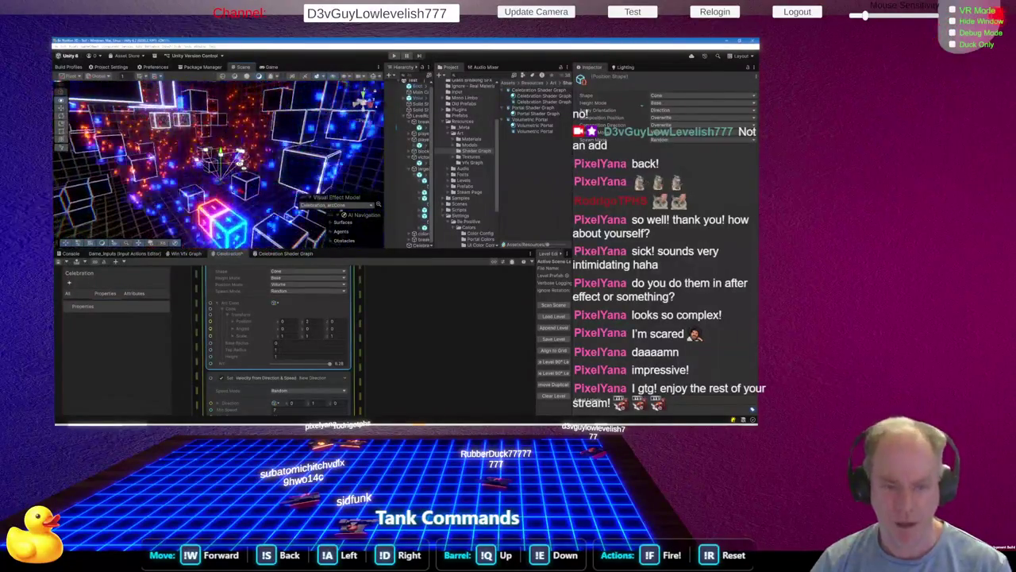
pyautogui.click(294, 278)
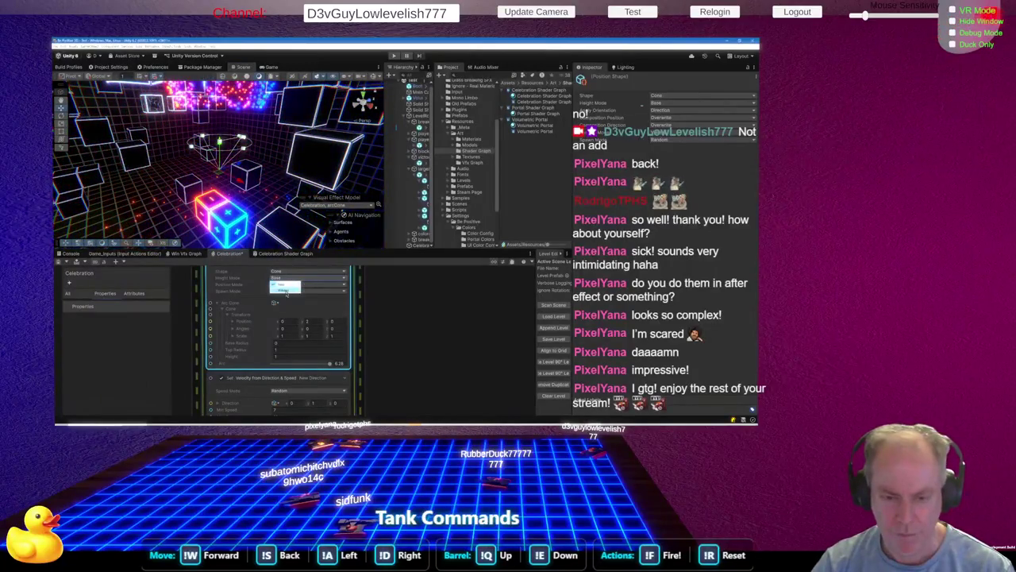
pyautogui.click(287, 293)
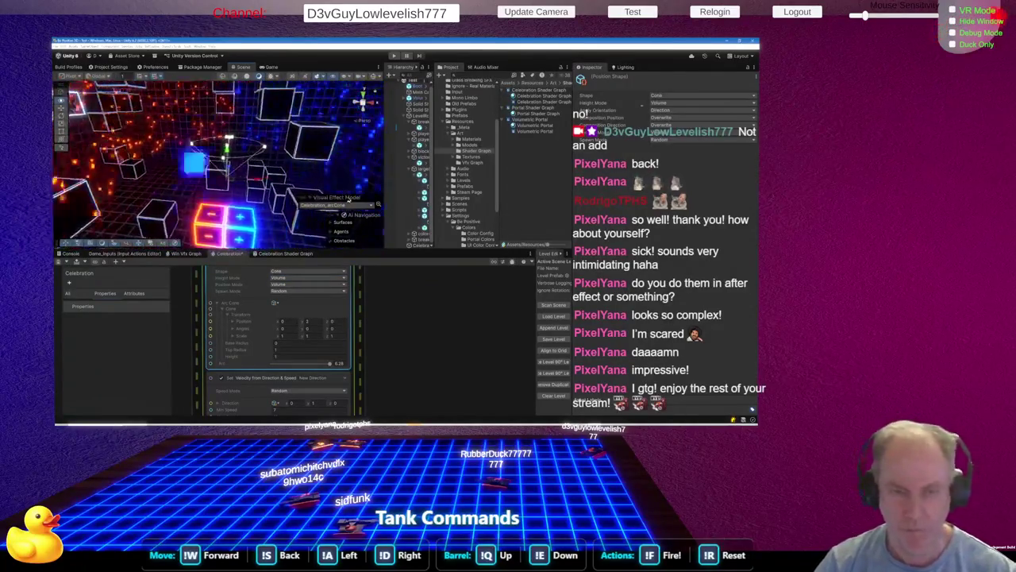
pyautogui.moveTo(347, 183)
pyautogui.mouseDown()
pyautogui.moveTo(345, 151)
pyautogui.moveTo(317, 158)
pyautogui.mouseUp()
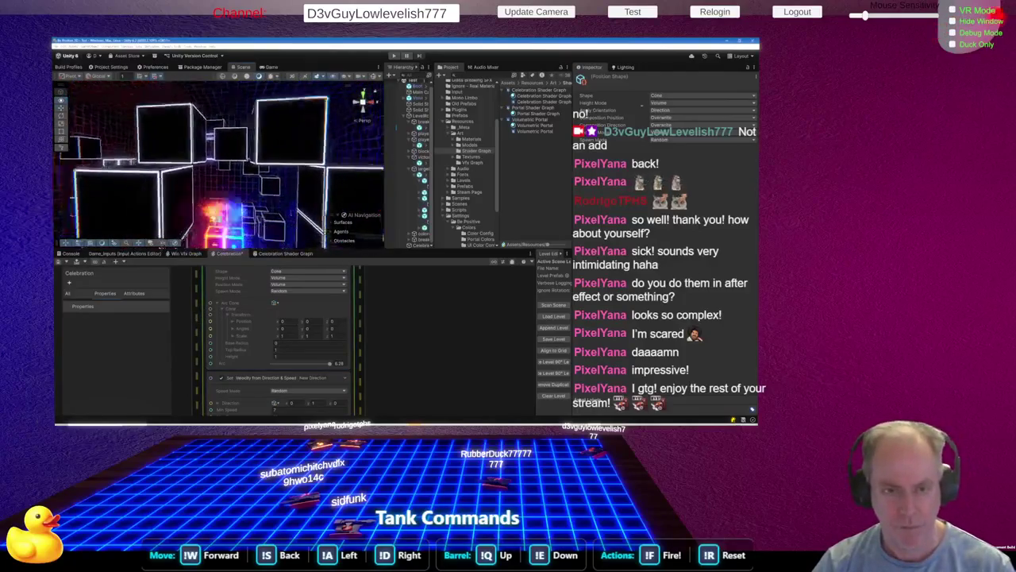
# Expand the Cone property to show its transform, radius and height fields
pyautogui.scroll(-3, 259, 306)
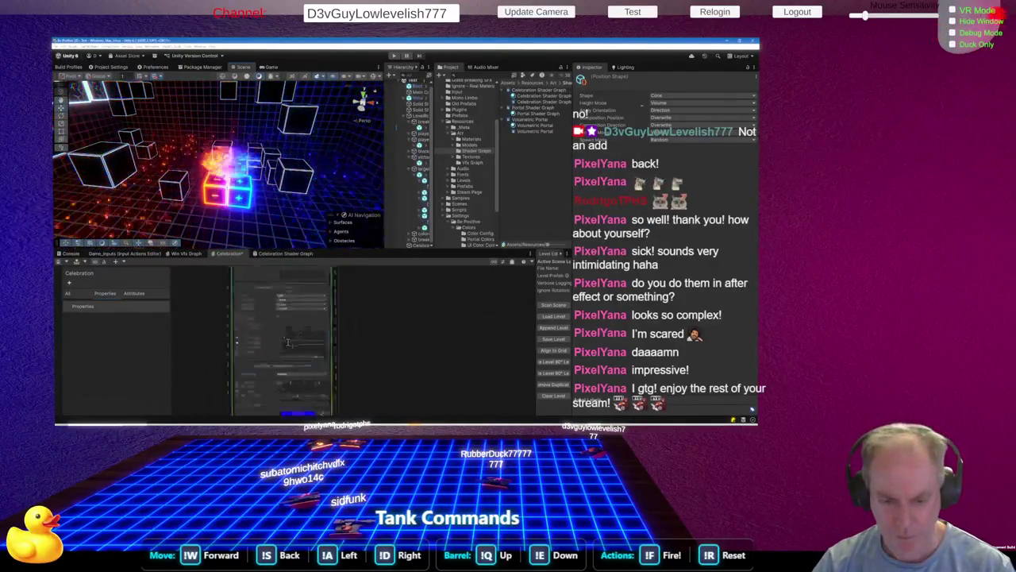
pyautogui.scroll(2, 259, 344)
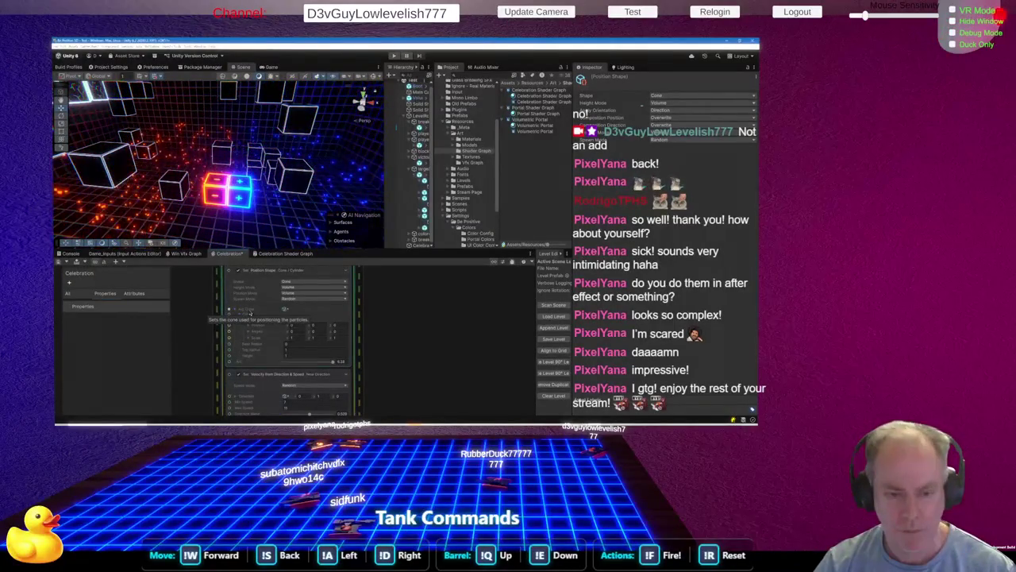
pyautogui.click(251, 314)
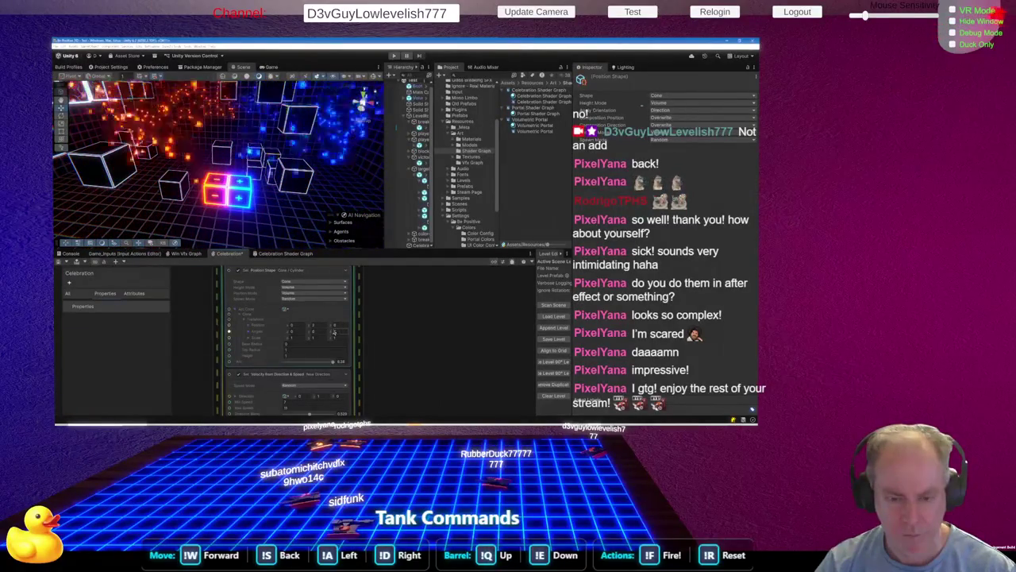
# Select the Position Shape block to show its gizmo and stop the effect's playback
pyautogui.click(307, 309)
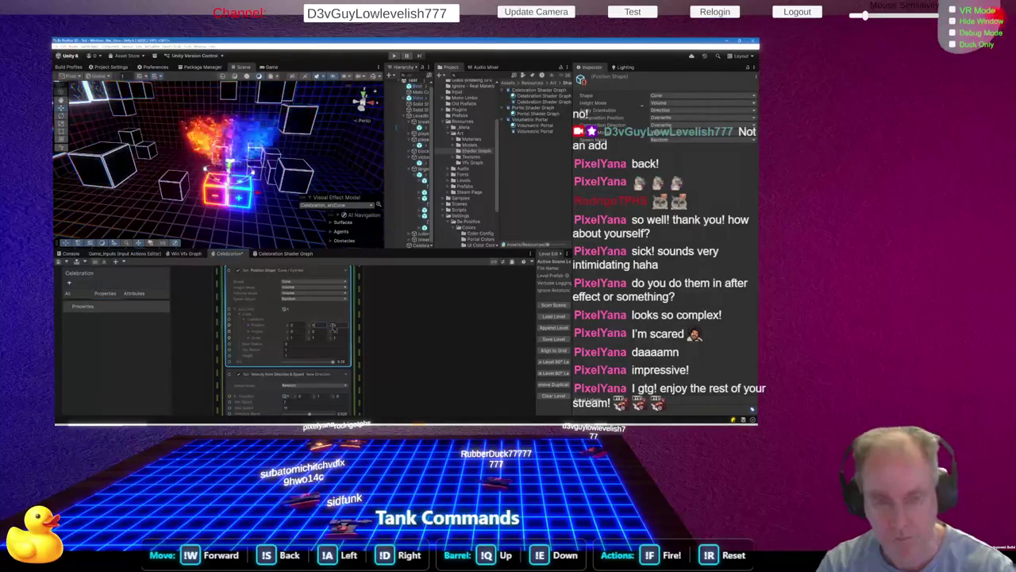
pyautogui.moveTo(214, 158); pyautogui.dragTo(194, 149)
pyautogui.click(250, 242)
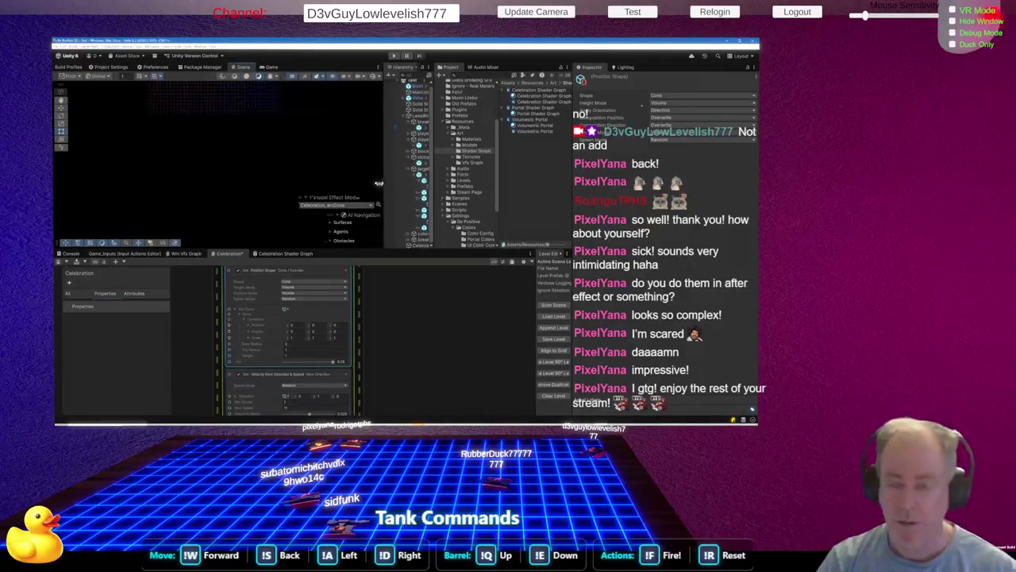
# Widen the Hierarchy panel and orbit the camera around the neon cubes
pyautogui.moveTo(382, 184); pyautogui.dragTo(340, 184)
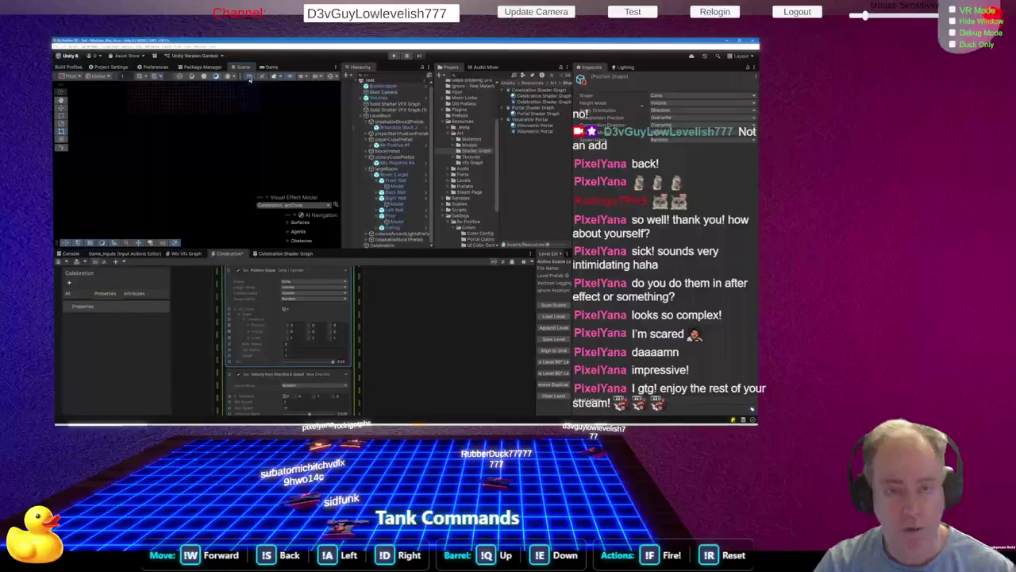
pyautogui.scroll(-5, 221, 220)
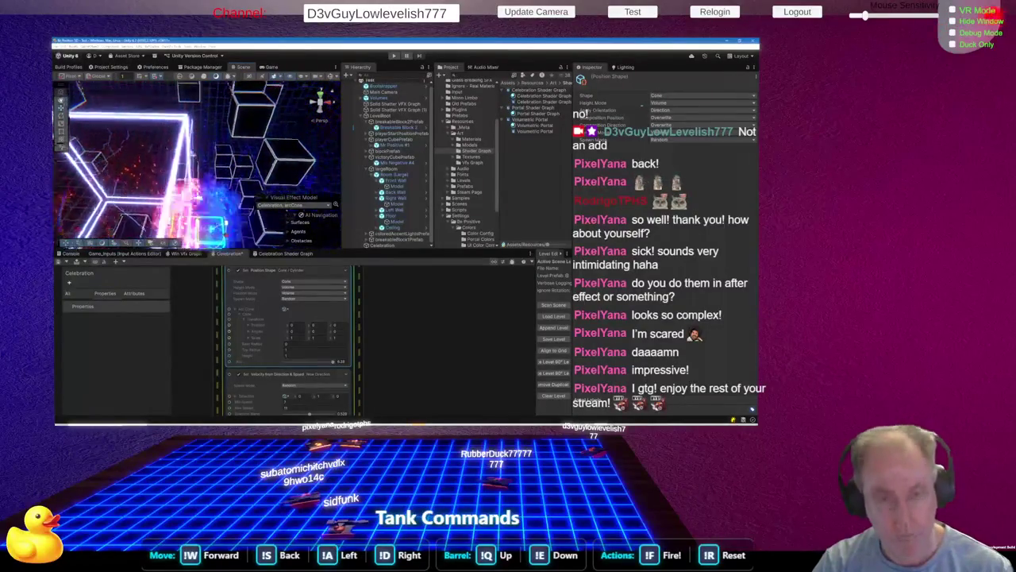
pyautogui.moveTo(220, 220)
pyautogui.mouseDown()
pyautogui.moveTo(238, 145)
pyautogui.moveTo(197, 183)
pyautogui.moveTo(202, 205)
pyautogui.mouseUp()
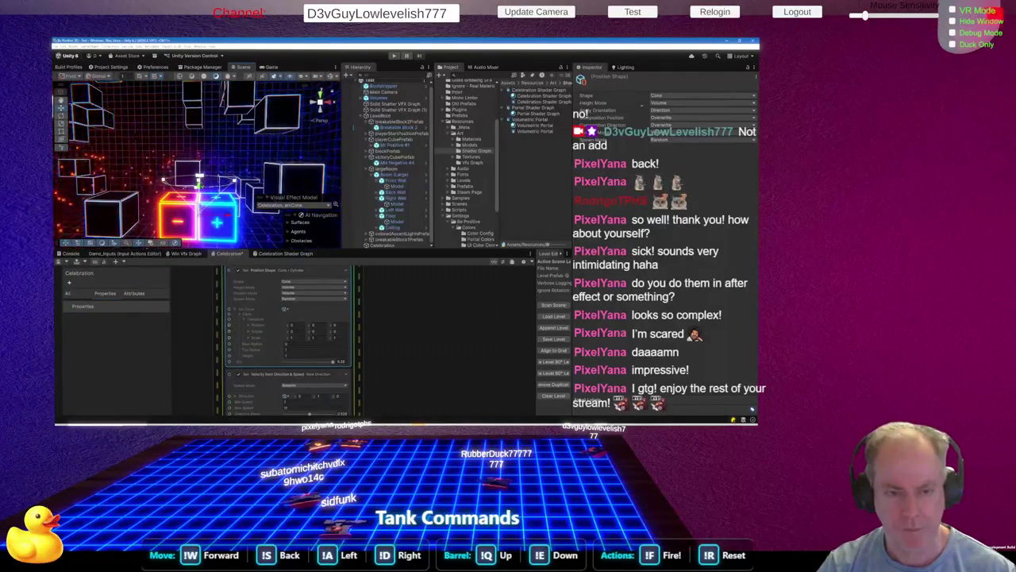
# Enter 5 in a cone Transform field of the Position Shape block
pyautogui.click(322, 332)
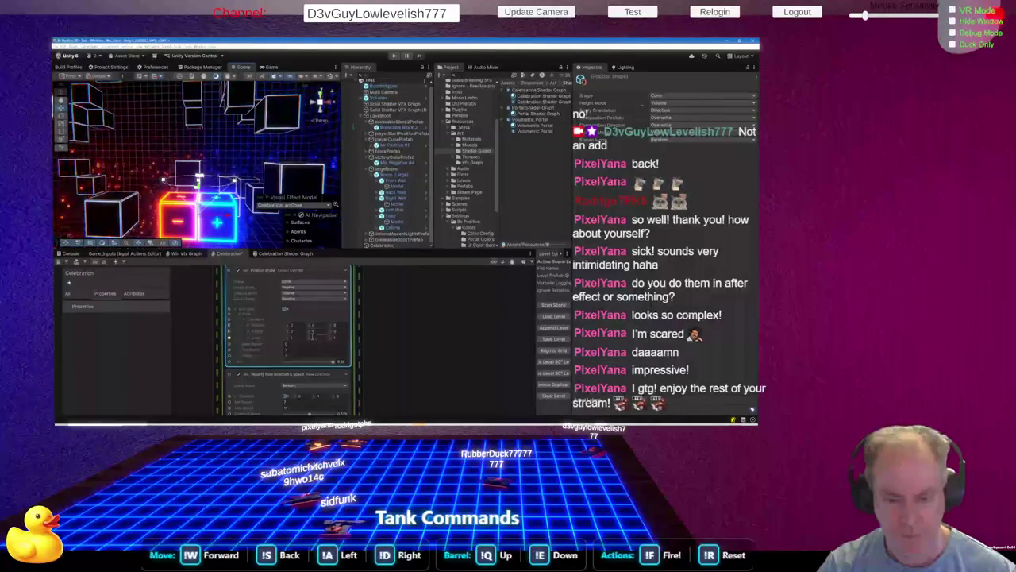
pyautogui.click(323, 338)
pyautogui.write('5')
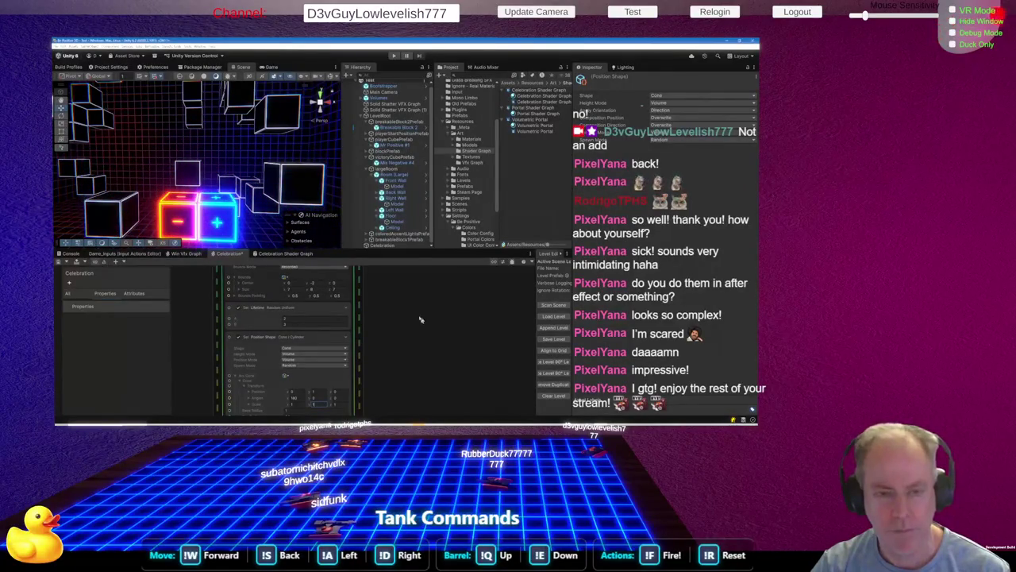
# Bring the camera close to the glowing −/+ cubes and frame them head-on with F
pyautogui.moveTo(282, 193)
pyautogui.mouseDown()
pyautogui.moveTo(302, 238)
pyautogui.moveTo(458, 261)
pyautogui.moveTo(448, 272)
pyautogui.mouseUp()
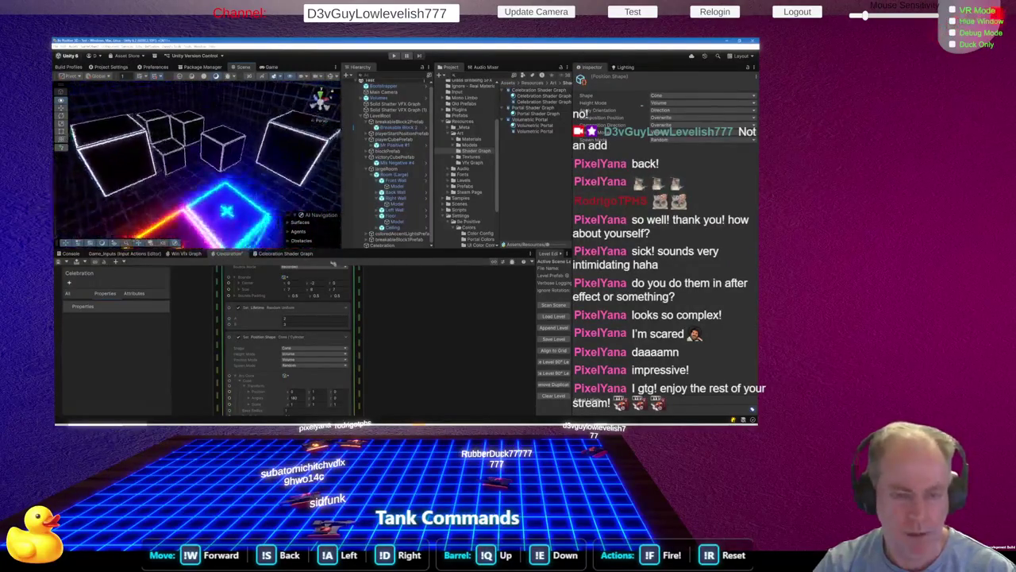
pyautogui.moveTo(333, 264)
pyautogui.mouseDown()
pyautogui.moveTo(276, 261)
pyautogui.moveTo(354, 291)
pyautogui.moveTo(373, 284)
pyautogui.moveTo(347, 278)
pyautogui.mouseUp()
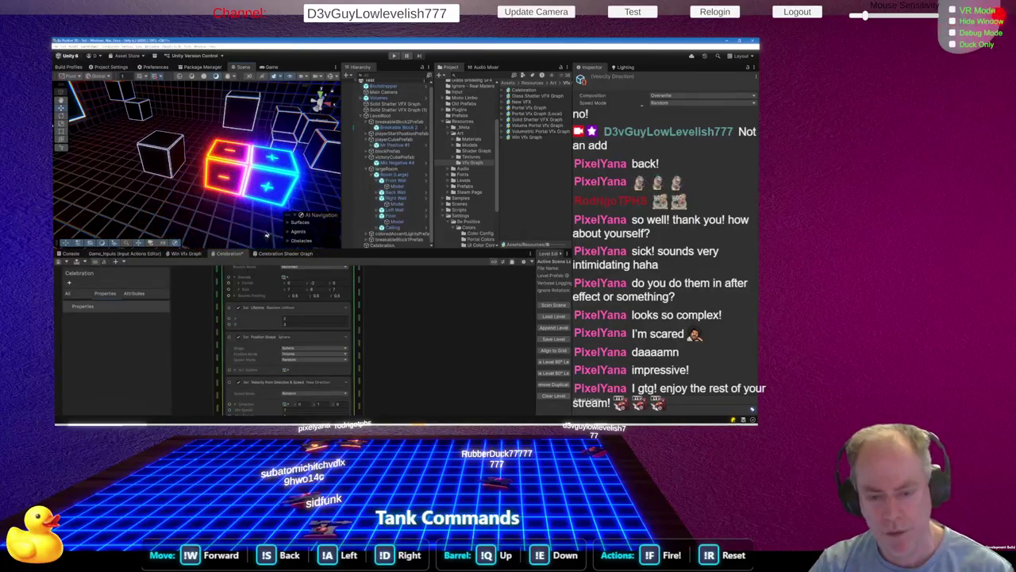
pyautogui.moveTo(262, 167); pyautogui.dragTo(282, 151)
pyautogui.press('f')
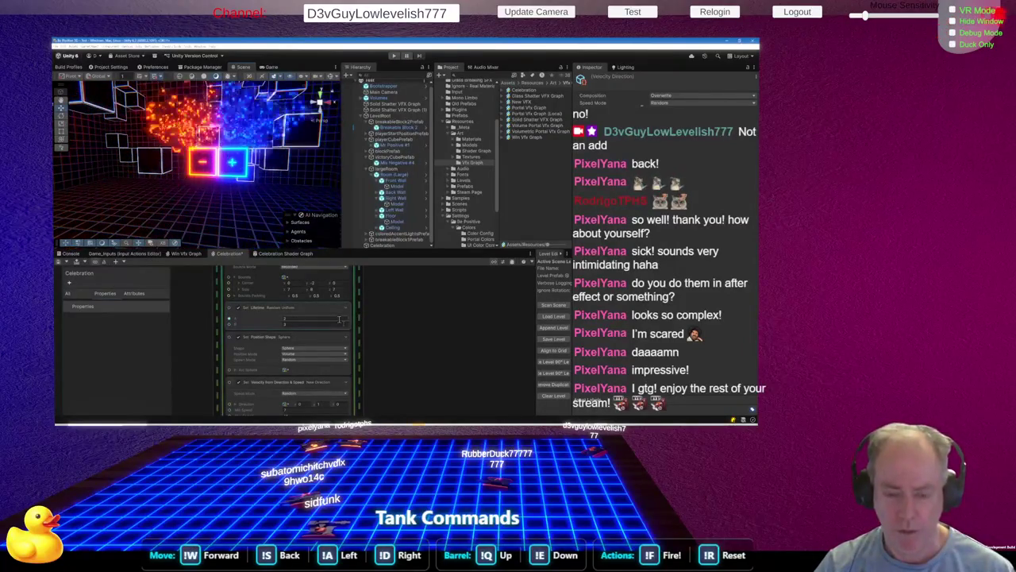
pyautogui.scroll(-3, 339, 319)
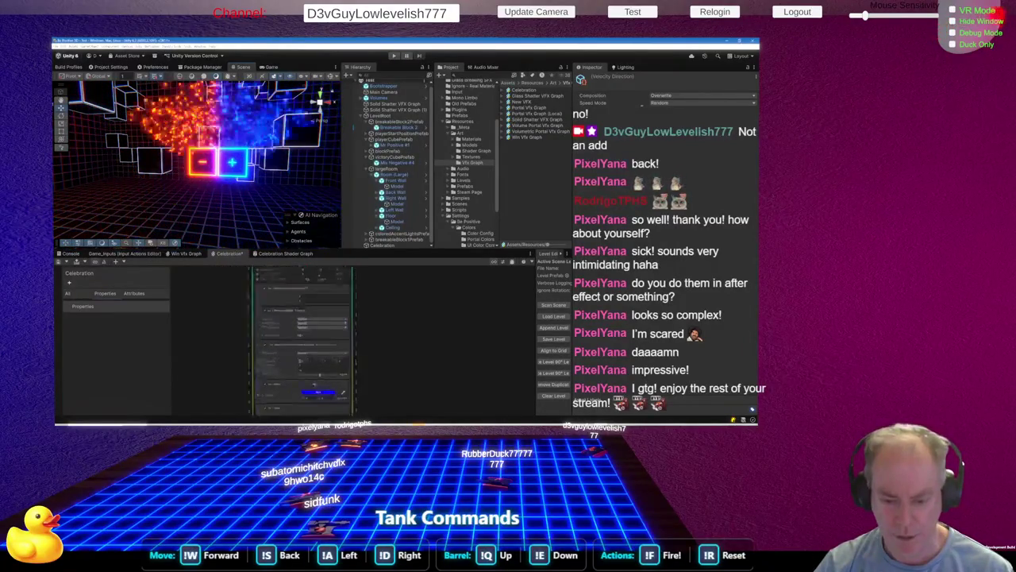
# Set the velocity block's Direction Blend to about 0.65 and Max Speed to 10, expanding Direction
pyautogui.scroll(3, 342, 392)
pyautogui.click(327, 372)
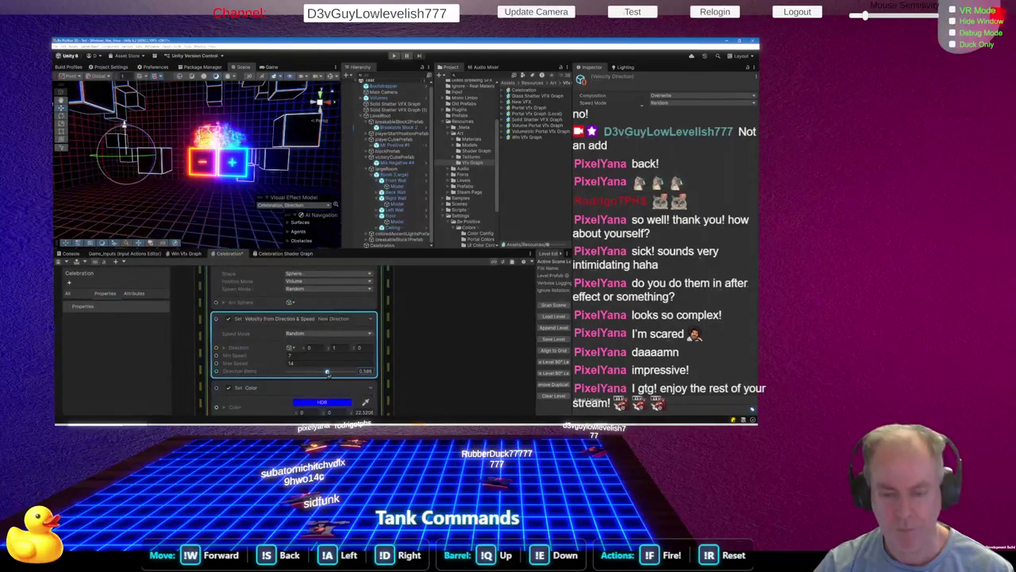
pyautogui.moveTo(327, 373); pyautogui.dragTo(331, 373)
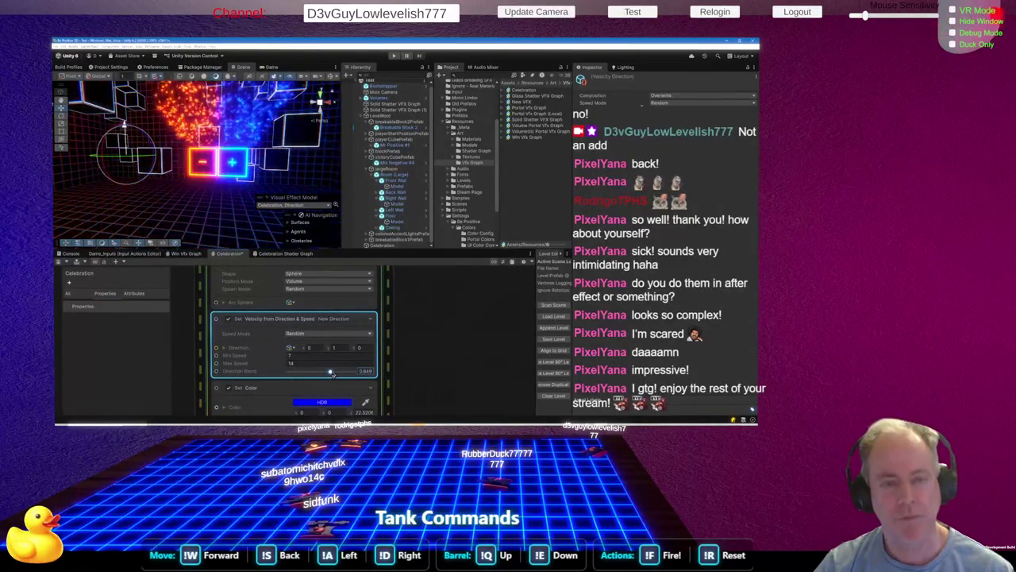
pyautogui.moveTo(183, 183); pyautogui.dragTo(305, 211)
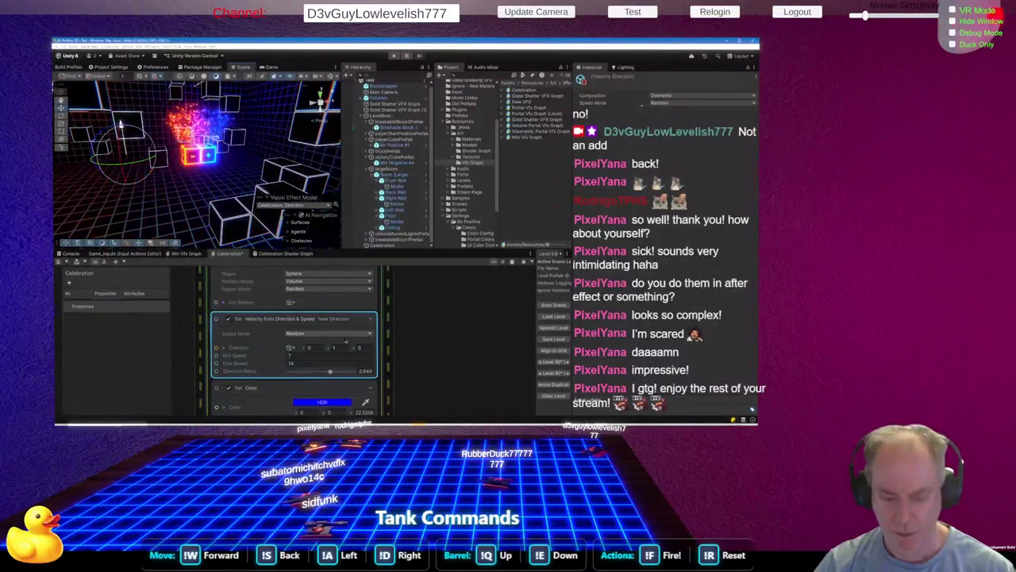
pyautogui.click(307, 363)
pyautogui.write('10')
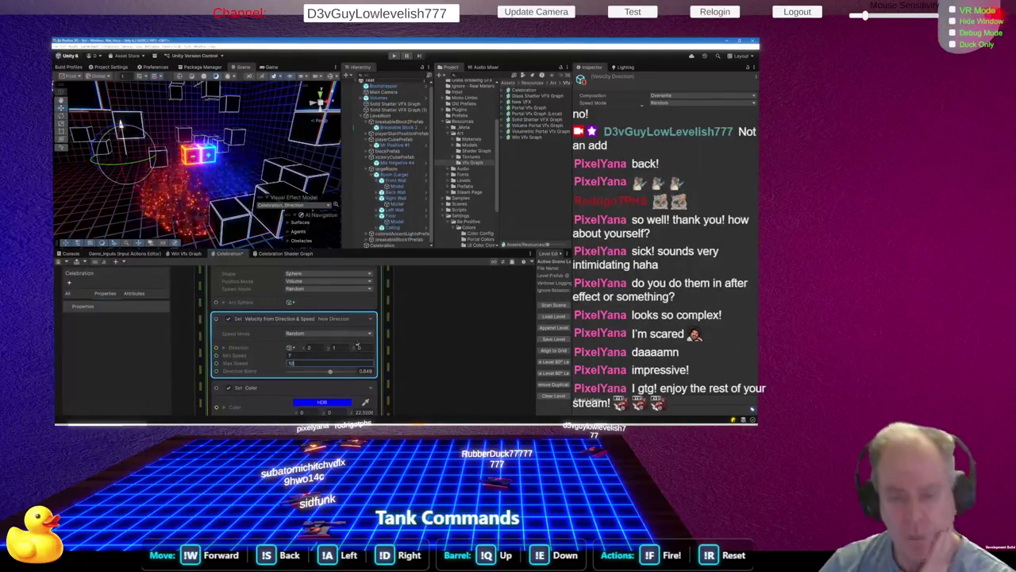
pyautogui.scroll(-3, 490, 317)
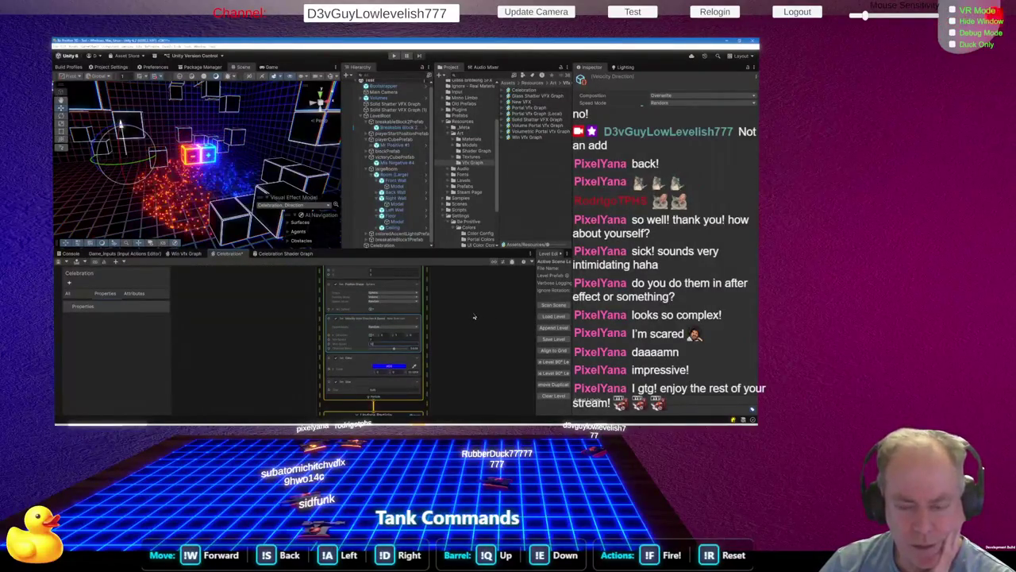
pyautogui.scroll(2, 407, 337)
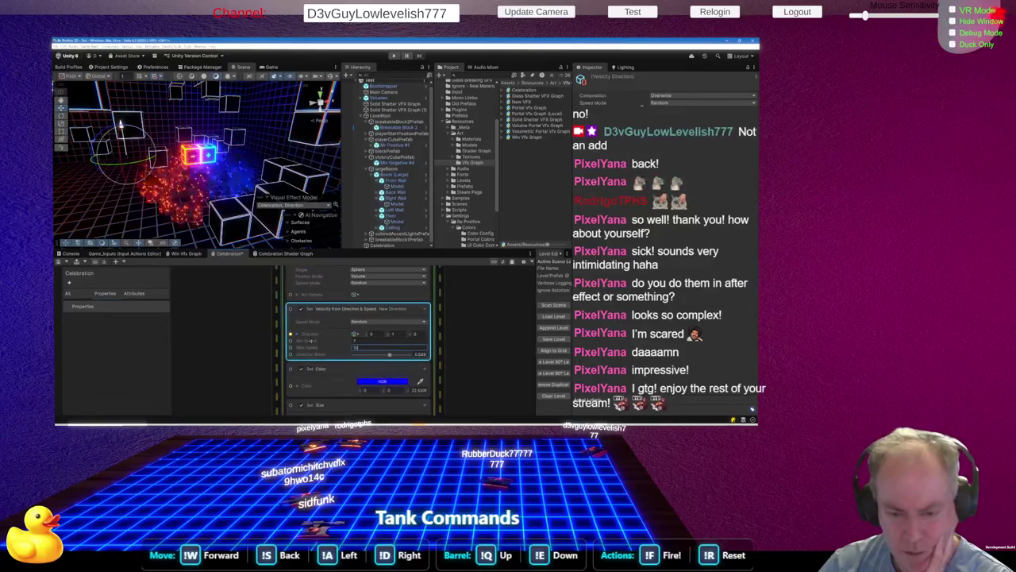
pyautogui.click(297, 335)
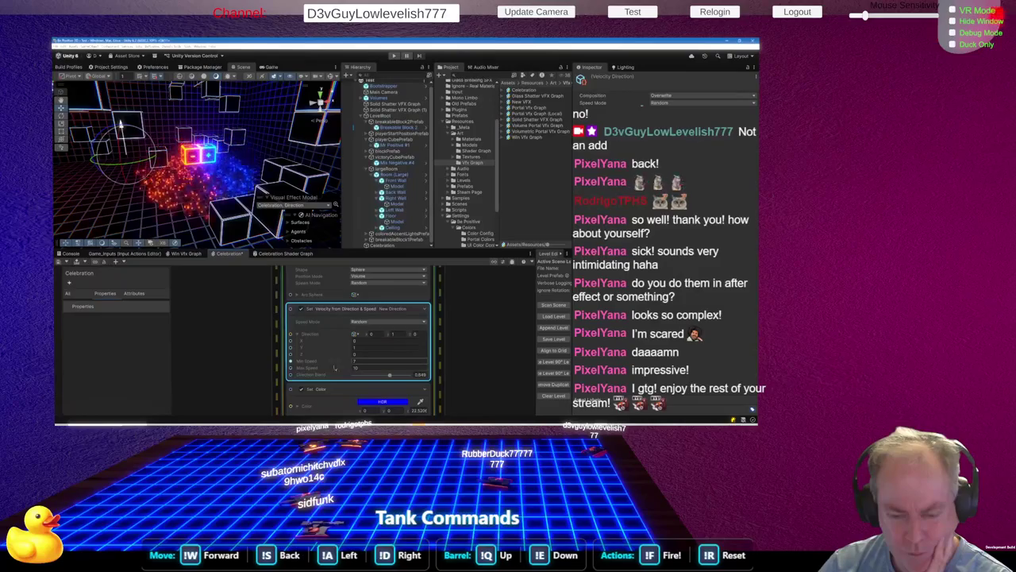
# Open the Create Node search on empty graph space and search for 'set'
pyautogui.scroll(-2, 352, 334)
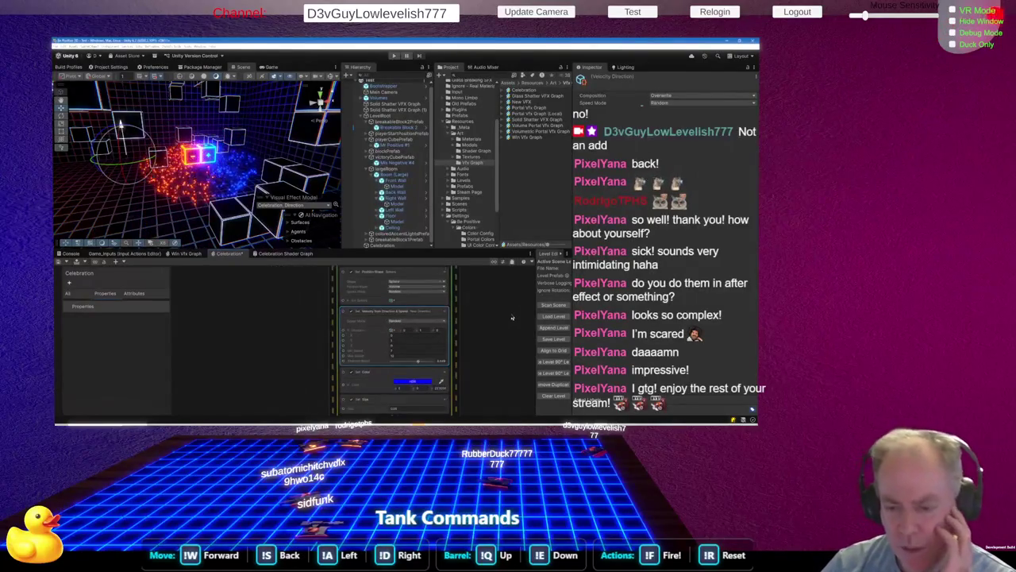
pyautogui.rightClick(211, 330)
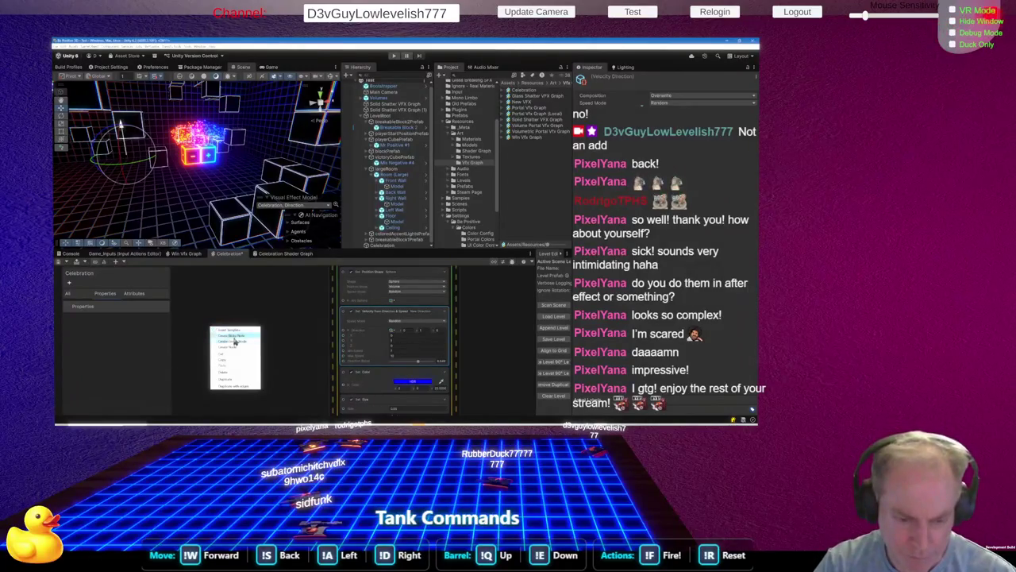
pyautogui.click(237, 347)
pyautogui.write('set')
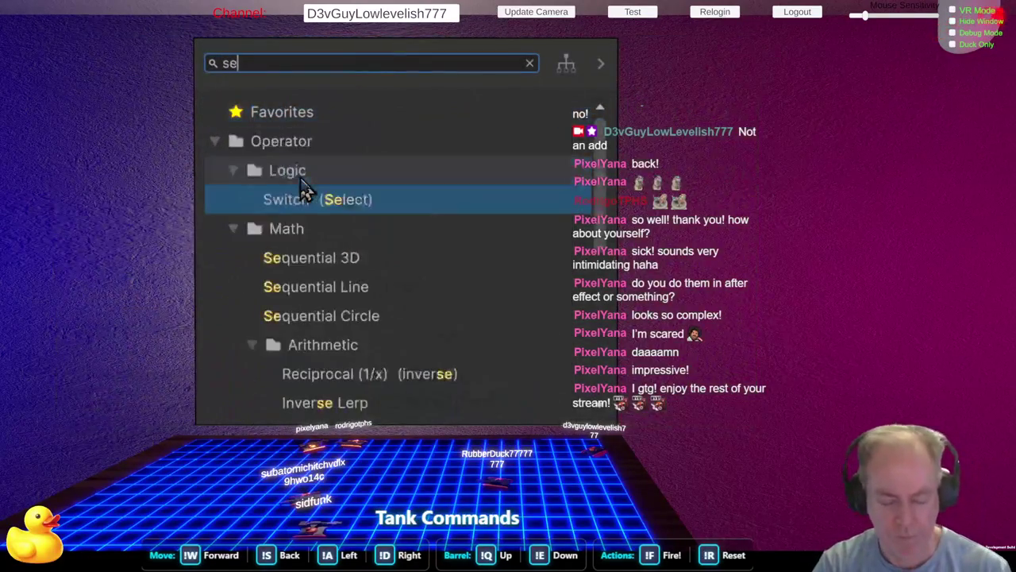
# Drop the 'velo' search and start adding a block to the Initialize Particles context
pyautogui.press('BackSpace')
pyautogui.press('BackSpace')
pyautogui.press('BackSpace')
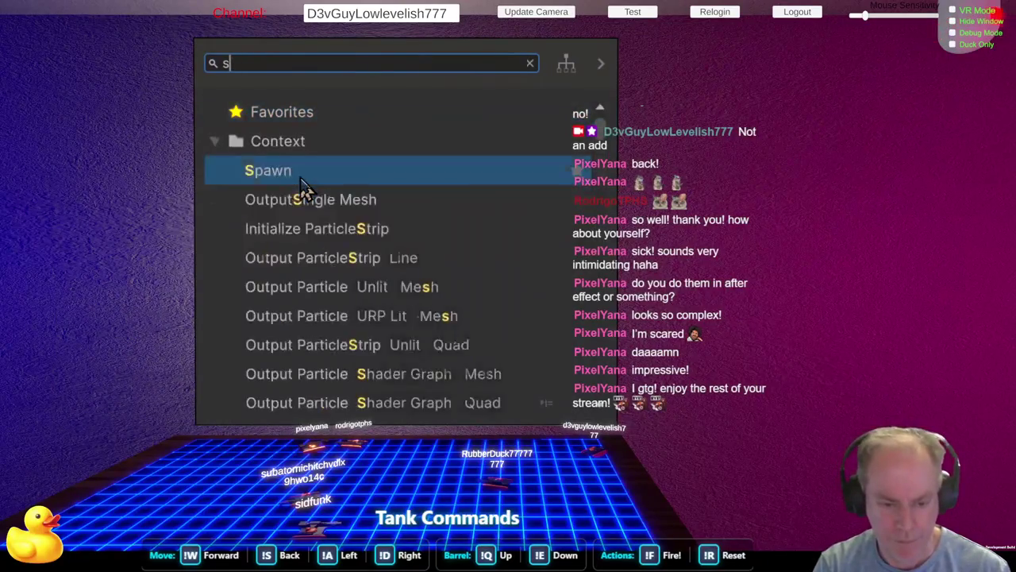
pyautogui.write('velo')
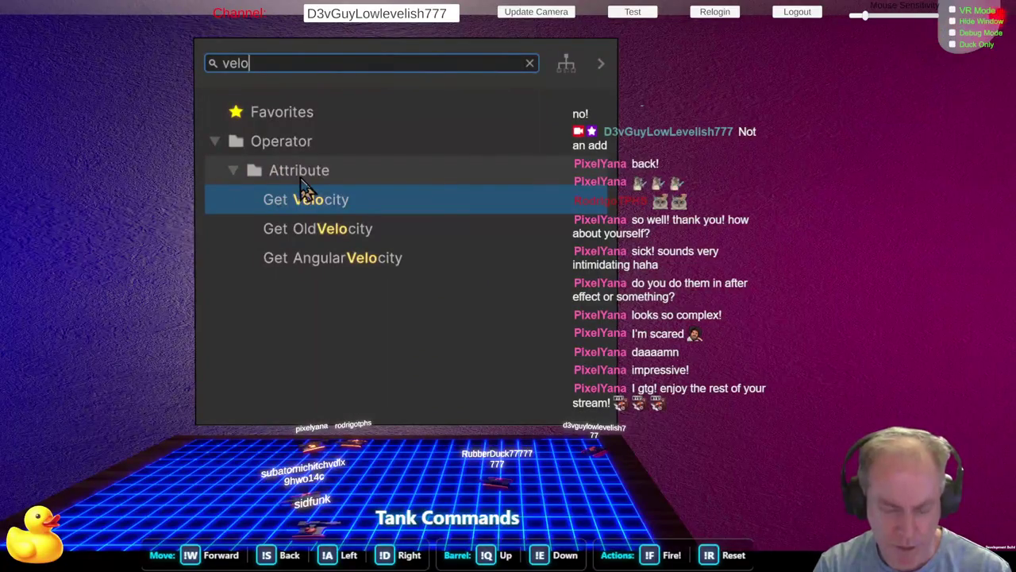
pyautogui.click(306, 190)
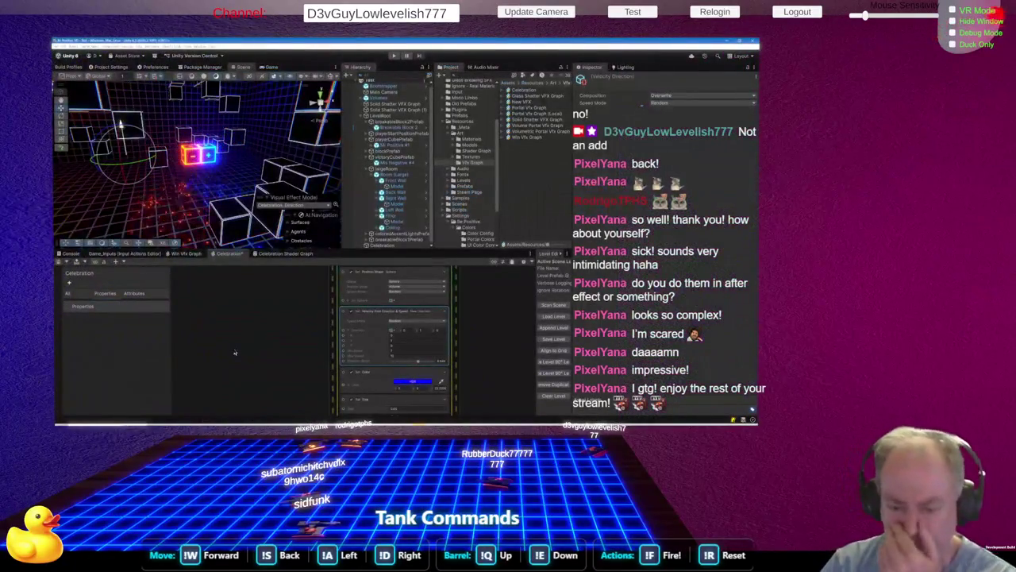
pyautogui.scroll(1, 459, 343)
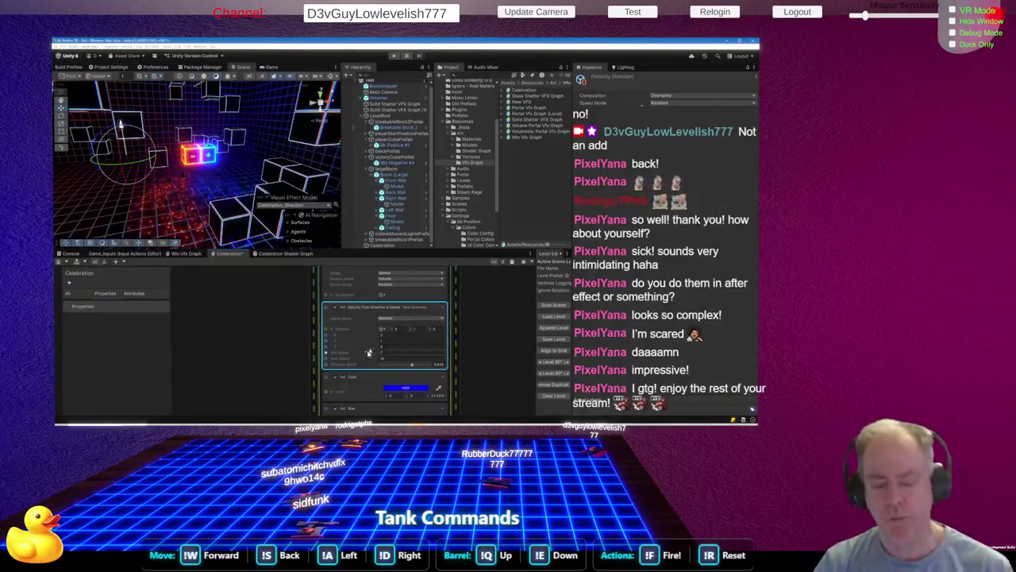
pyautogui.scroll(-2, 361, 305)
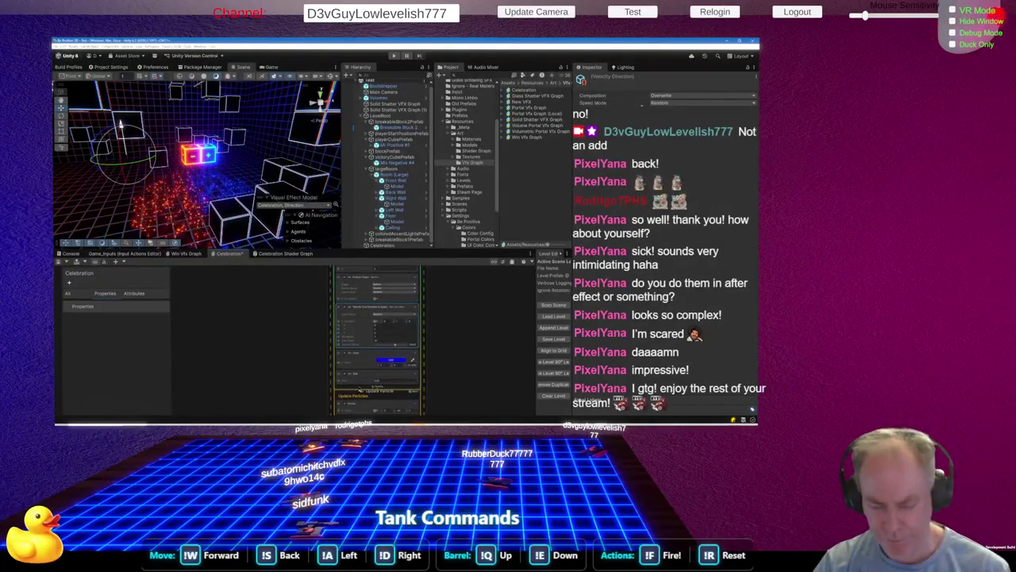
pyautogui.rightClick(358, 321)
pyautogui.click(384, 326)
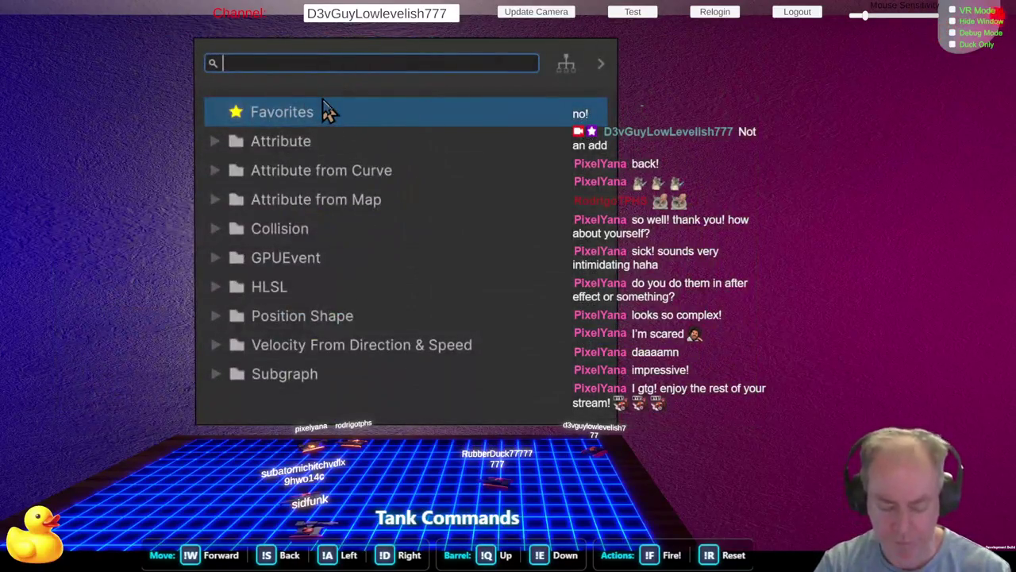
# Search 'velocit' and add the Attribute Set Velocity block to Initialize Particles
pyautogui.write('mult')
pyautogui.press('BackSpace')
pyautogui.press('BackSpace')
pyautogui.press('BackSpace')
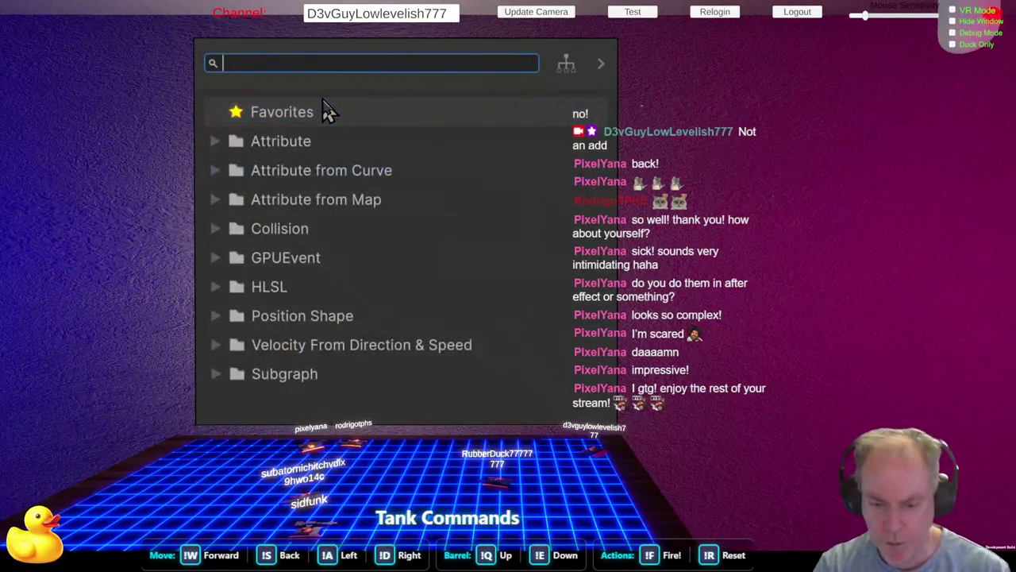
pyautogui.write('velocith')
pyautogui.press('BackSpace')
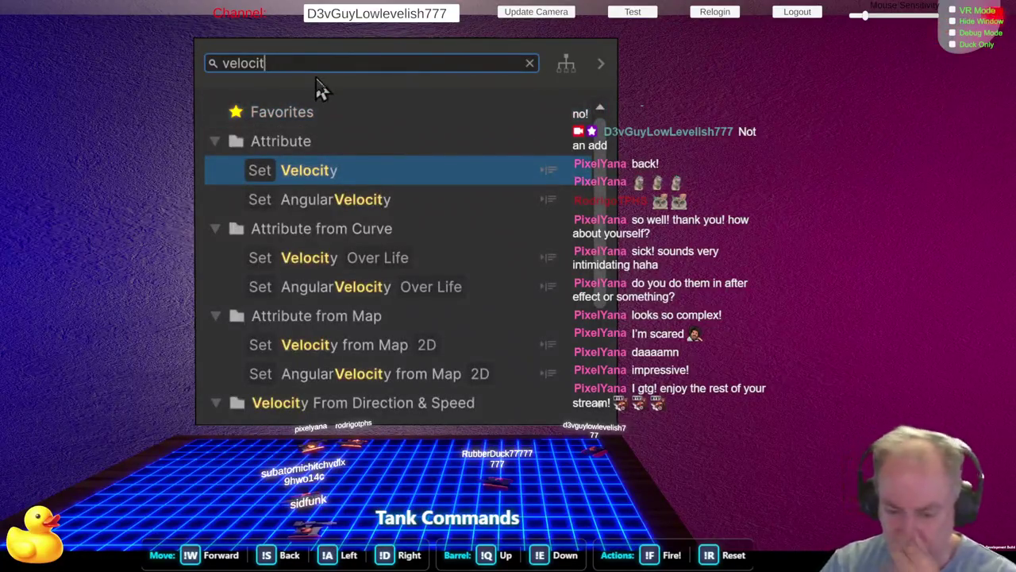
pyautogui.scroll(-1, 401, 270)
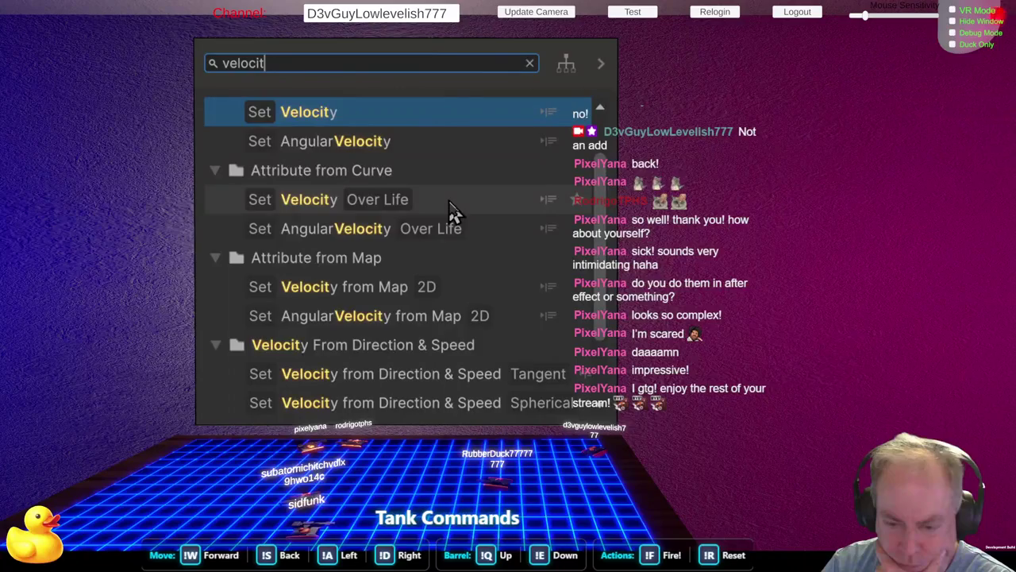
pyautogui.scroll(1, 452, 212)
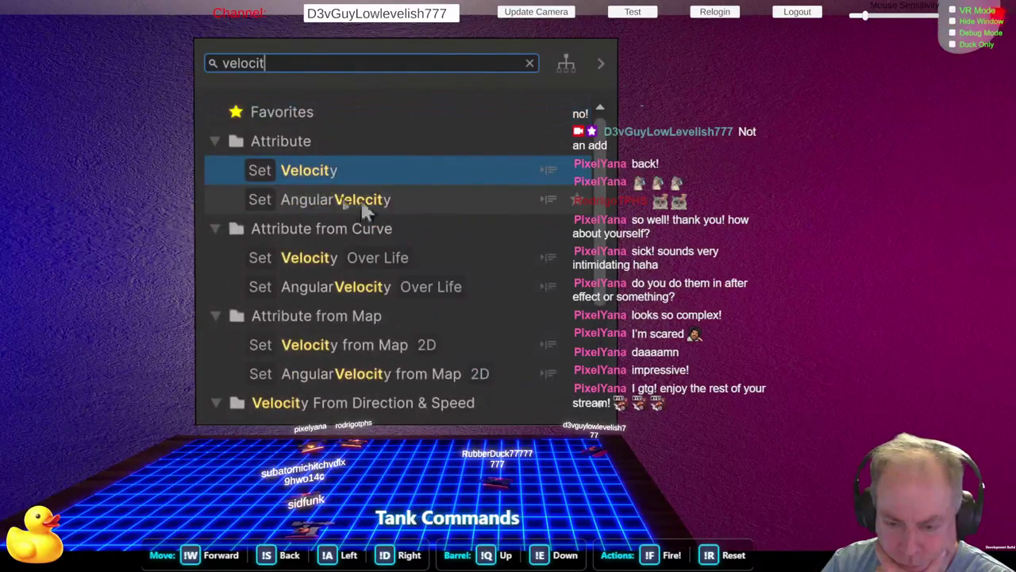
pyautogui.click(363, 209)
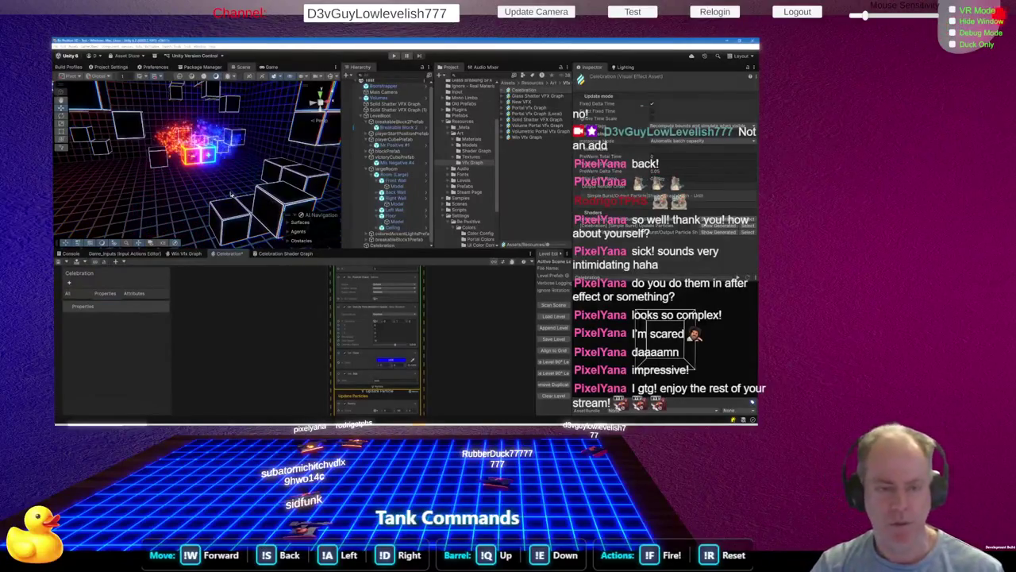
pyautogui.moveTo(203, 175)
pyautogui.mouseDown()
pyautogui.moveTo(163, 163)
pyautogui.moveTo(196, 193)
pyautogui.moveTo(150, 190)
pyautogui.moveTo(157, 195)
pyautogui.mouseUp()
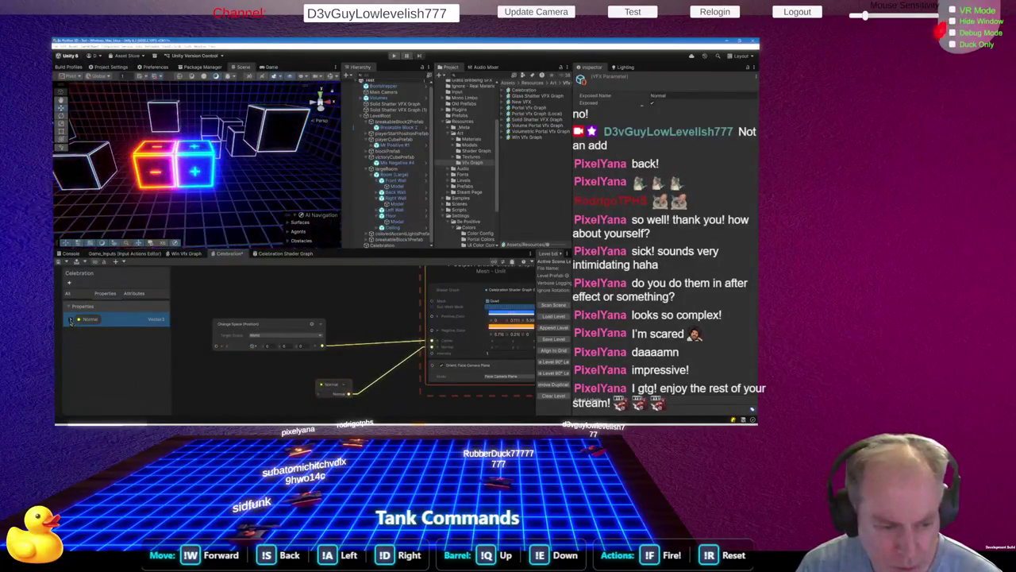
# Set the Normal property's X value to -1 in the Blackboard
pyautogui.click(71, 318)
pyautogui.click(119, 339)
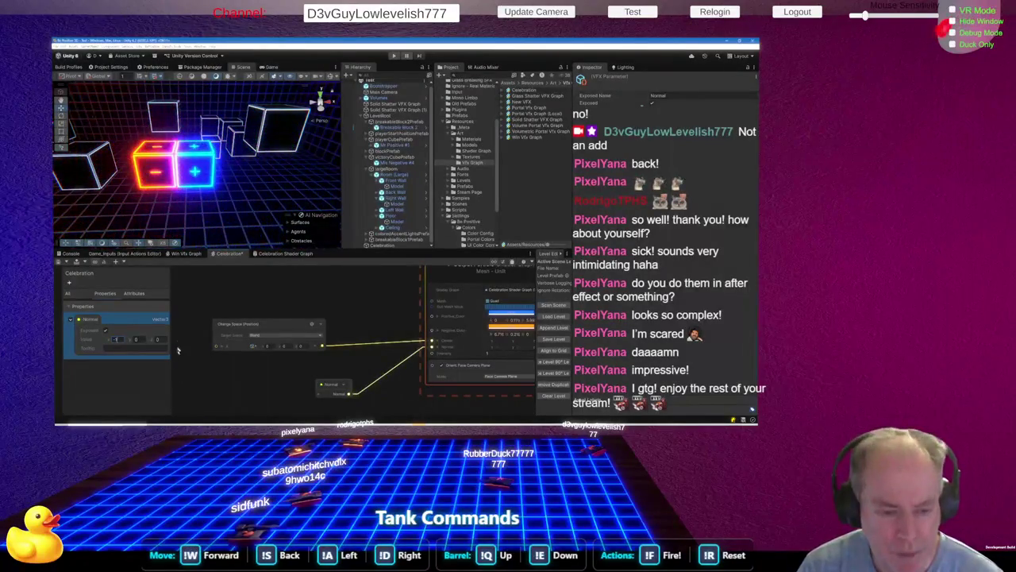
pyautogui.click(181, 383)
# Select Celebration in the Hierarchy and make the scene and hierarchy panes taller
pyautogui.click(389, 245)
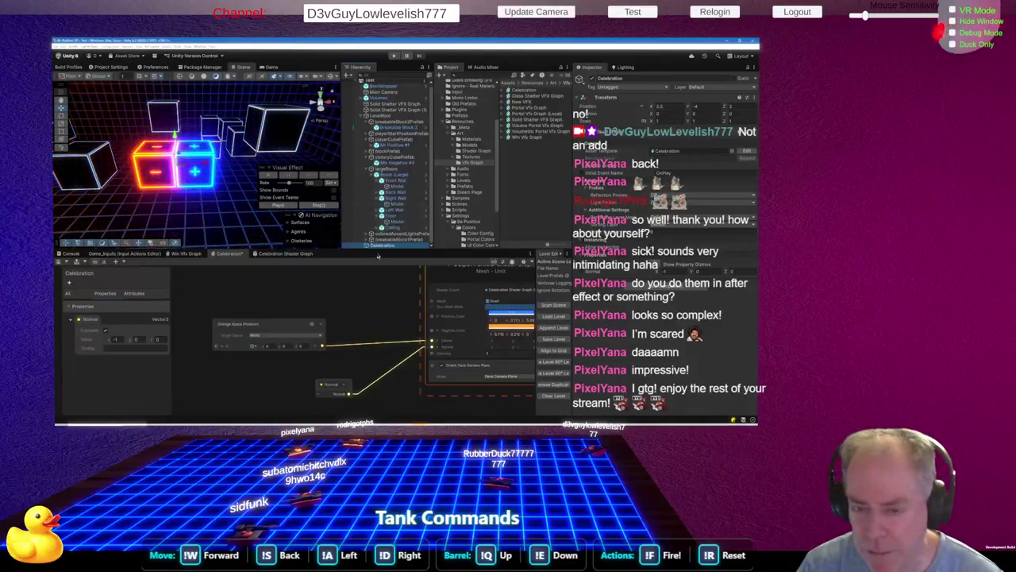
pyautogui.moveTo(378, 255); pyautogui.dragTo(380, 278)
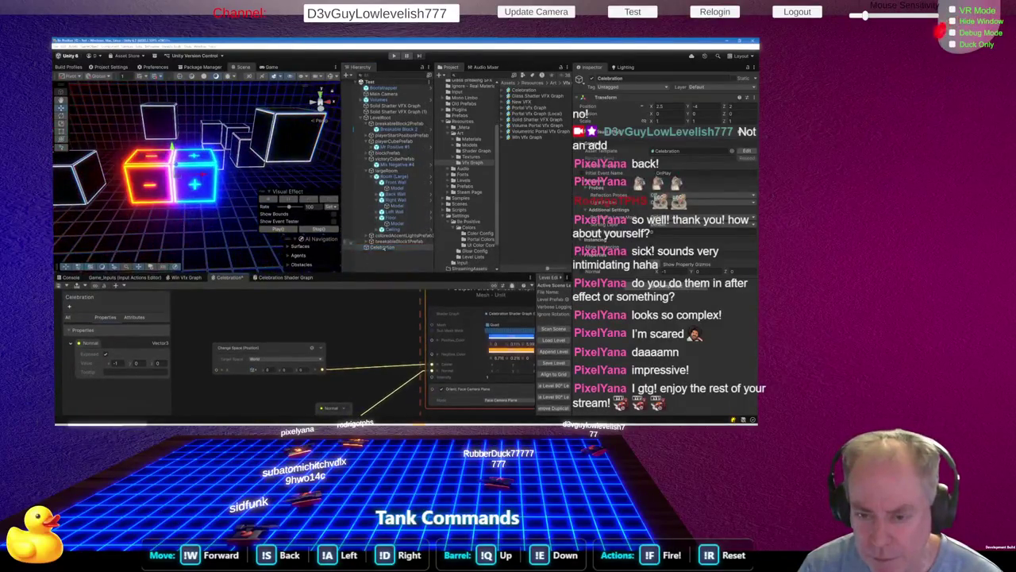
pyautogui.click(381, 247)
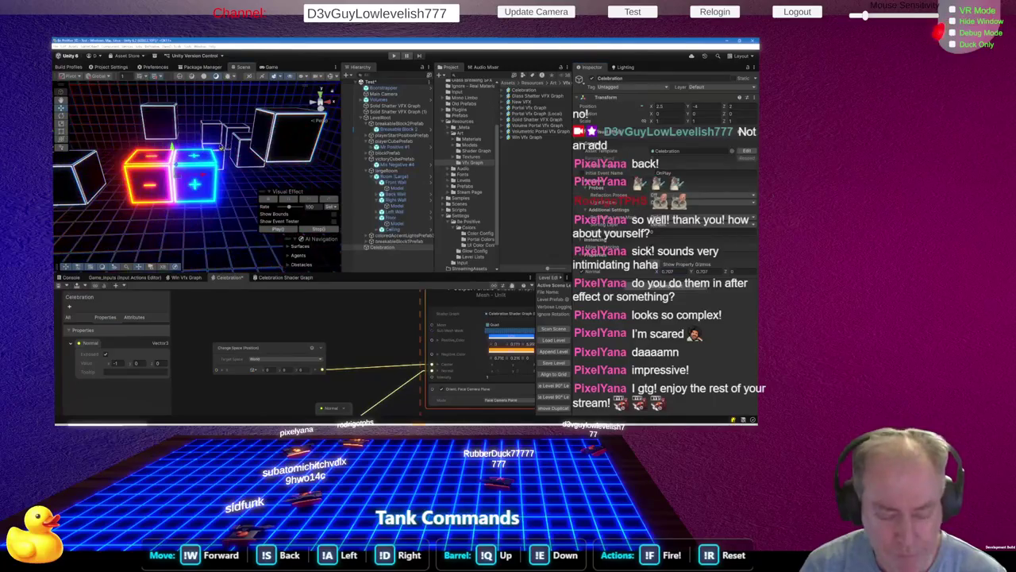
# Frame the neon +/- cubes in the Scene view and replay the Celebration burst
pyautogui.scroll(3, 227, 109)
pyautogui.scroll(-5, 227, 109)
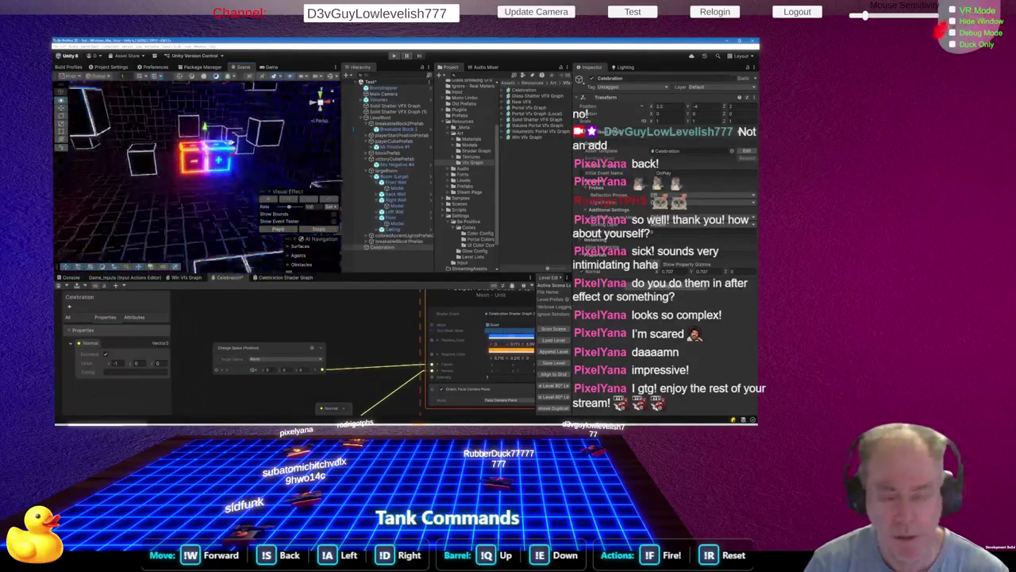
pyautogui.scroll(3, 223, 120)
pyautogui.scroll(-3, 222, 119)
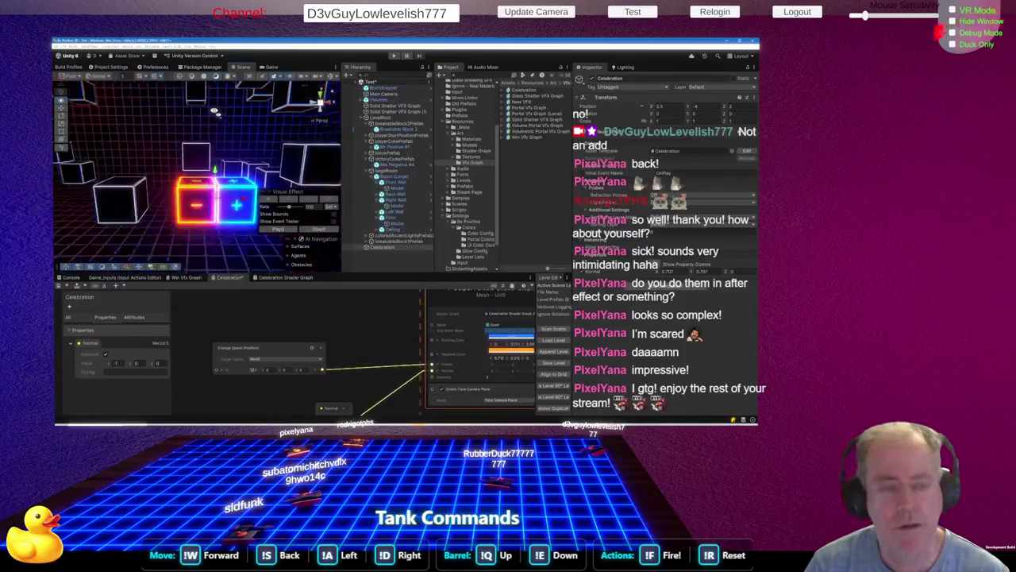
pyautogui.scroll(3, 211, 101)
pyautogui.scroll(2, 211, 101)
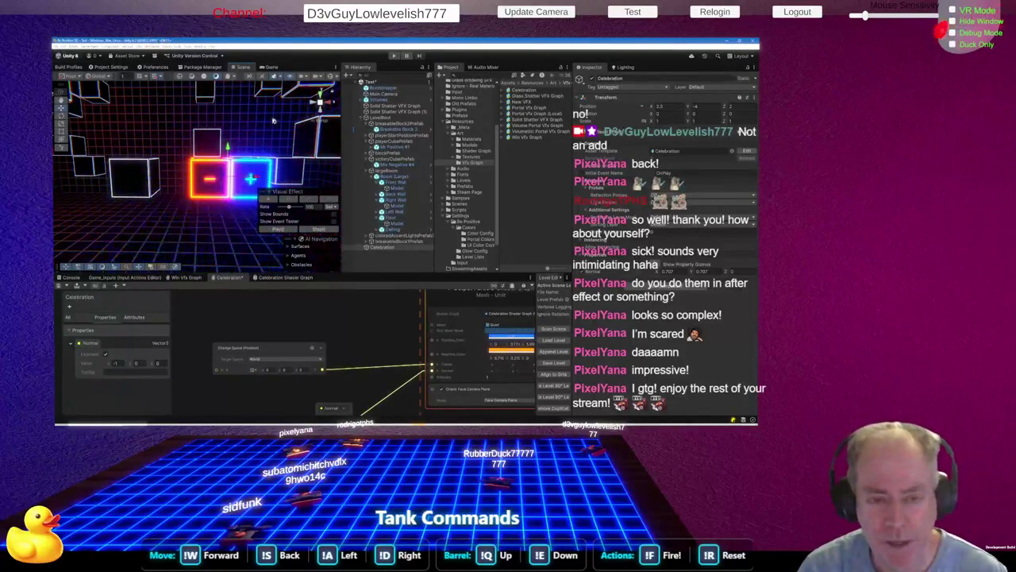
pyautogui.moveTo(164, 244)
pyautogui.mouseDown()
pyautogui.moveTo(190, 231)
pyautogui.moveTo(230, 153)
pyautogui.mouseUp()
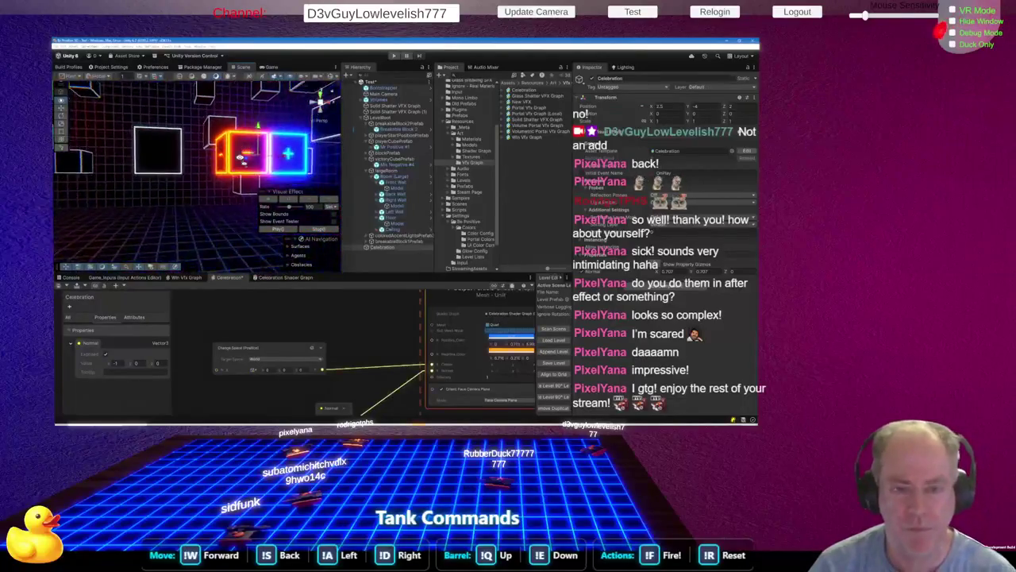
pyautogui.moveTo(230, 153); pyautogui.dragTo(226, 163)
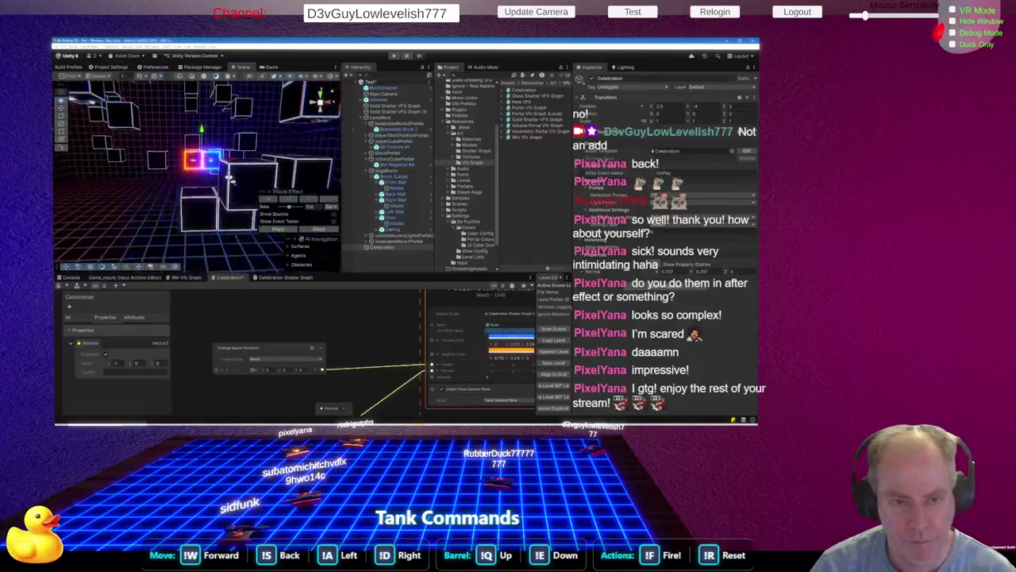
pyautogui.moveTo(229, 177)
pyautogui.mouseDown()
pyautogui.moveTo(230, 187)
pyautogui.moveTo(219, 186)
pyautogui.mouseUp()
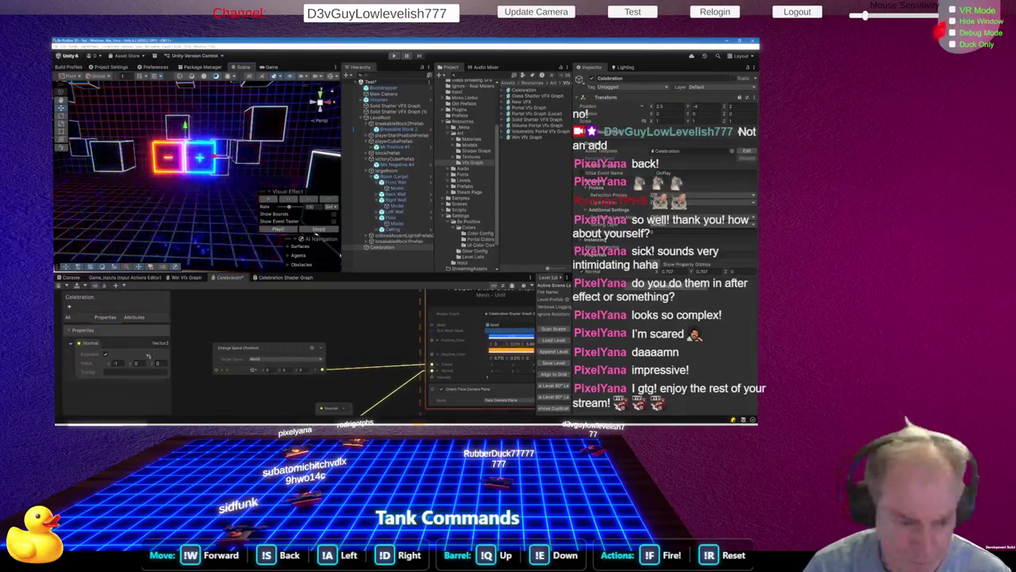
pyautogui.click(278, 229)
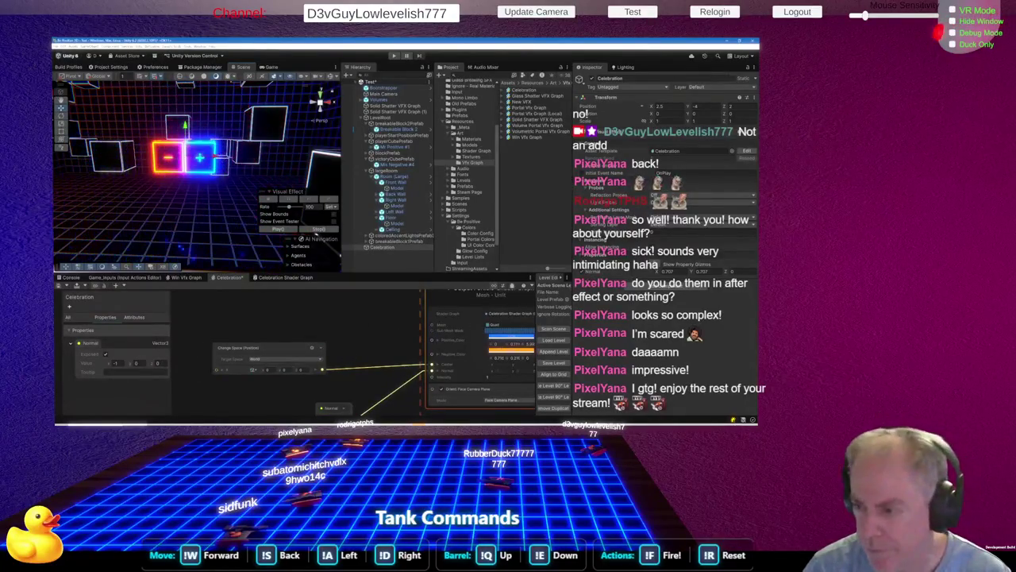
pyautogui.press('Tab')
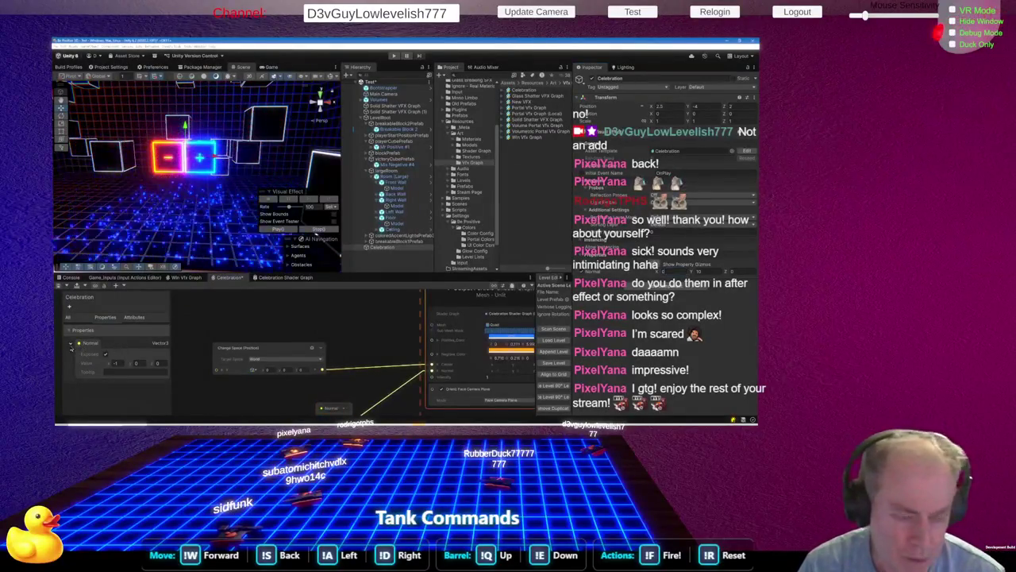
# Add a Float property named Intensity to the Blackboard
pyautogui.click(70, 343)
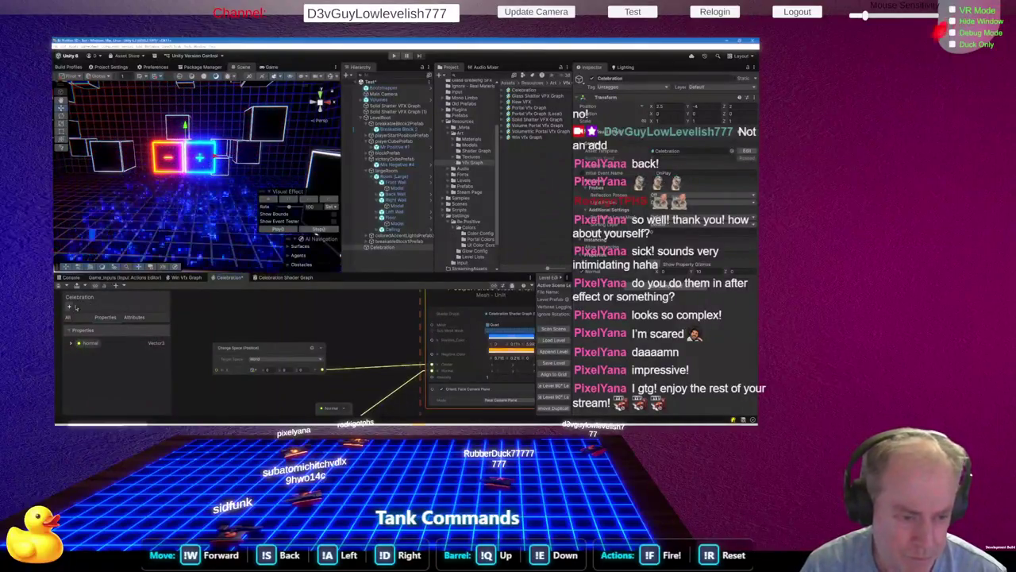
pyautogui.click(76, 76)
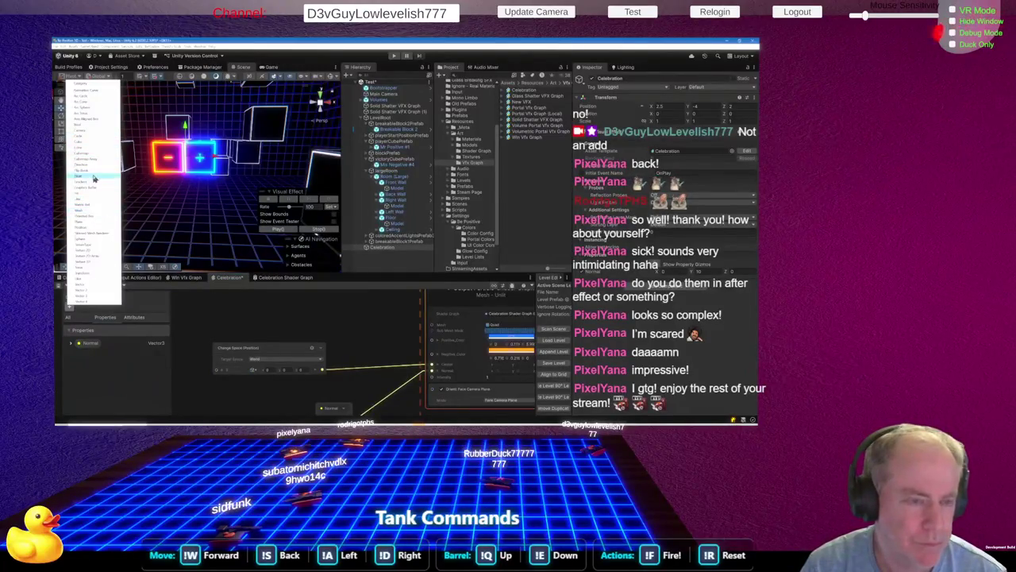
pyautogui.click(95, 179)
pyautogui.write('Intensity')
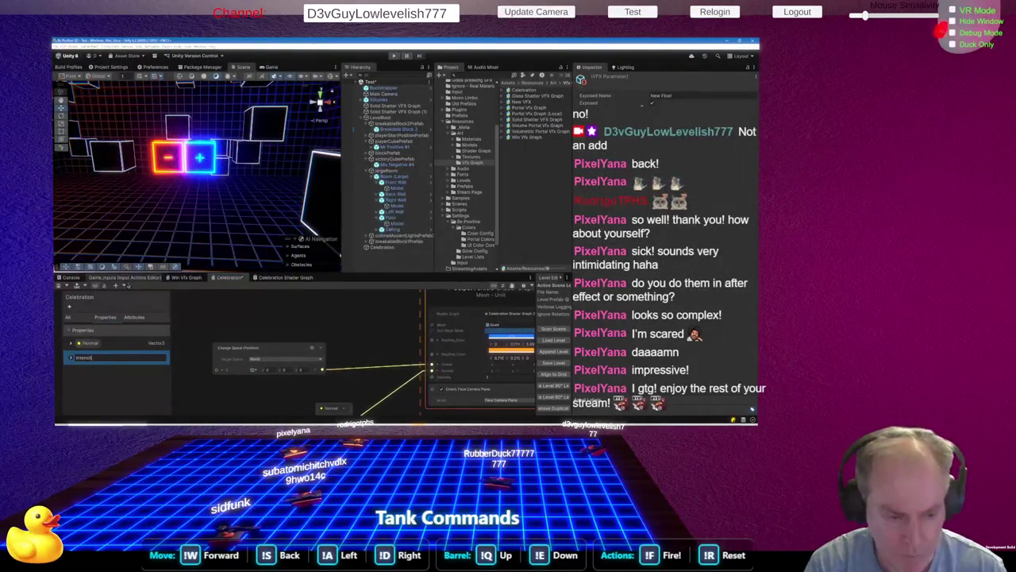
pyautogui.press('Return')
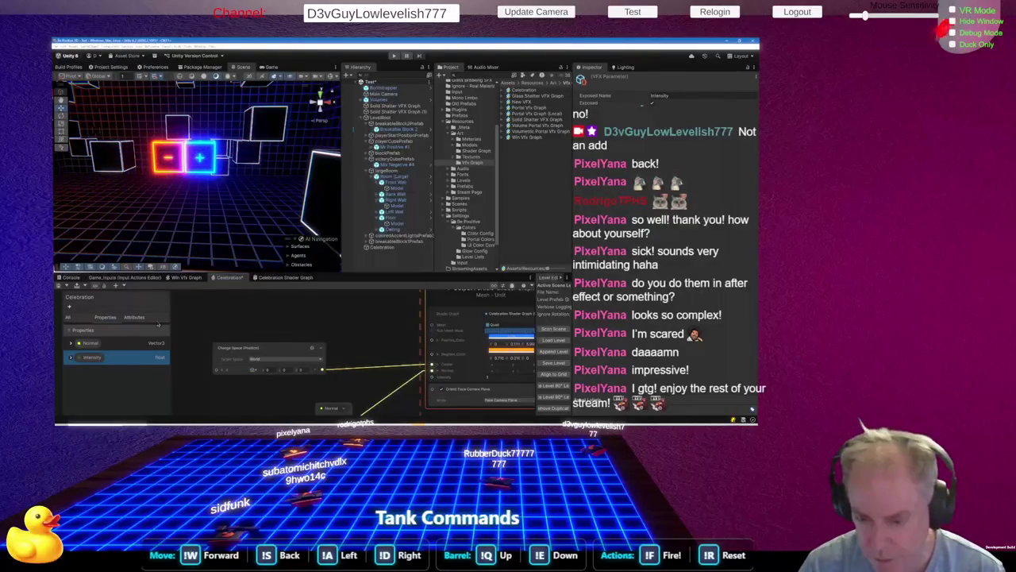
# Place Intensity and Normal property nodes into the graph and align them
pyautogui.moveTo(320, 398); pyautogui.dragTo(366, 390)
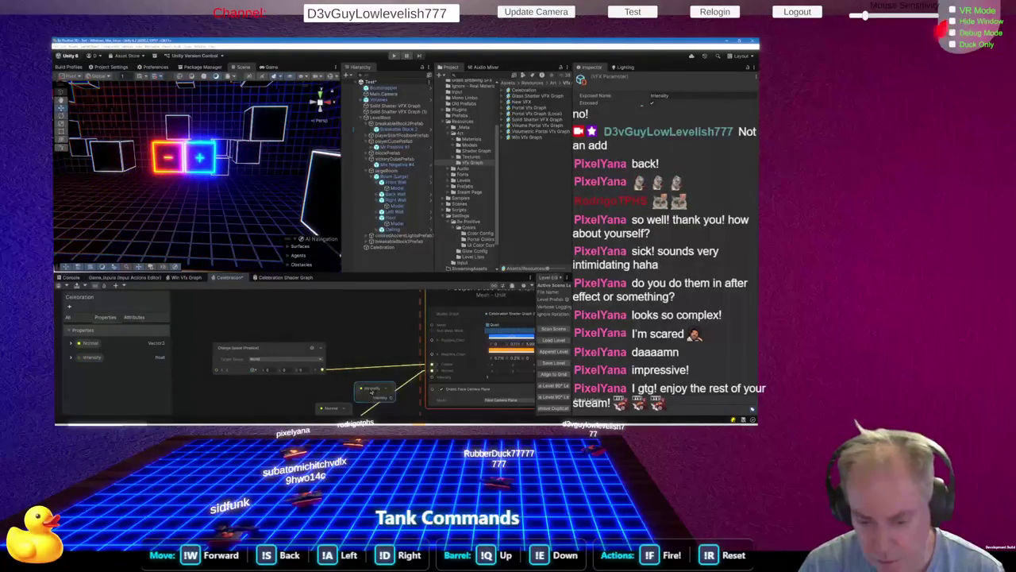
pyautogui.click(377, 341)
pyautogui.moveTo(89, 342); pyautogui.dragTo(318, 341)
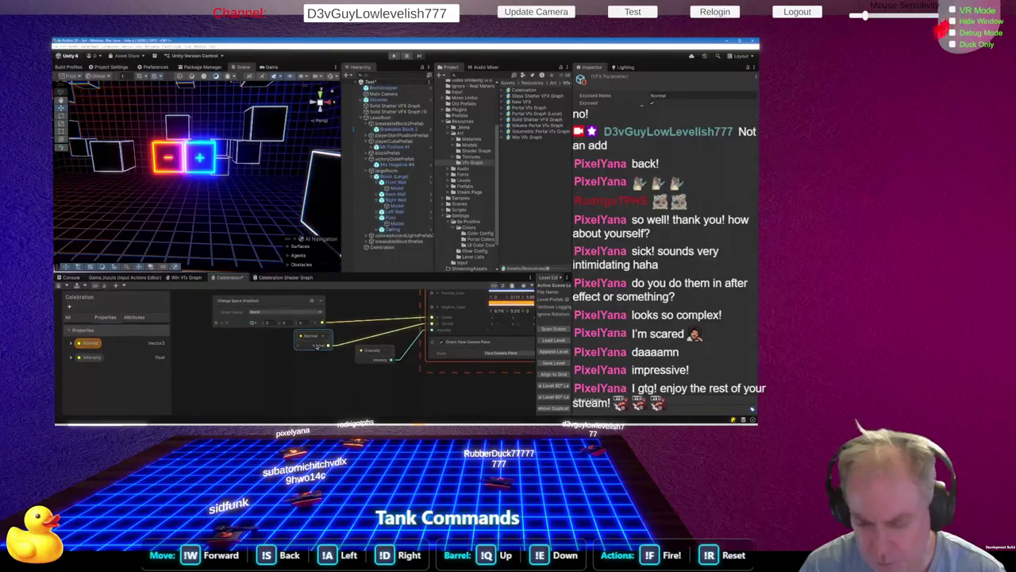
pyautogui.moveTo(371, 351); pyautogui.dragTo(371, 361)
pyautogui.moveTo(318, 338); pyautogui.dragTo(321, 345)
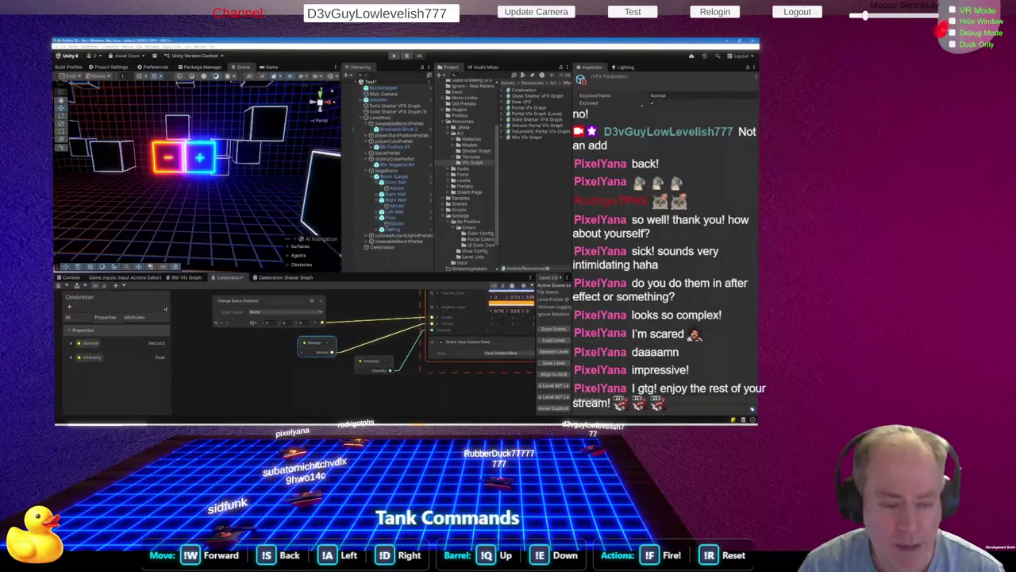
# Re-confirm the Intensity property's name and expand its settings
pyautogui.click(93, 358)
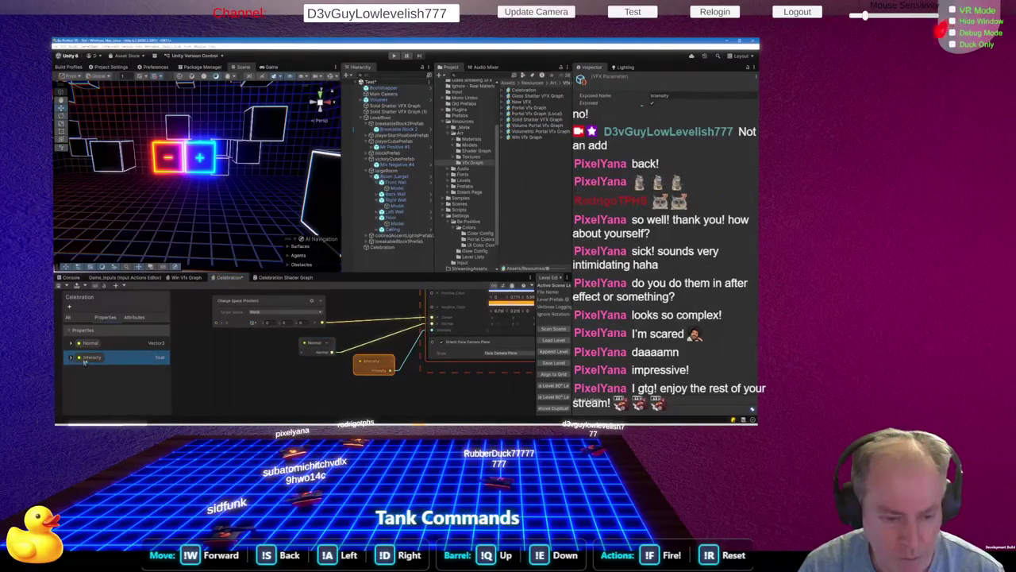
pyautogui.doubleClick(92, 359)
pyautogui.press('Return')
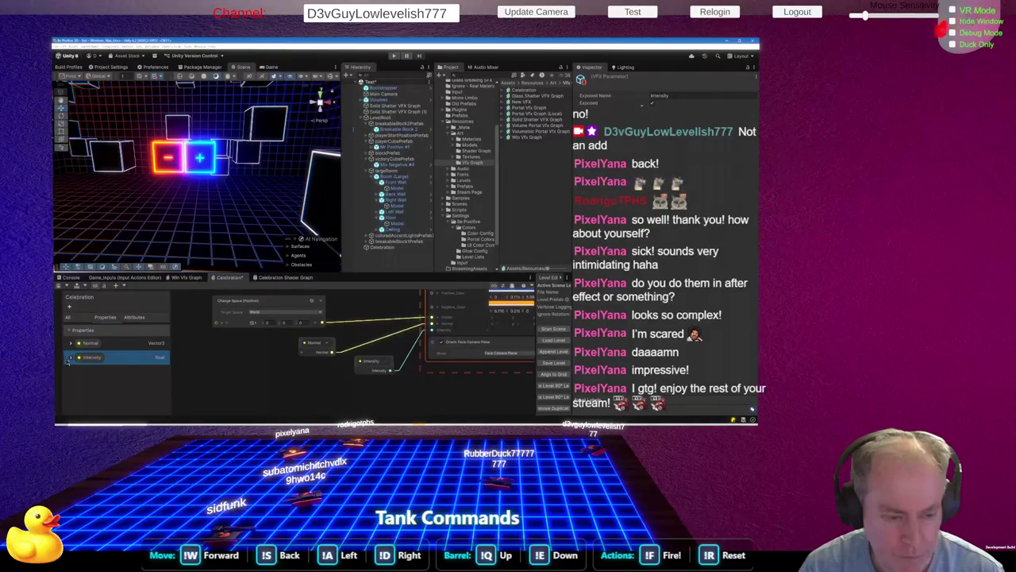
pyautogui.click(71, 358)
# Give the Intensity property the tooltip 'Particle Intensity'
pyautogui.click(115, 378)
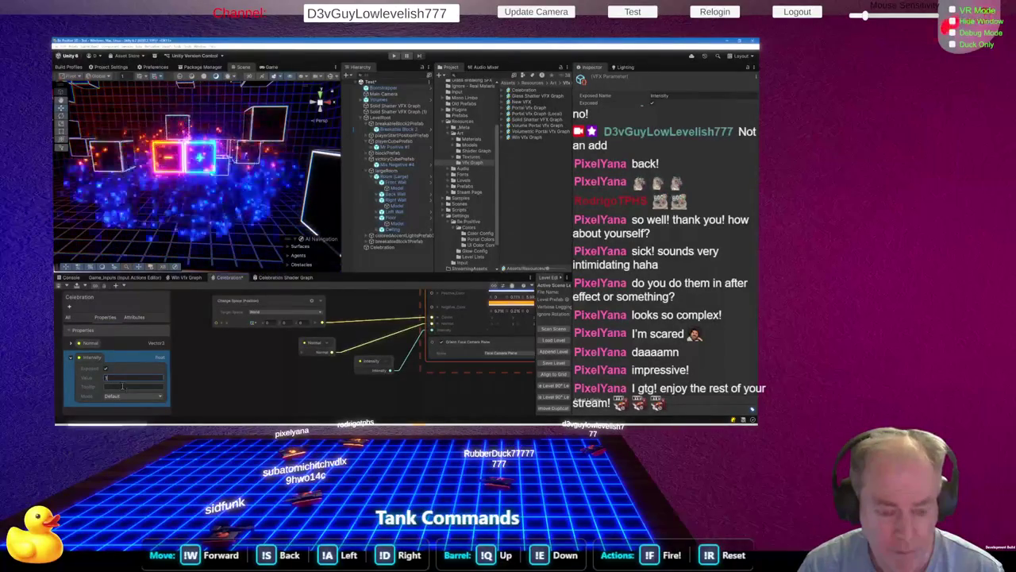
pyautogui.click(122, 386)
pyautogui.write('Int')
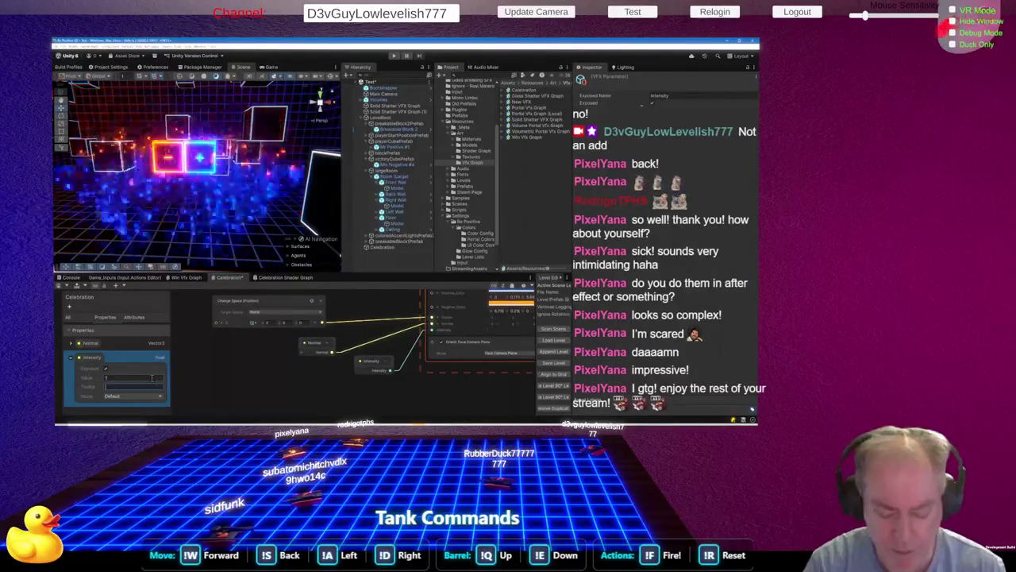
pyautogui.write('ticle Int')
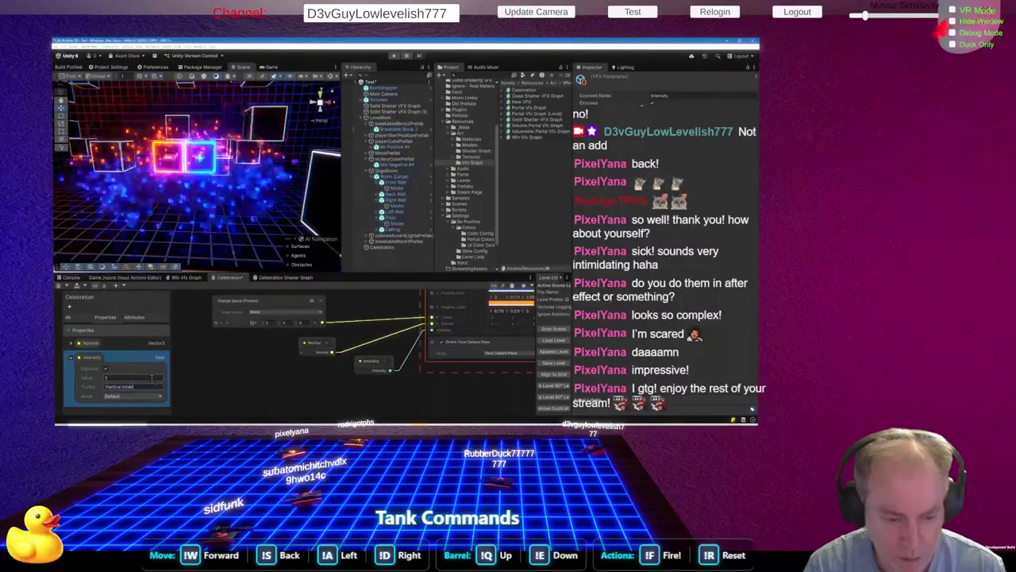
pyautogui.write('ensity')
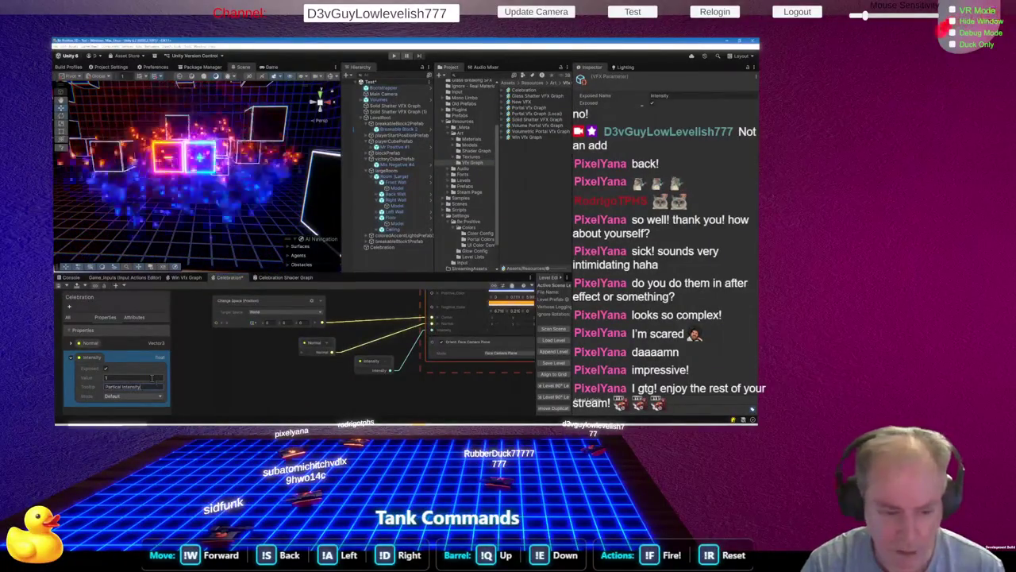
pyautogui.click(197, 369)
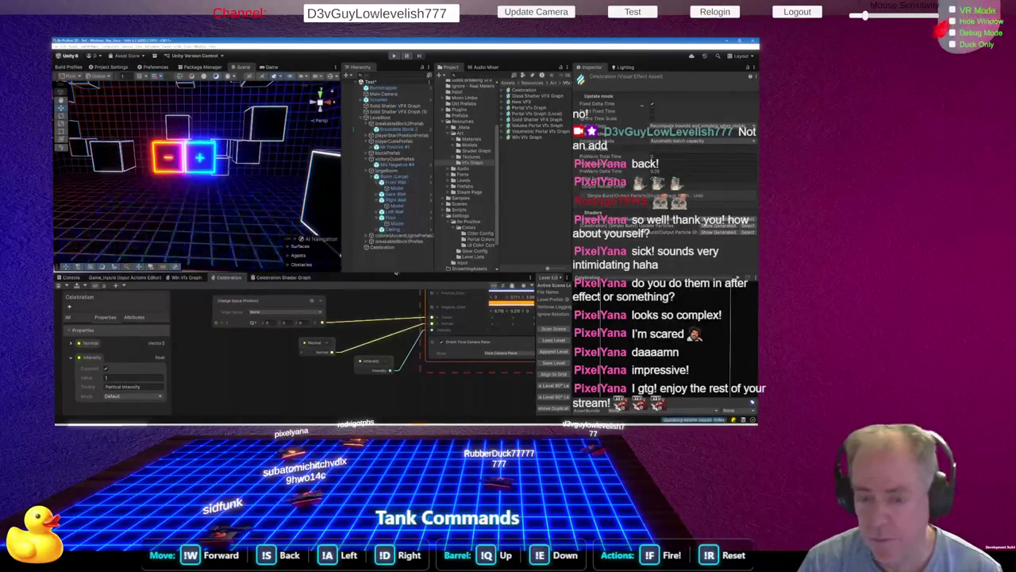
pyautogui.click(383, 247)
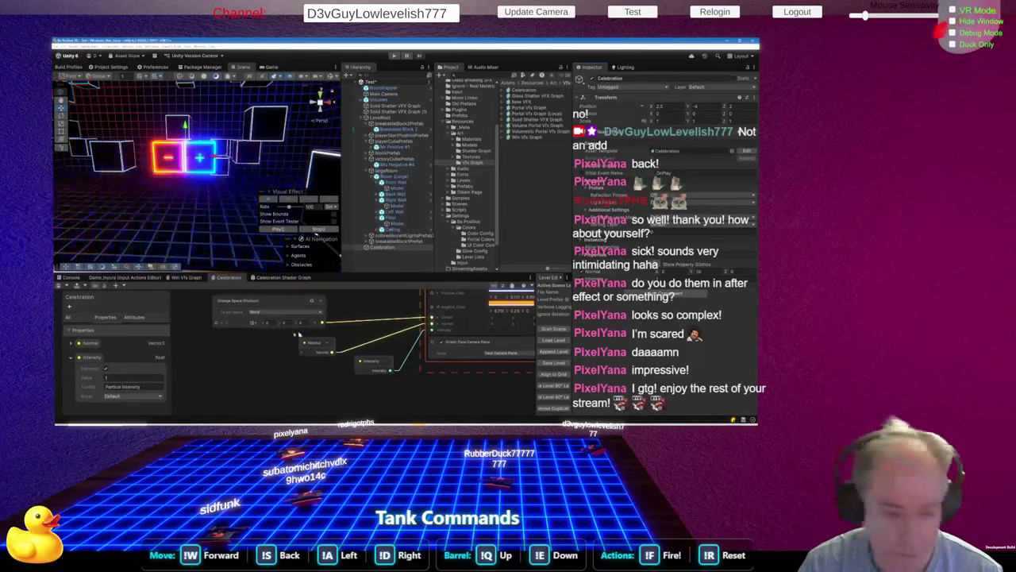
# Select the Normal property in the Blackboard
pyautogui.click(94, 345)
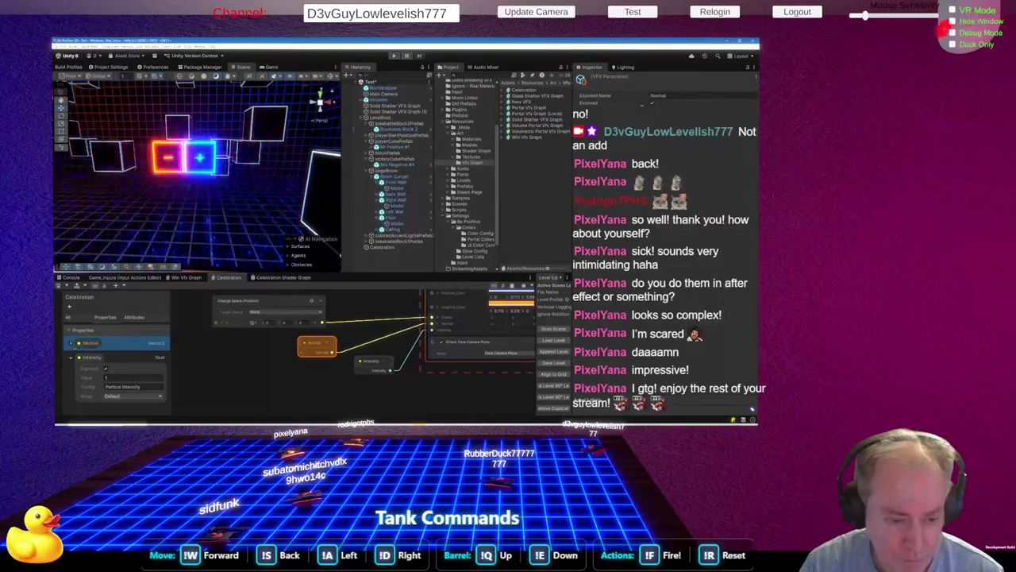
# Give Normal the tooltip 'Separator Plan Normal' and save the graph with Ctrl+S
pyautogui.click(71, 343)
pyautogui.click(115, 372)
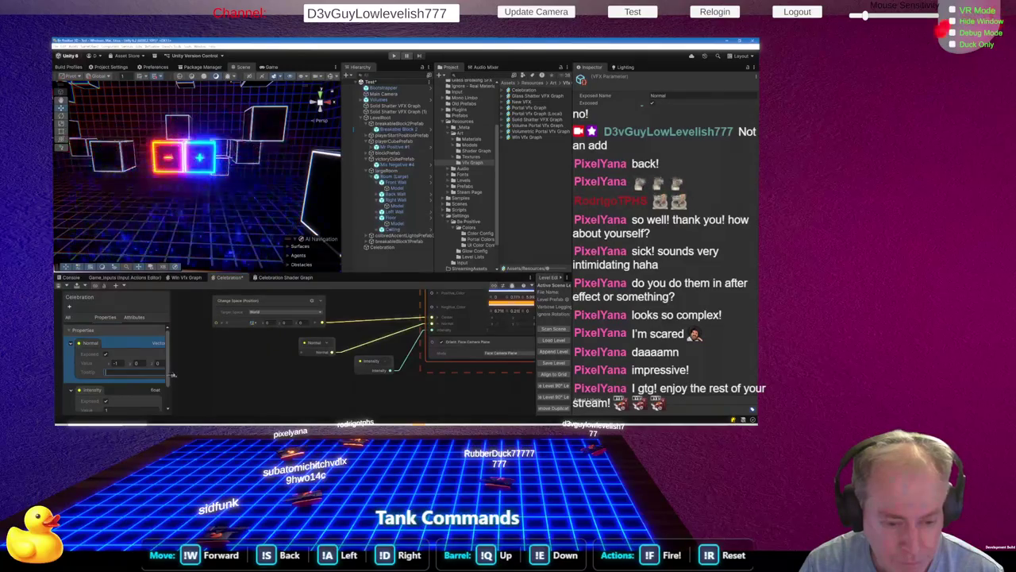
pyautogui.moveTo(170, 379); pyautogui.dragTo(183, 379)
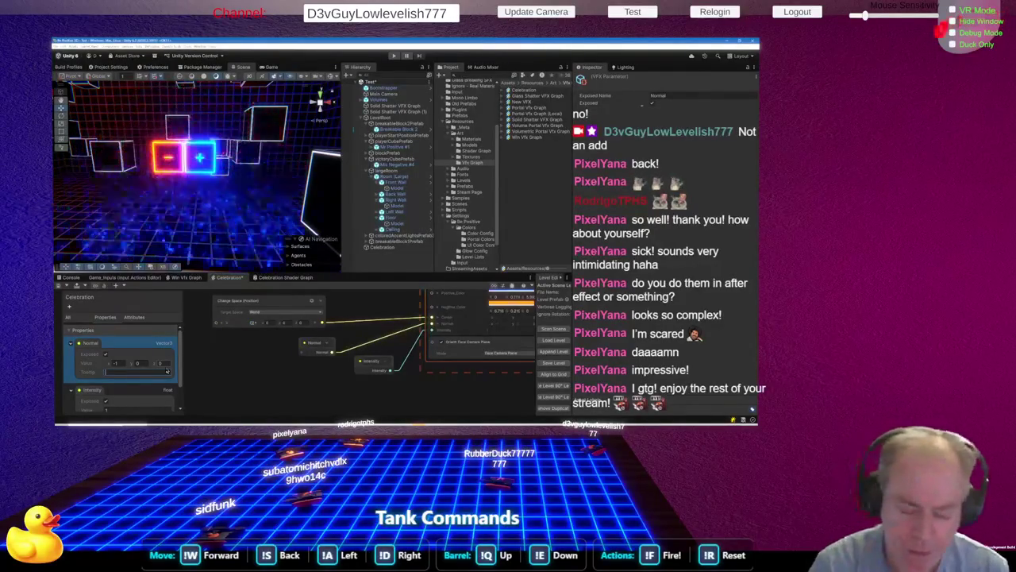
pyautogui.write('ffere')
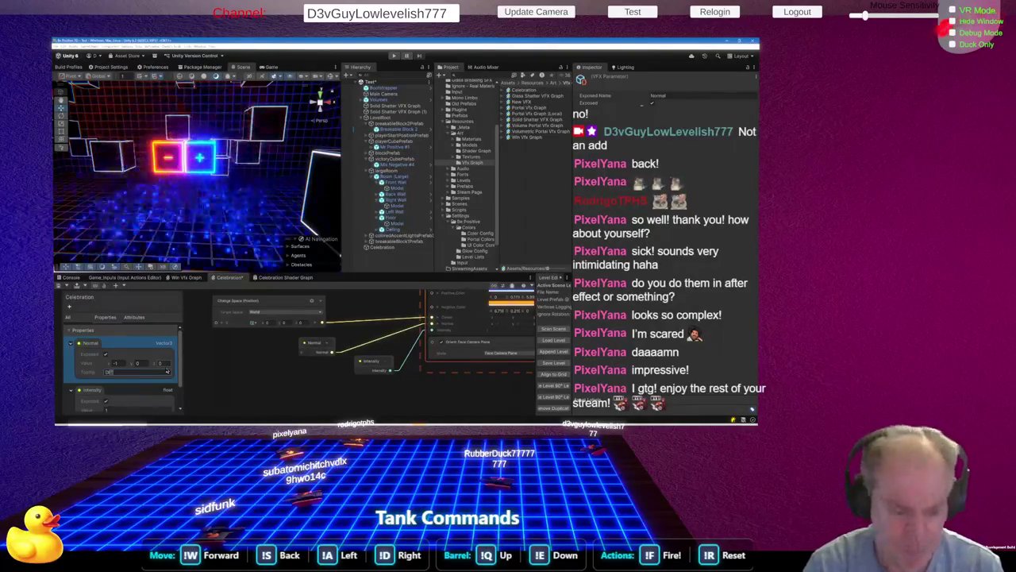
pyautogui.write('ntia')
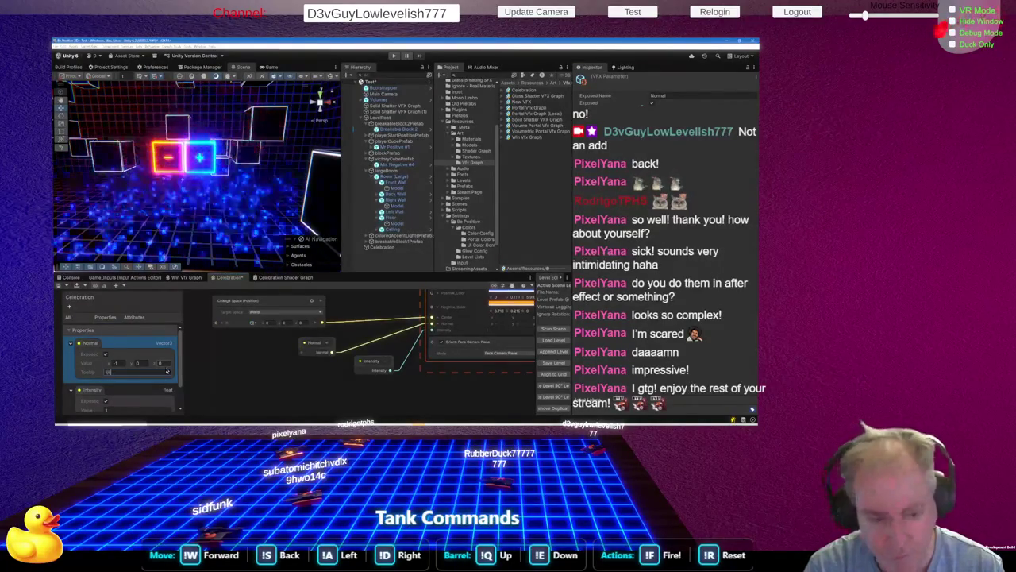
pyautogui.write('Separator ')
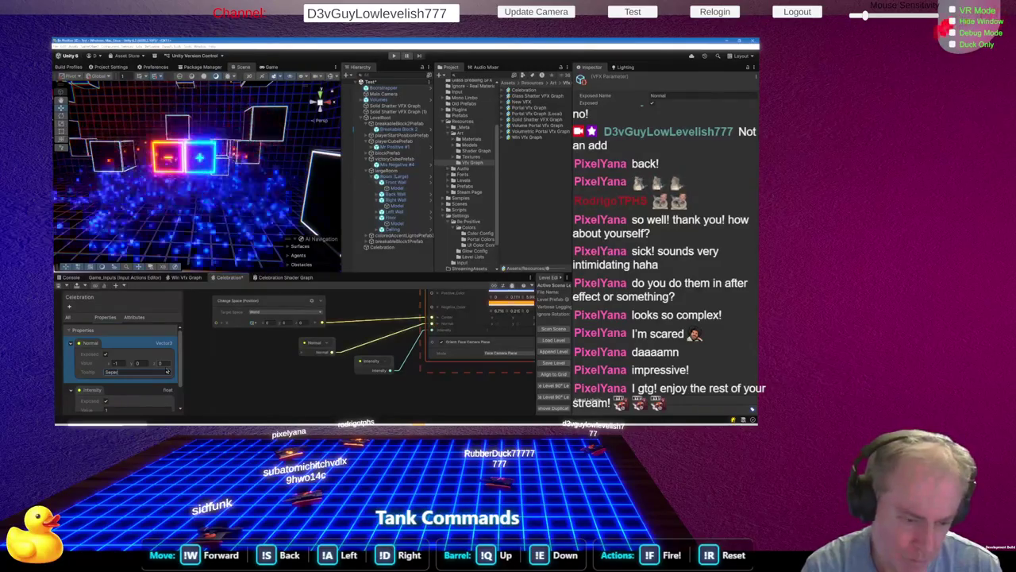
pyautogui.write('Pla')
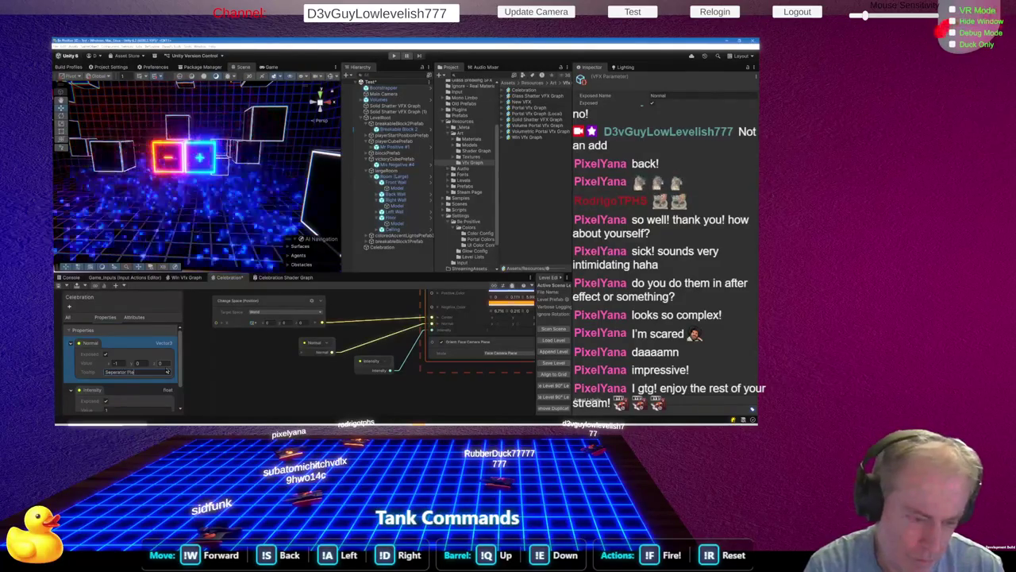
pyautogui.write('n Normal')
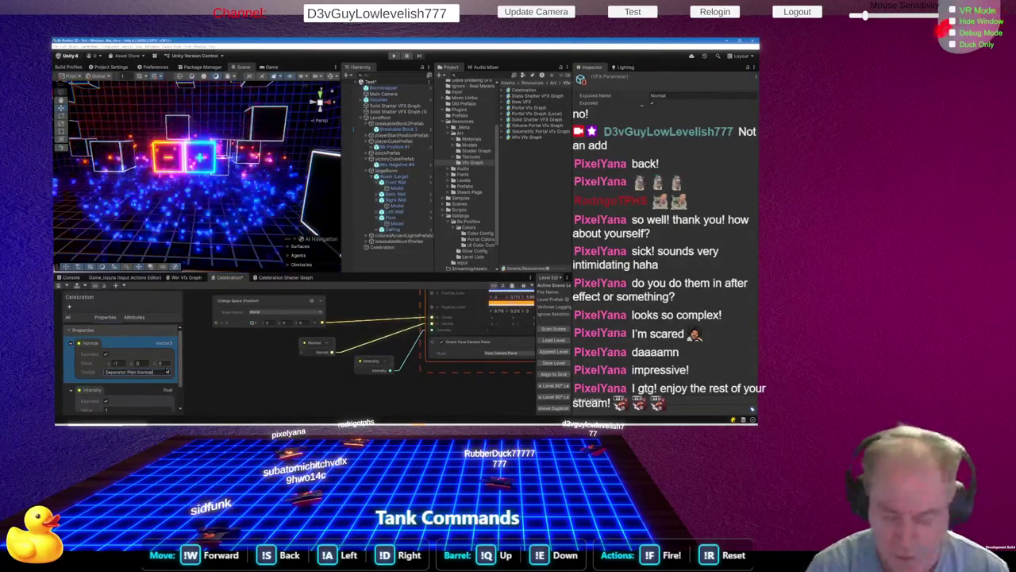
pyautogui.hotkey('ctrl', 's')
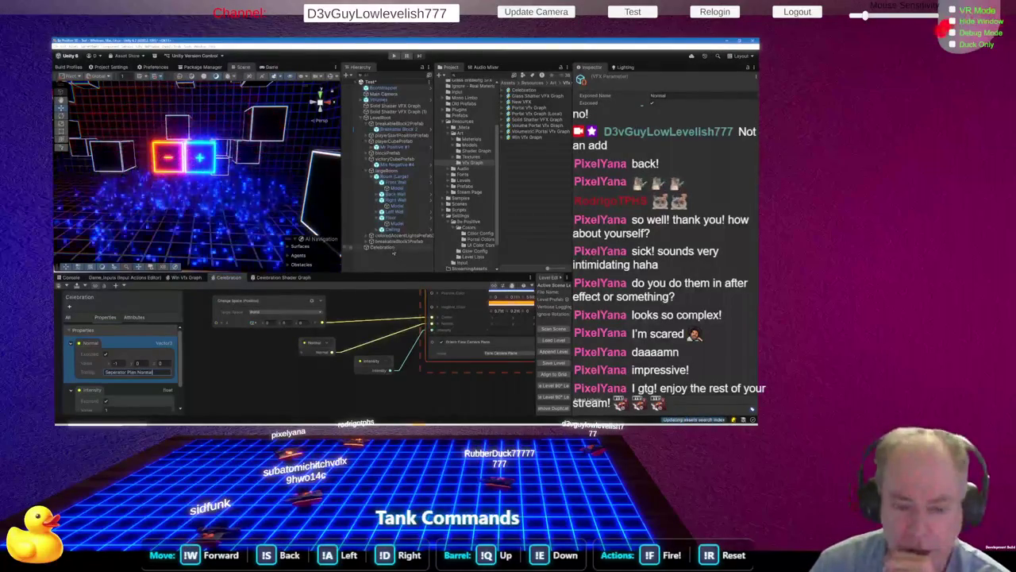
pyautogui.click(389, 248)
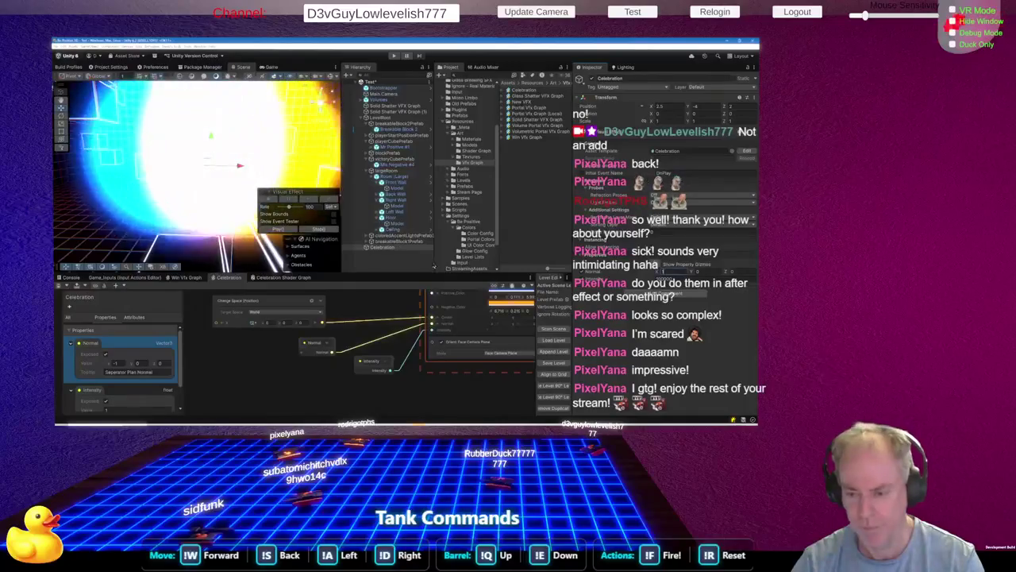
# Zoom to the output's colour settings and open the red-orange Negative_Color HDR picker
pyautogui.scroll(-3, 362, 329)
pyautogui.scroll(3, 437, 318)
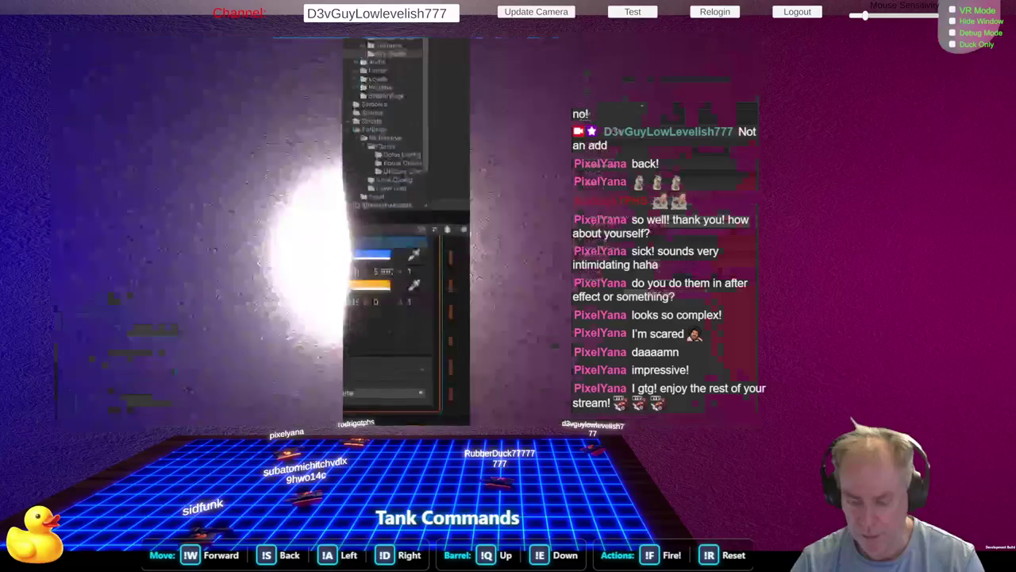
pyautogui.click(371, 284)
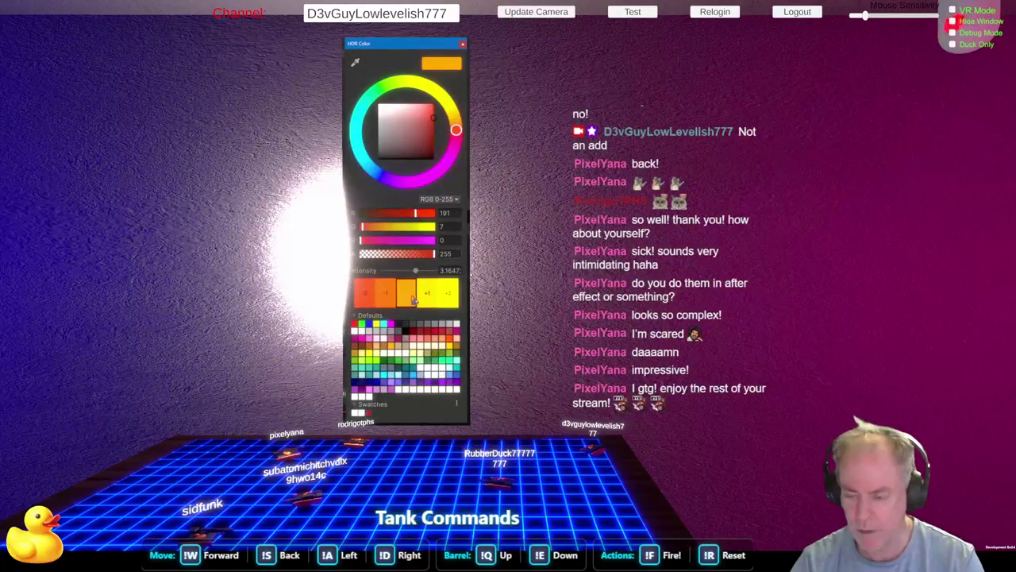
# Lower the orange Negative_Color's HDR intensity by one stop and check the result in the Scene view
pyautogui.click(389, 297)
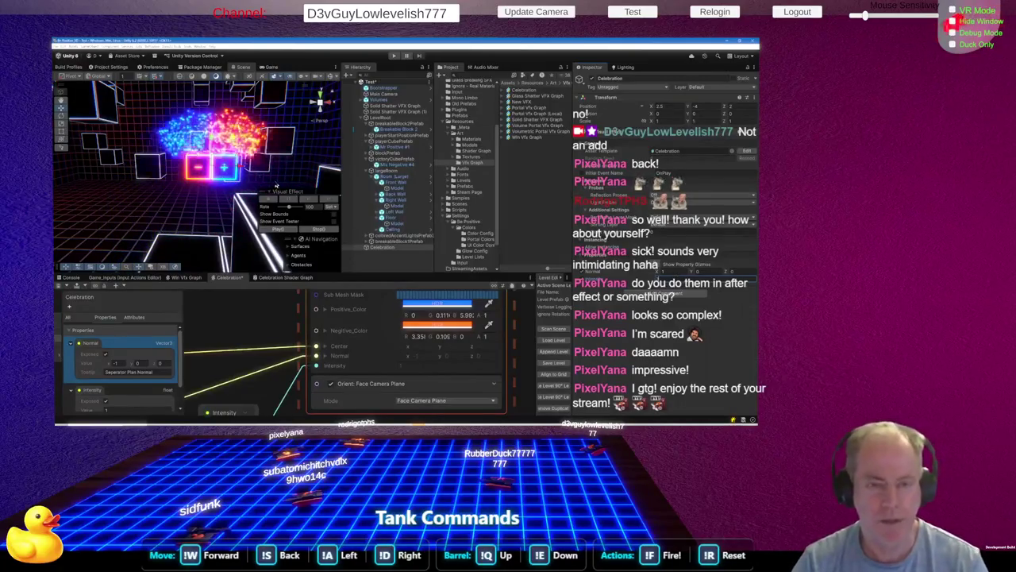
pyautogui.scroll(3, 213, 131)
pyautogui.scroll(-5, 213, 131)
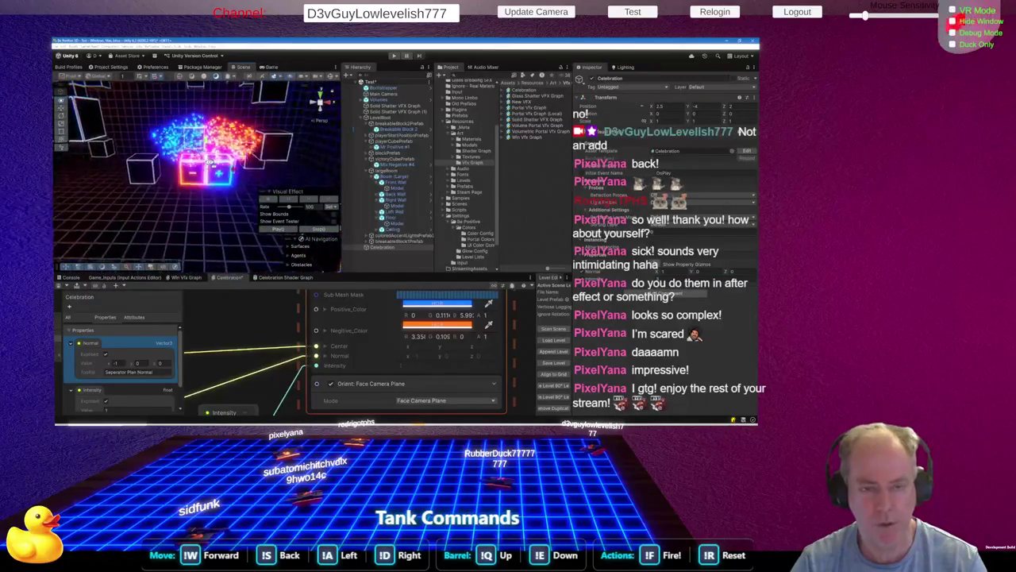
pyautogui.scroll(3, 209, 162)
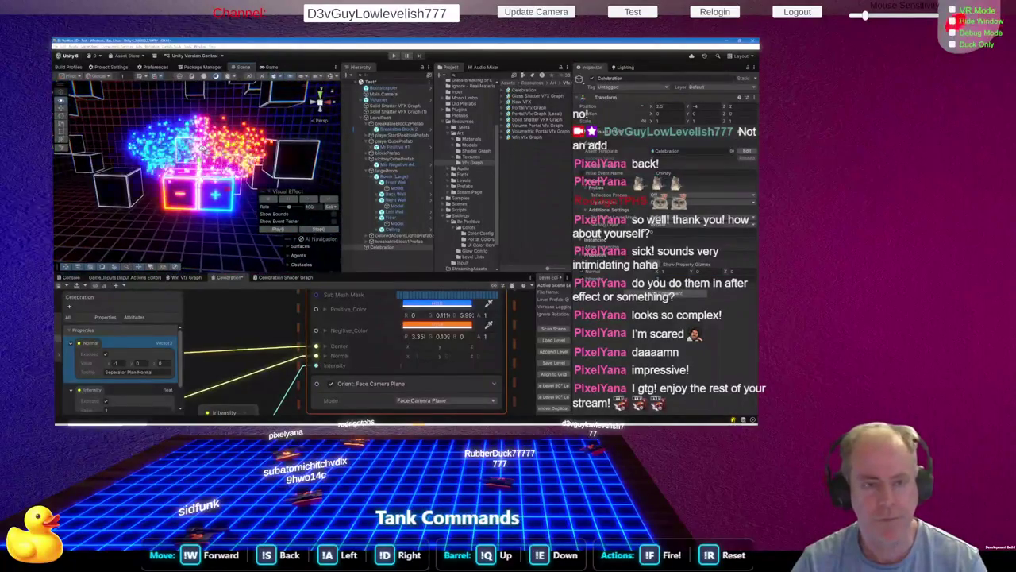
pyautogui.click(439, 304)
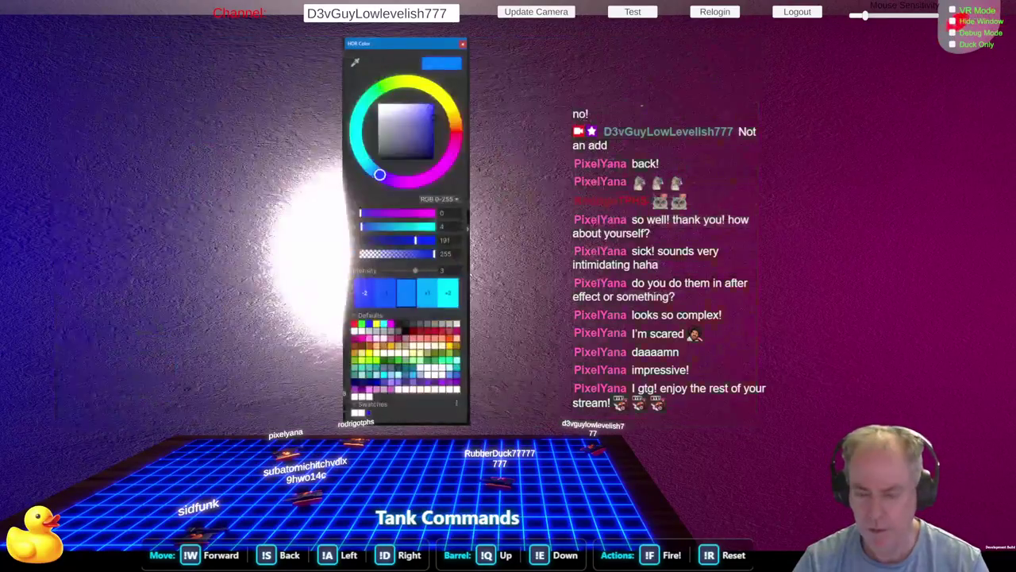
# Raise the blue Positive_Color intensity by one stop and step its green value down to 2
pyautogui.click(427, 298)
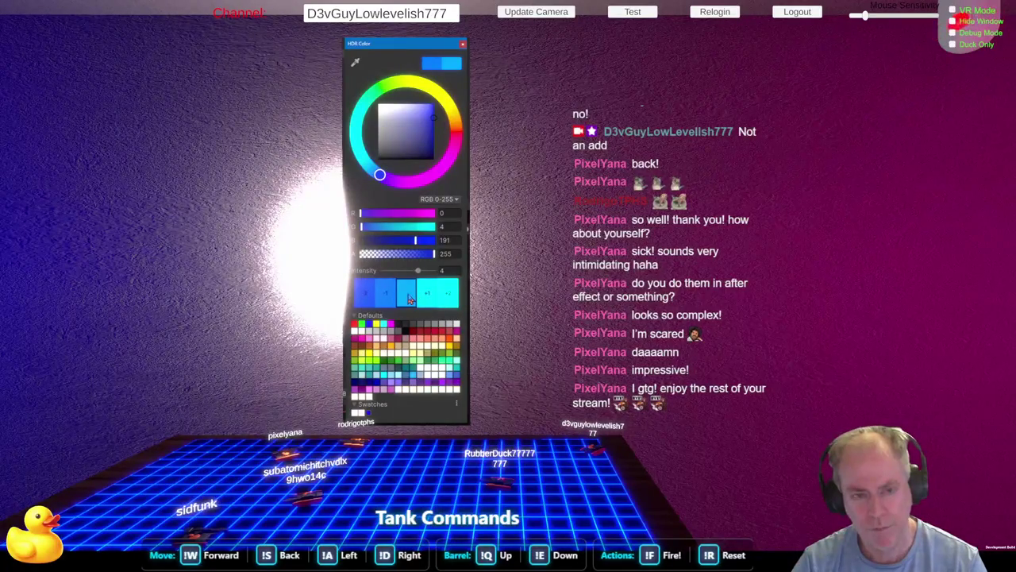
pyautogui.click(458, 227)
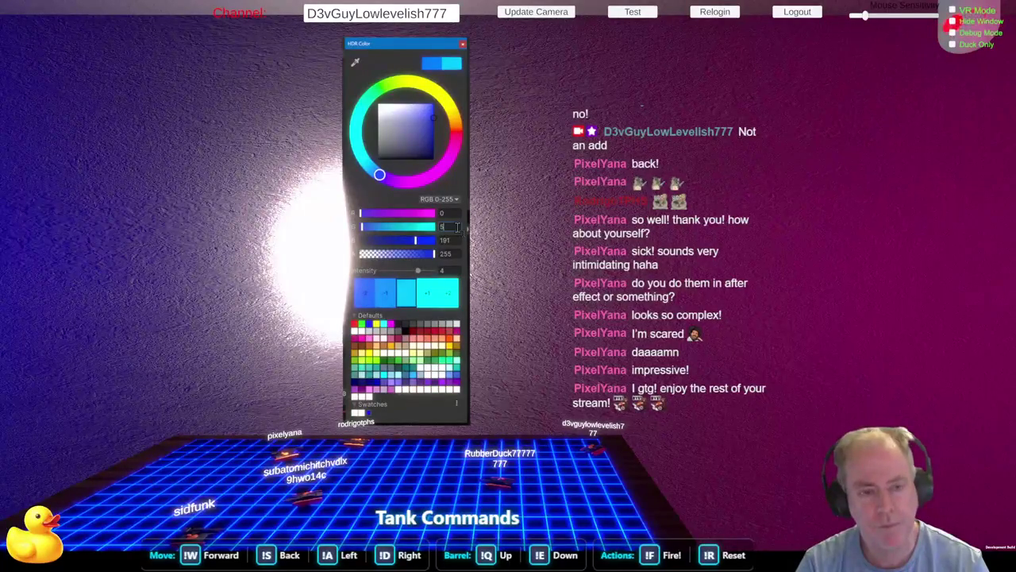
pyautogui.press('BackSpace')
pyautogui.write('4')
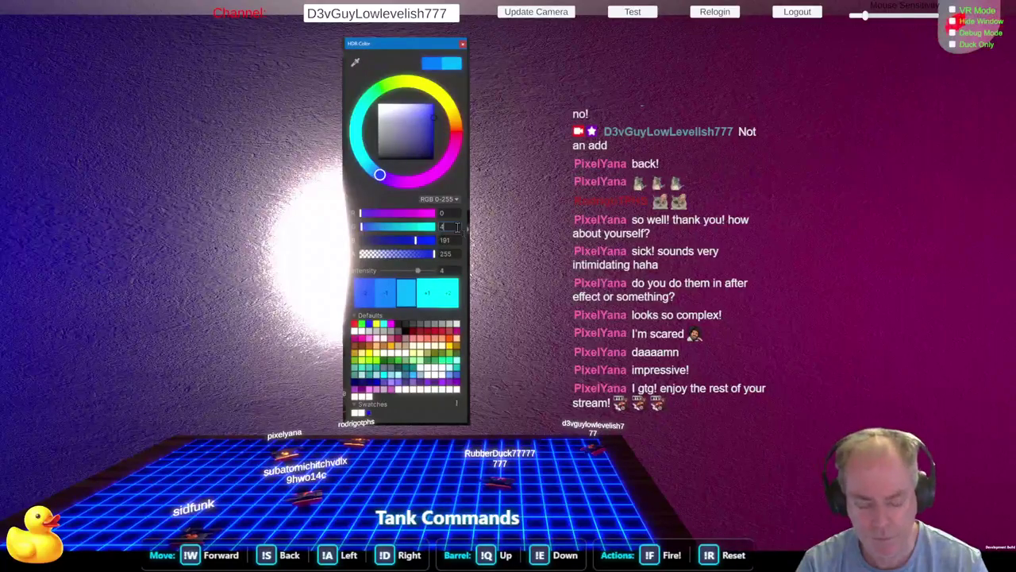
pyautogui.press('BackSpace')
pyautogui.write('3')
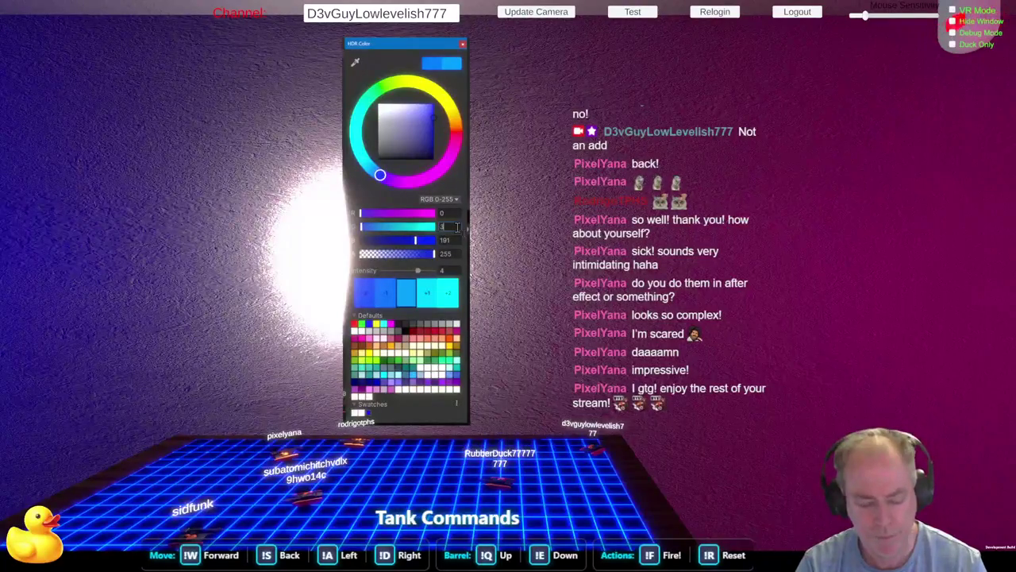
pyautogui.press('BackSpace')
pyautogui.write('2')
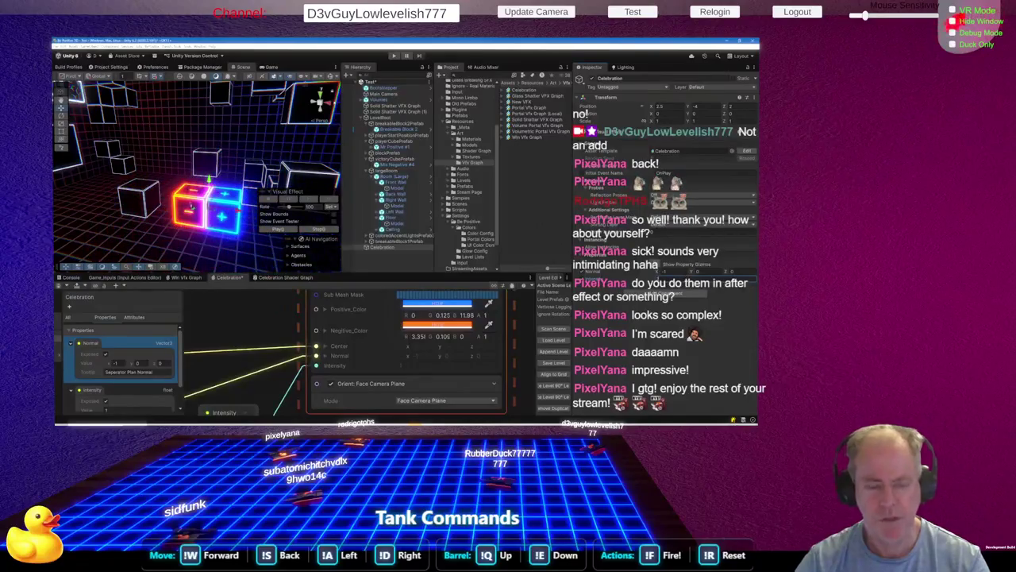
# Save the Celebration graph with Ctrl+S
pyautogui.scroll(-5, 320, 385)
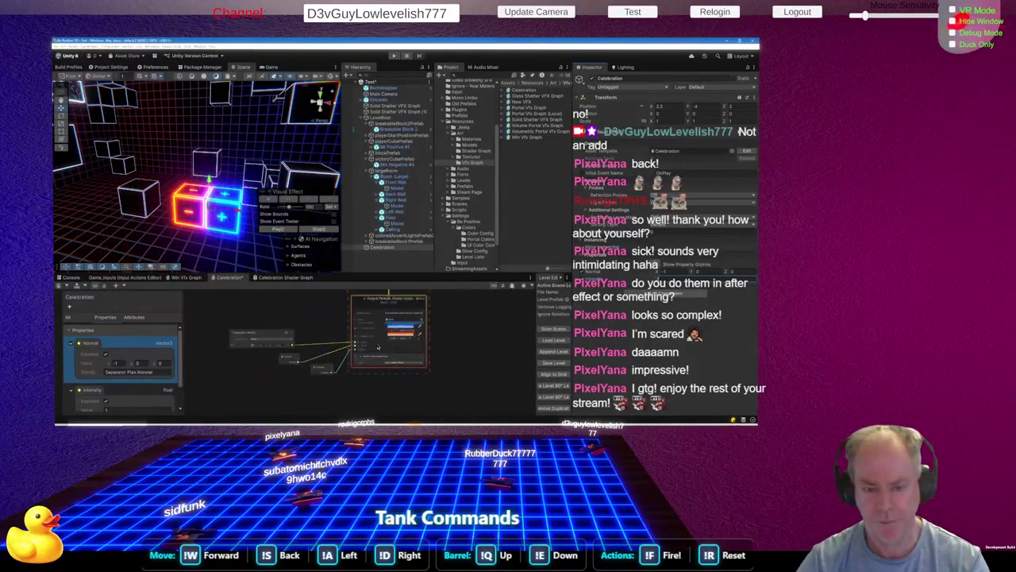
pyautogui.scroll(-2, 319, 385)
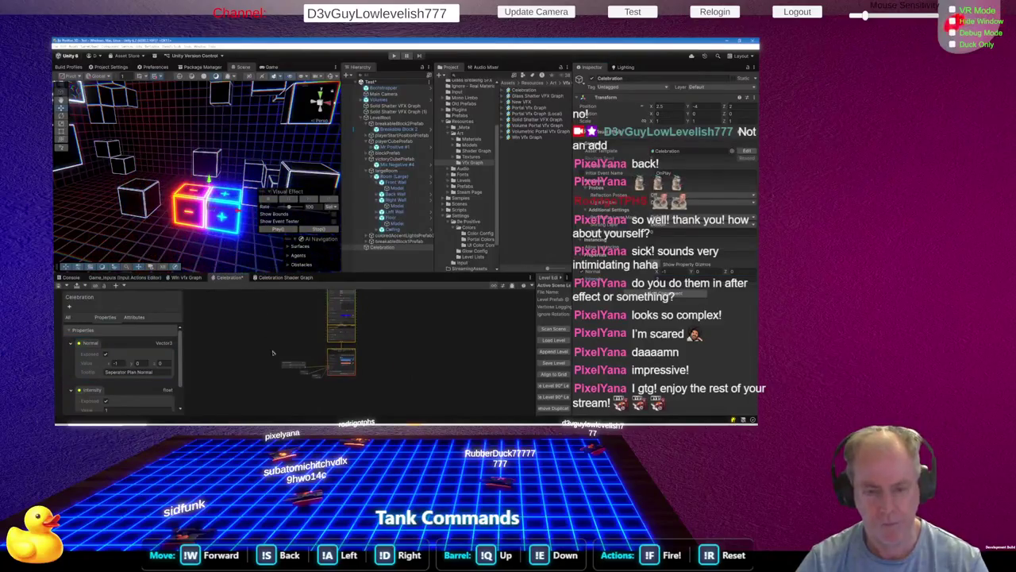
pyautogui.hotkey('ctrl', 's')
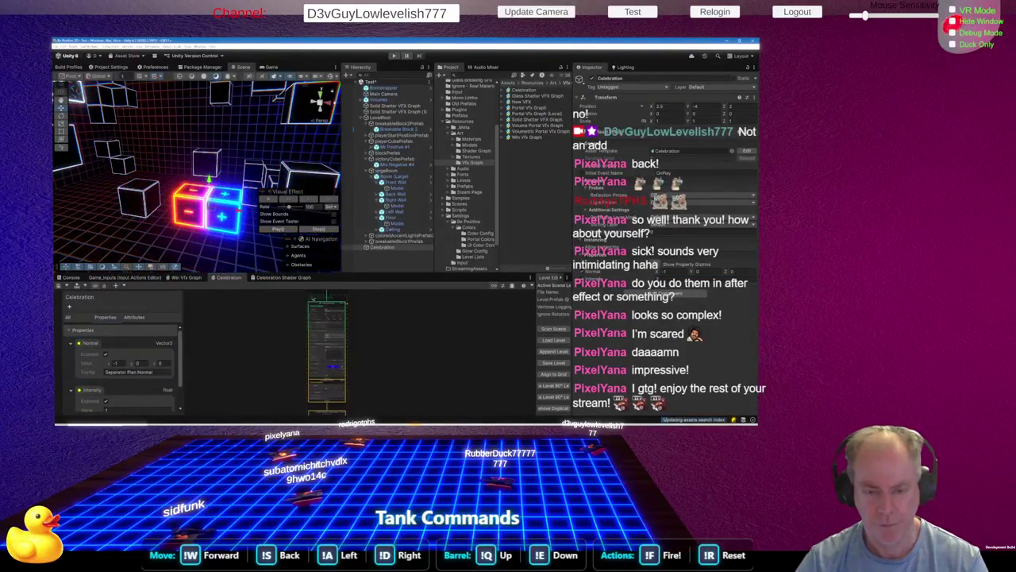
# Enter 1 in the Single Burst block's Count field and pull the Scene view back from the cubes
pyautogui.scroll(8, 362, 311)
pyautogui.scroll(-8, 362, 311)
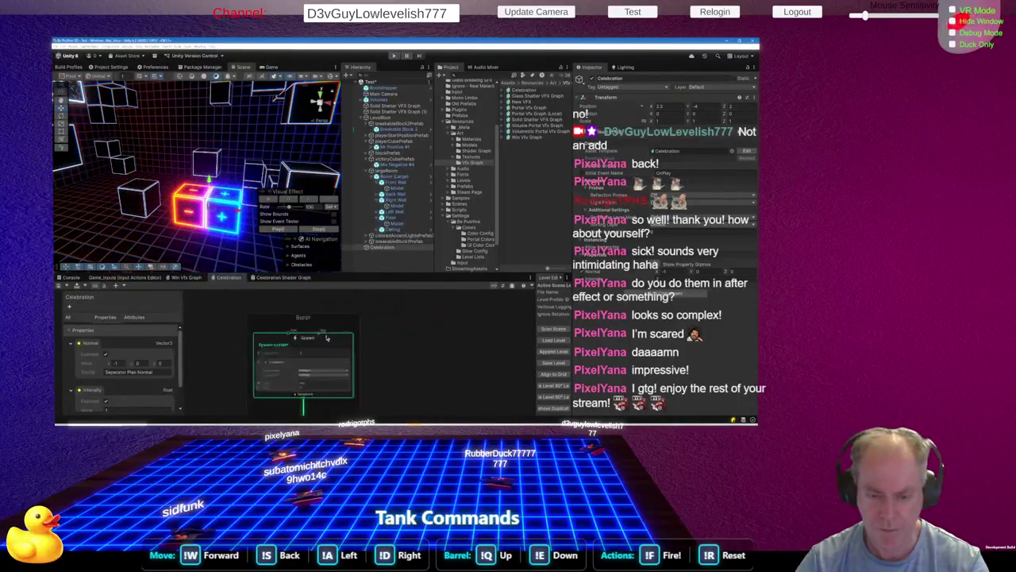
pyautogui.scroll(2, 326, 337)
pyautogui.click(314, 389)
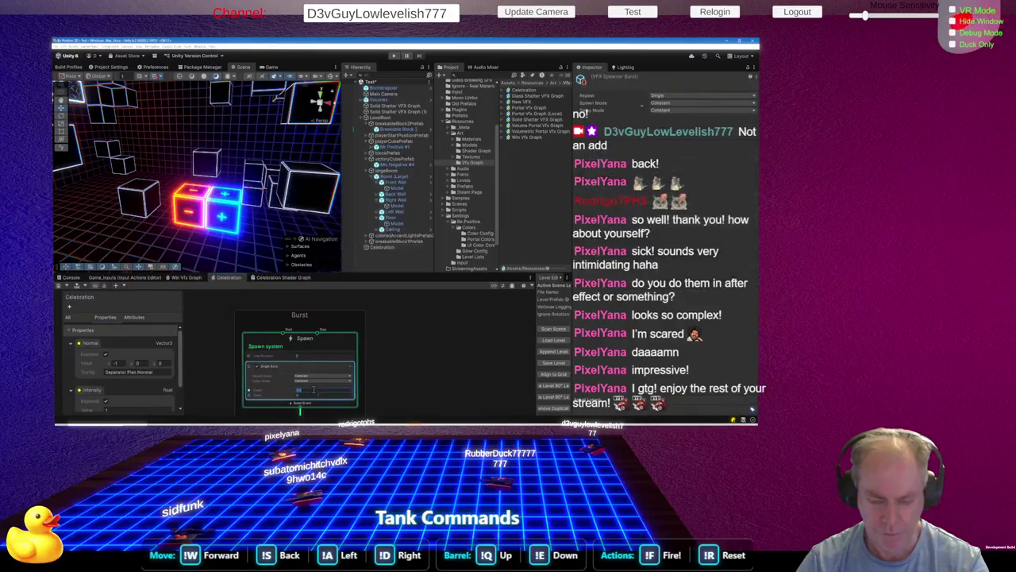
pyautogui.write('1')
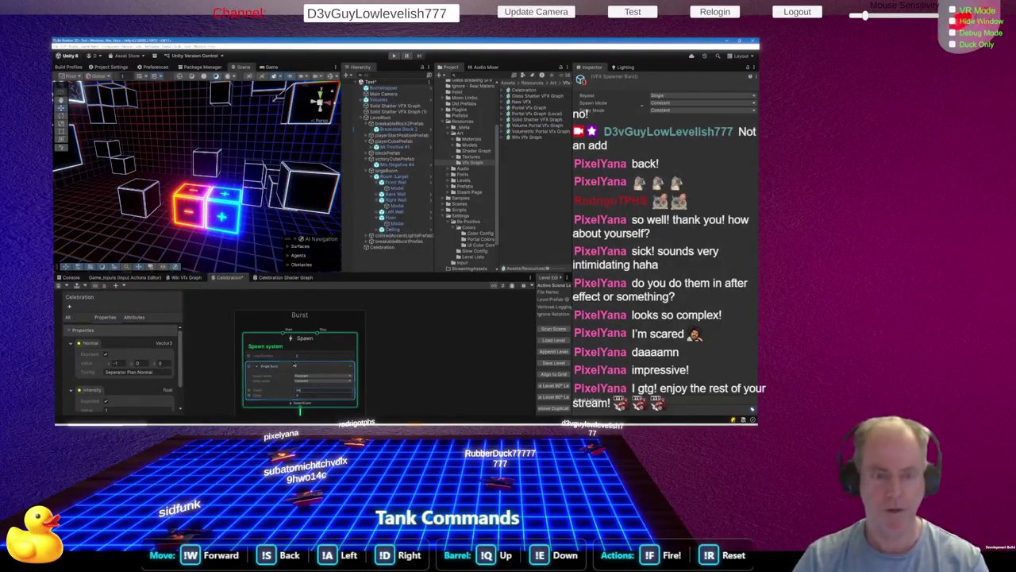
pyautogui.moveTo(283, 184)
pyautogui.mouseDown()
pyautogui.moveTo(276, 200)
pyautogui.moveTo(260, 190)
pyautogui.moveTo(265, 207)
pyautogui.mouseUp()
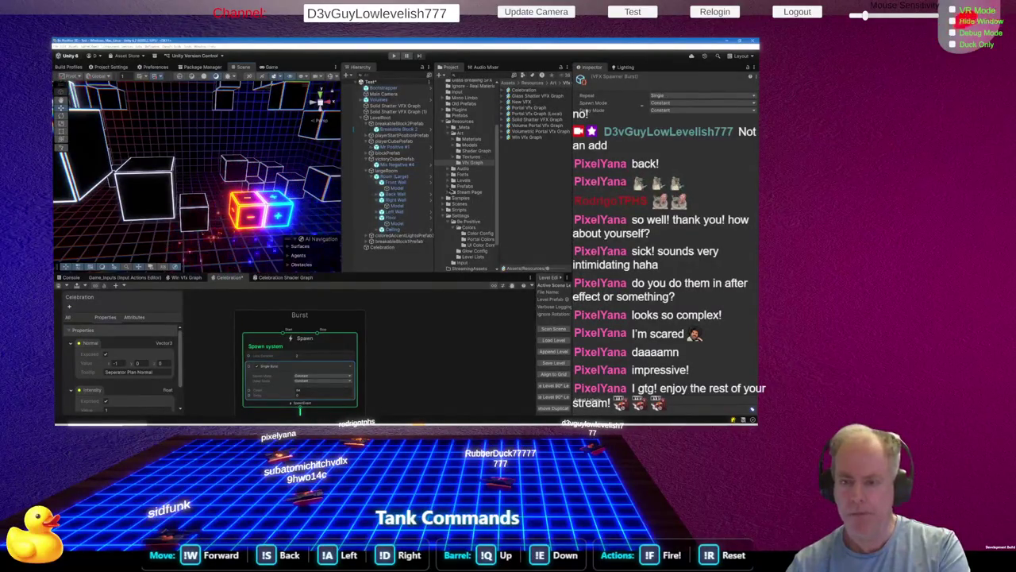
# Drag Celebration from the Hierarchy into Prefabs > _Game > Game to make it a prefab
pyautogui.click(450, 188)
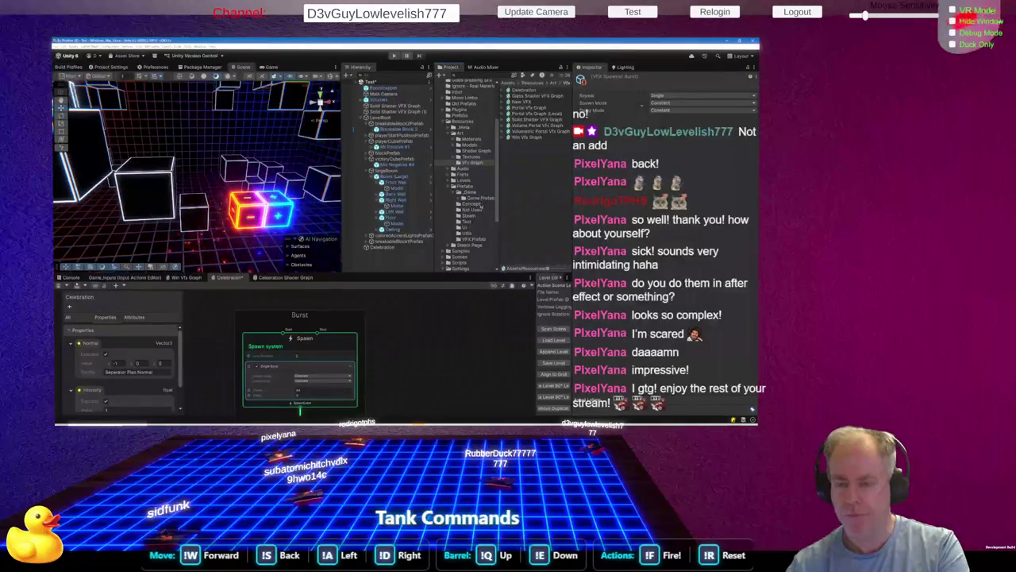
pyautogui.click(479, 199)
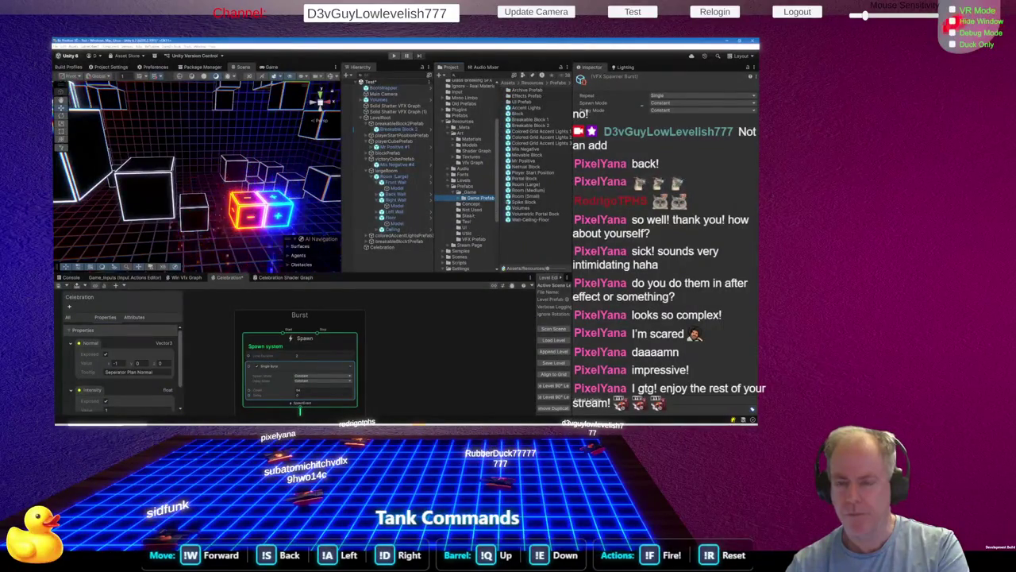
pyautogui.click(459, 197)
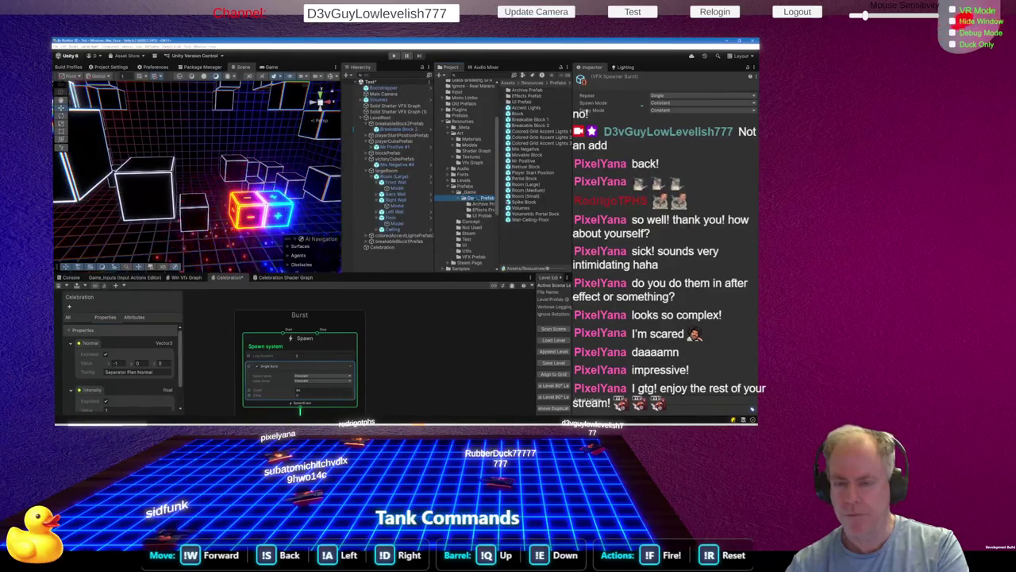
pyautogui.click(467, 192)
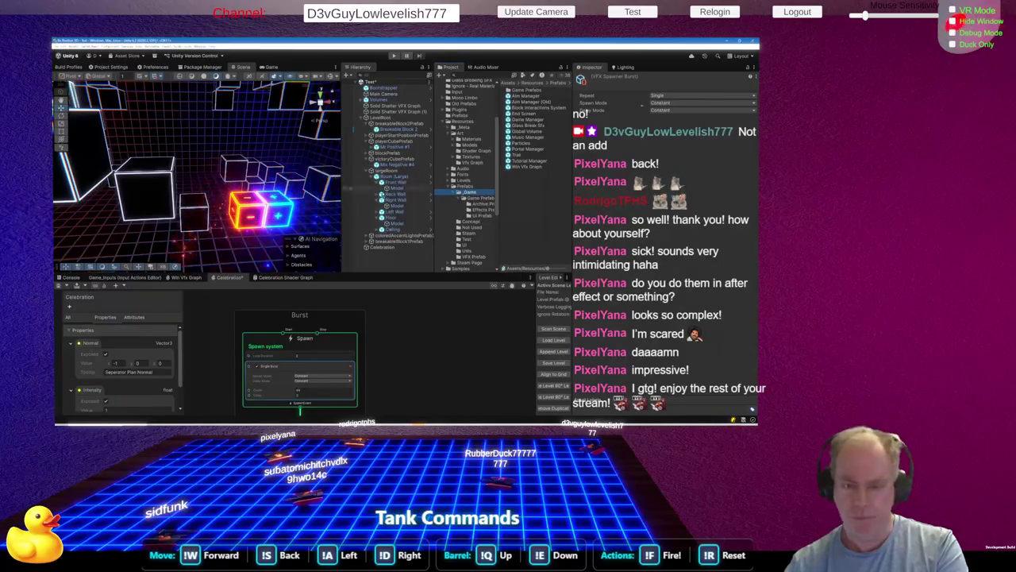
pyautogui.moveTo(386, 251); pyautogui.dragTo(535, 197)
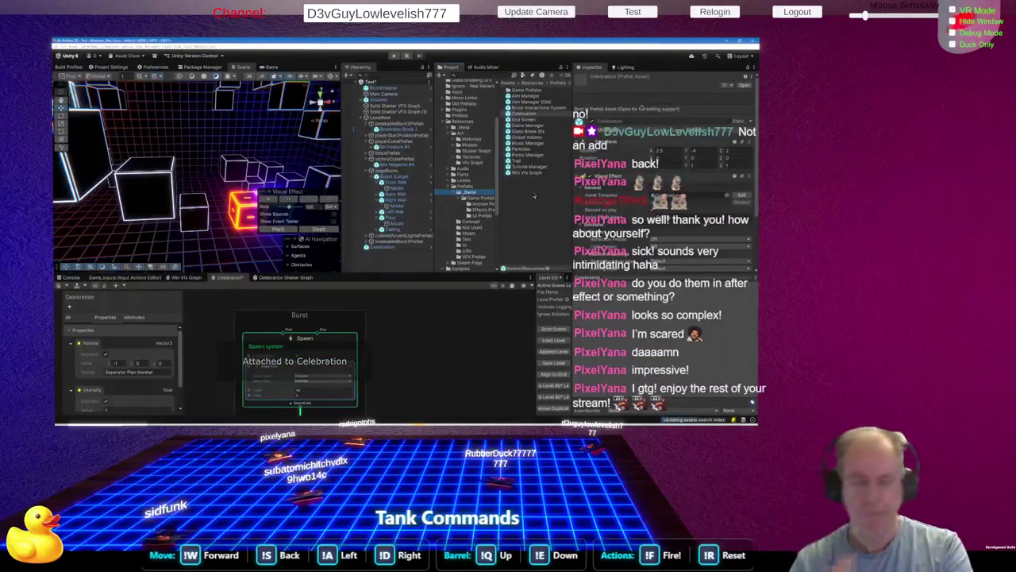
# Orbit the Scene view around the cubes, then switch to the Claude chat
pyautogui.moveTo(315, 119); pyautogui.dragTo(224, 165)
pyautogui.scroll(5, 223, 164)
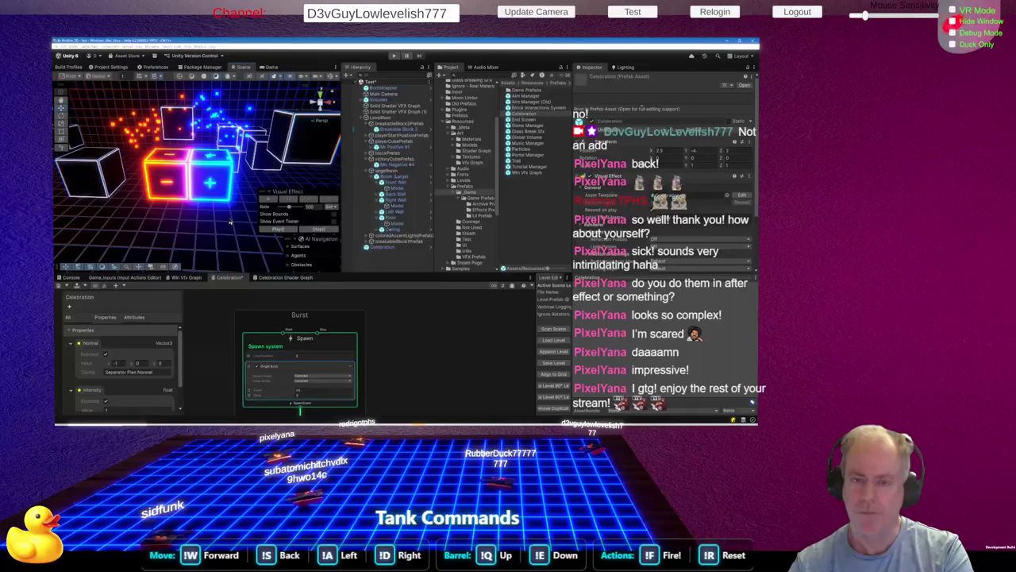
pyautogui.hotkey('alt', 'Tab')
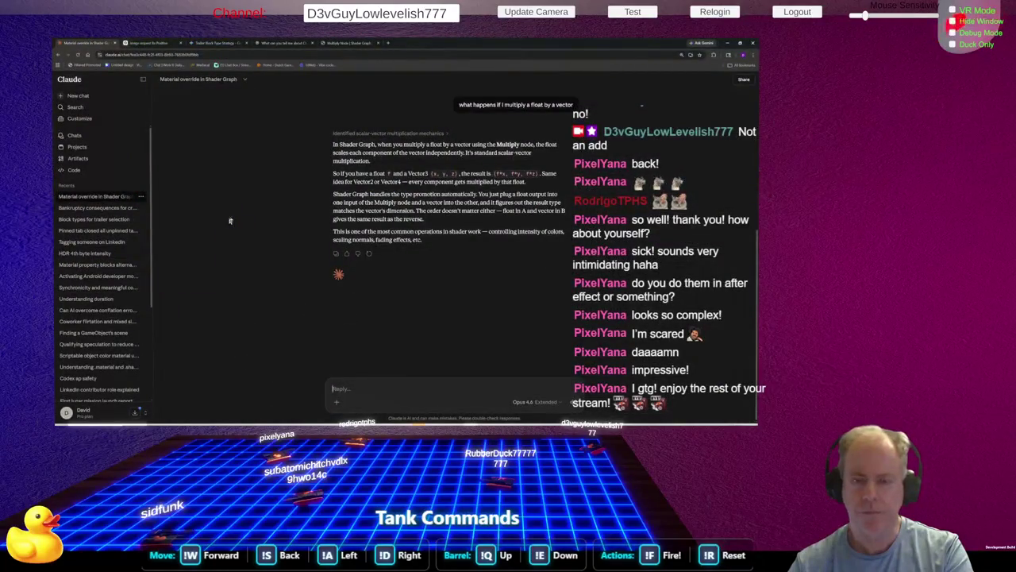
# Read Claude's answer on multiplying a float by a vector, adjusting page zoom, then return to Unity
pyautogui.scroll(1, 611, 193)
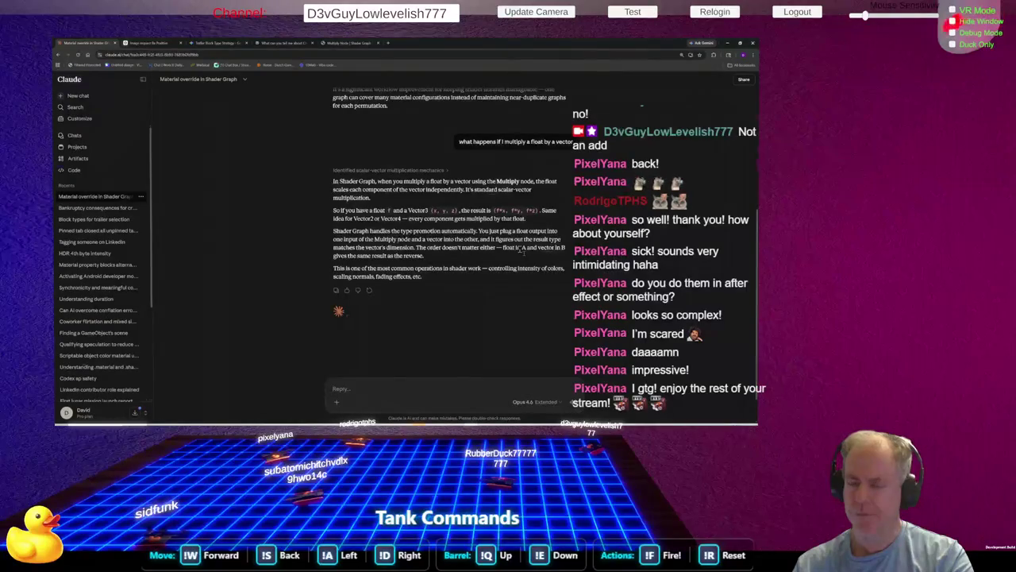
pyautogui.hotkey('ctrl', '-')
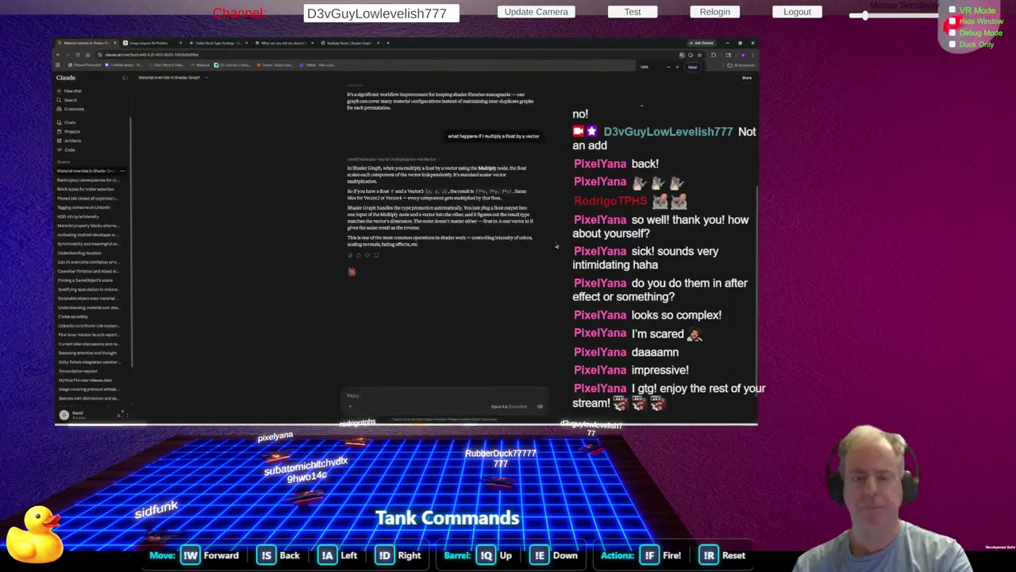
pyautogui.hotkey('ctrl', '+')
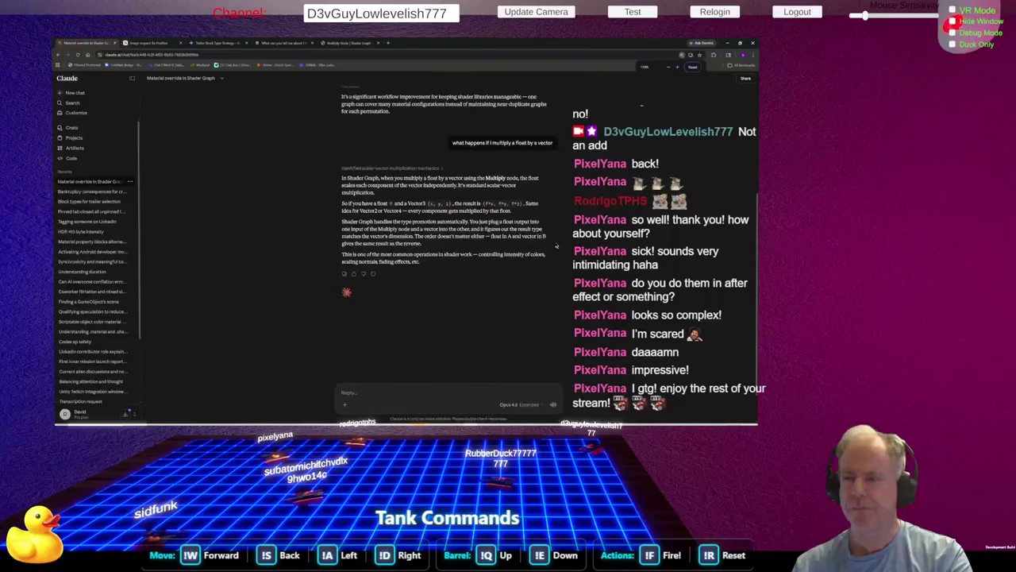
pyautogui.hotkey('ctrl', '-')
pyautogui.hotkey('ctrl', '+')
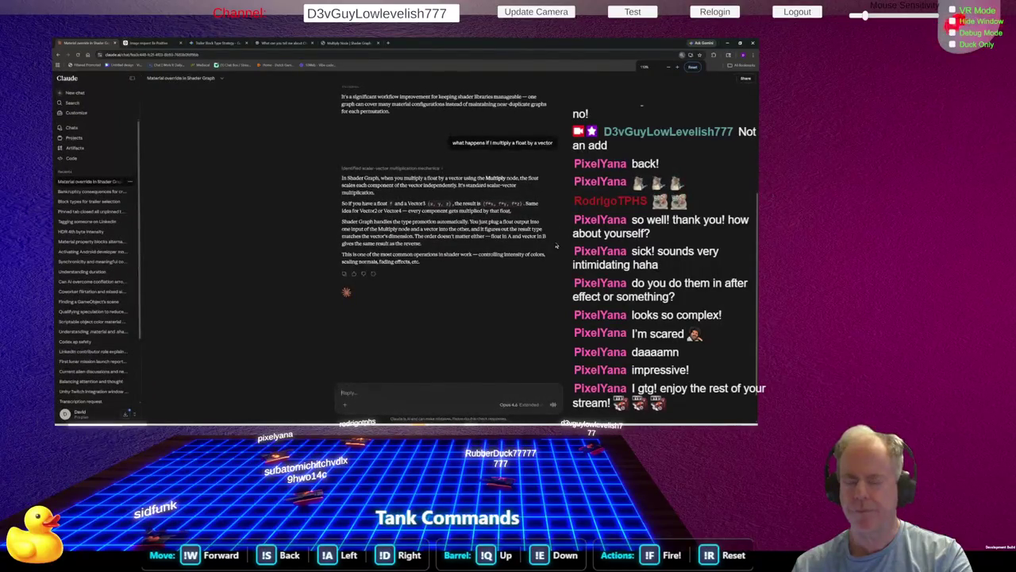
pyautogui.hotkey('alt', 'Tab')
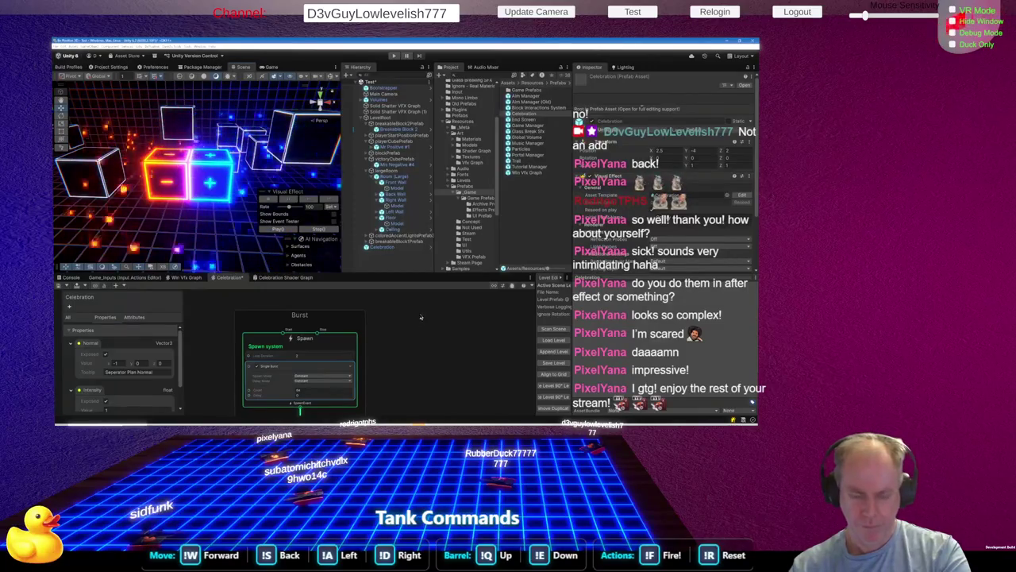
# Inspect the Single Burst block's settings, leaving Spawn Mode unchanged
pyautogui.scroll(-2, 389, 349)
pyautogui.scroll(4, 350, 401)
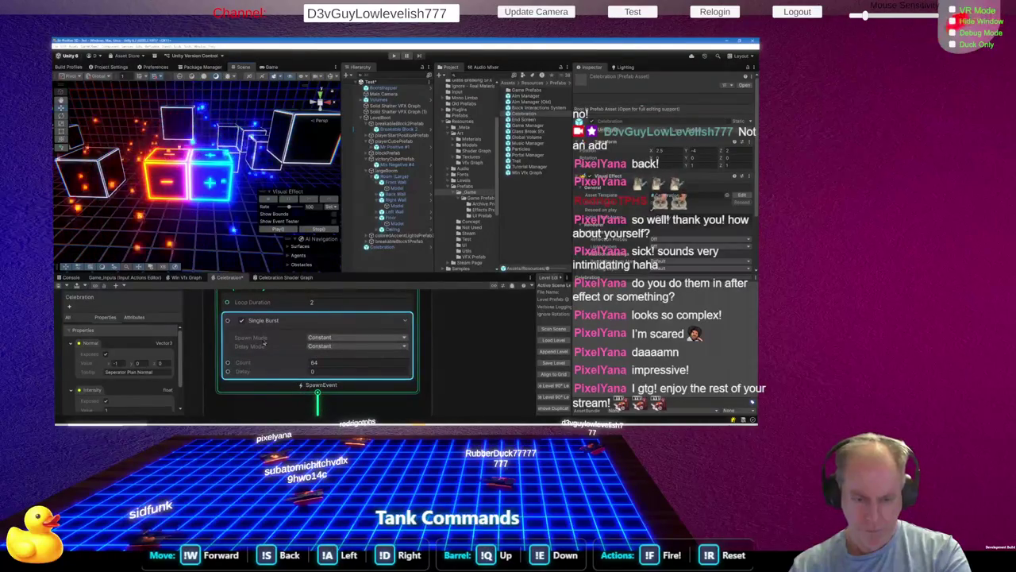
pyautogui.scroll(-2, 279, 346)
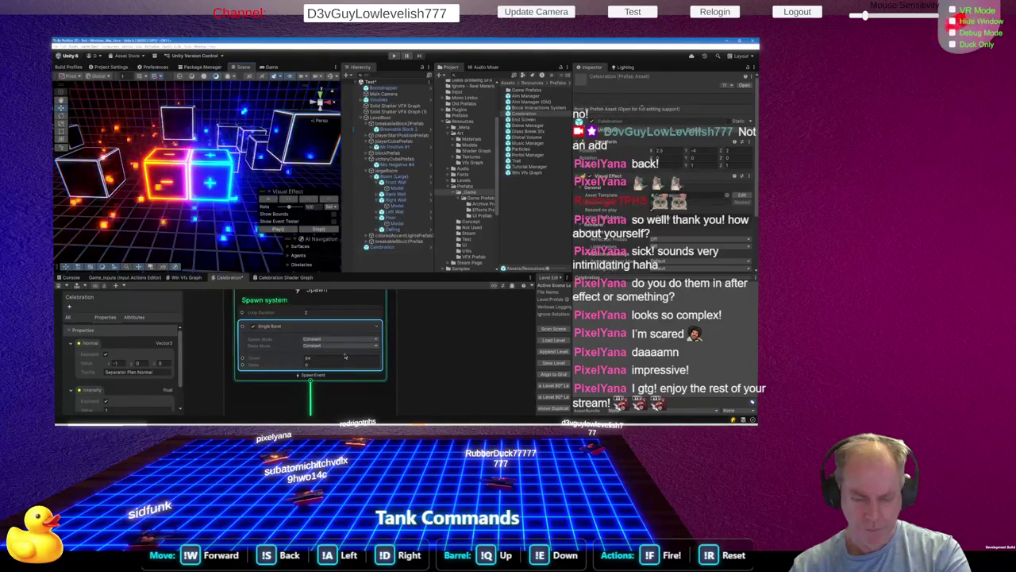
pyautogui.click(309, 327)
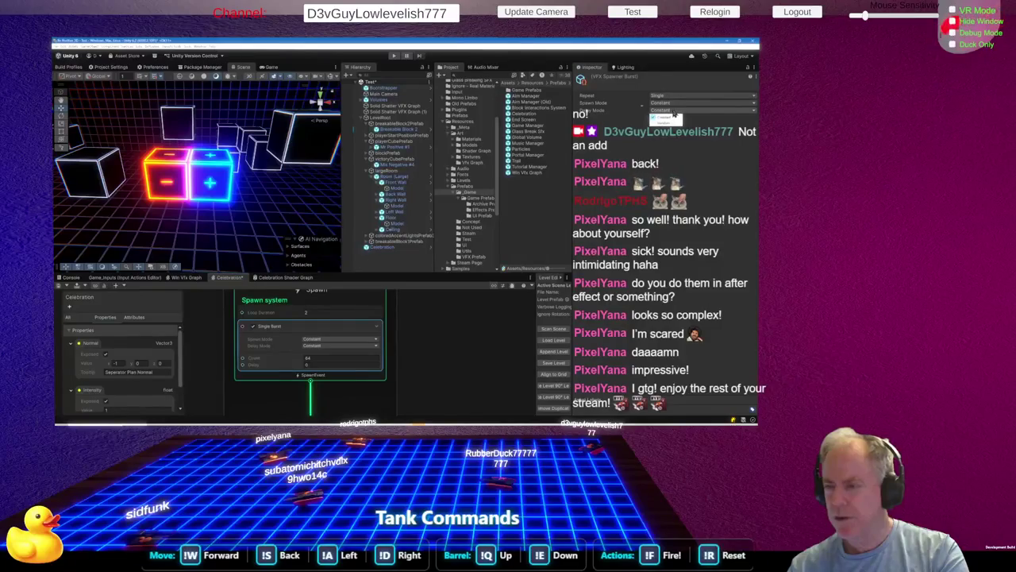
pyautogui.click(675, 108)
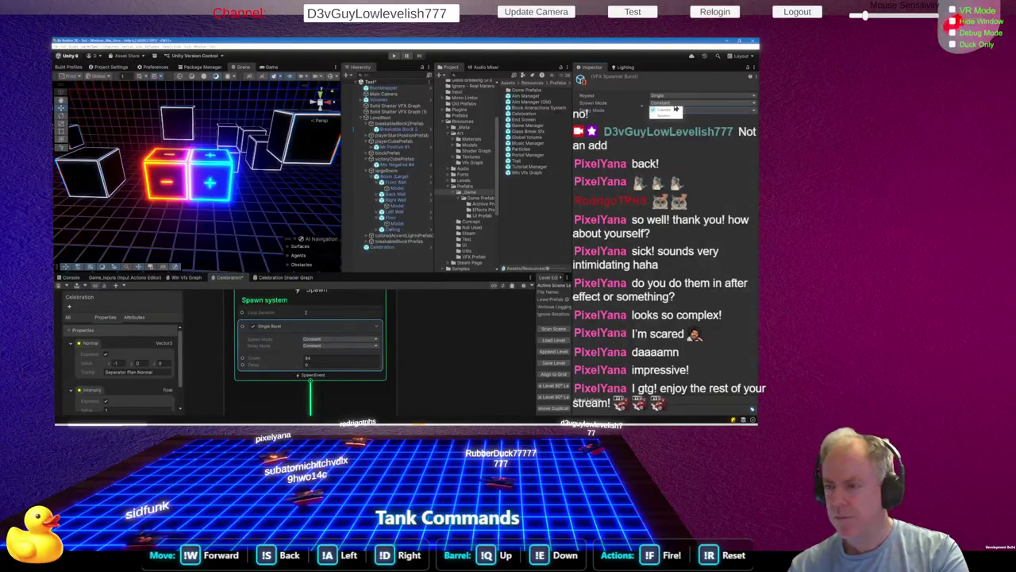
pyautogui.click(670, 162)
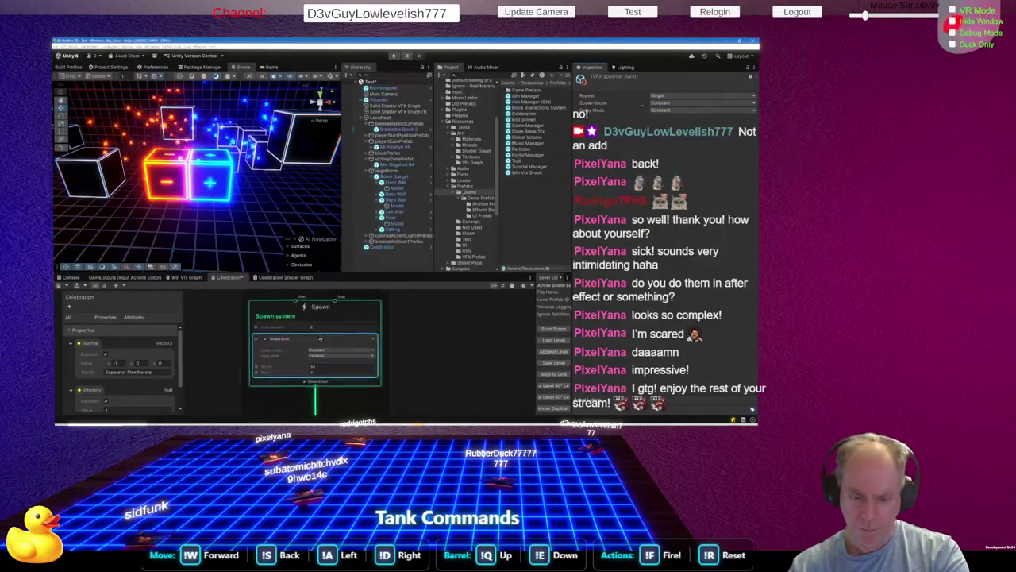
pyautogui.scroll(2, 326, 349)
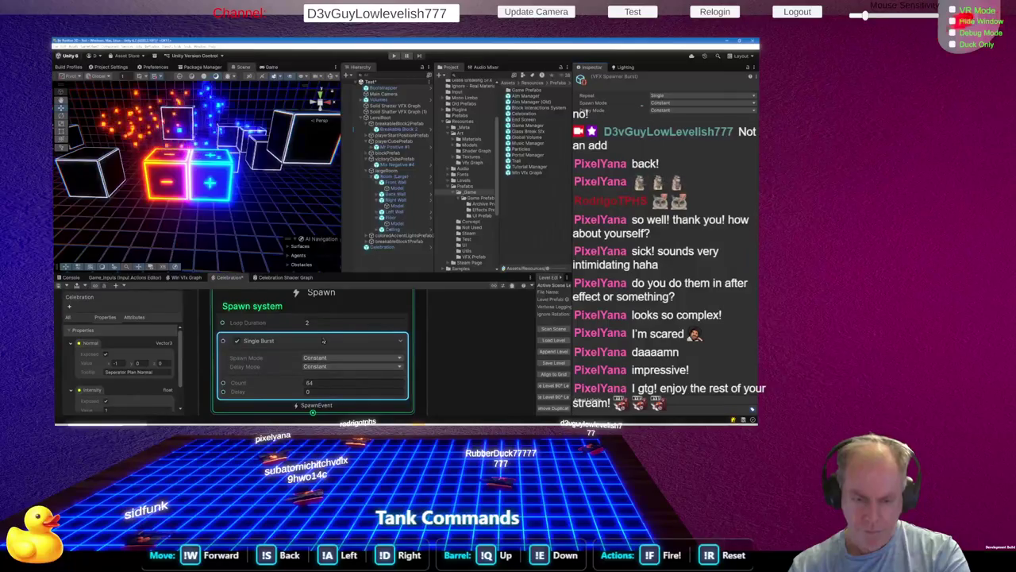
# Try Loop Duration values 1 and 10, then commit 0.1
pyautogui.click(325, 323)
pyautogui.write('1')
pyautogui.press('BackSpace')
pyautogui.write('10')
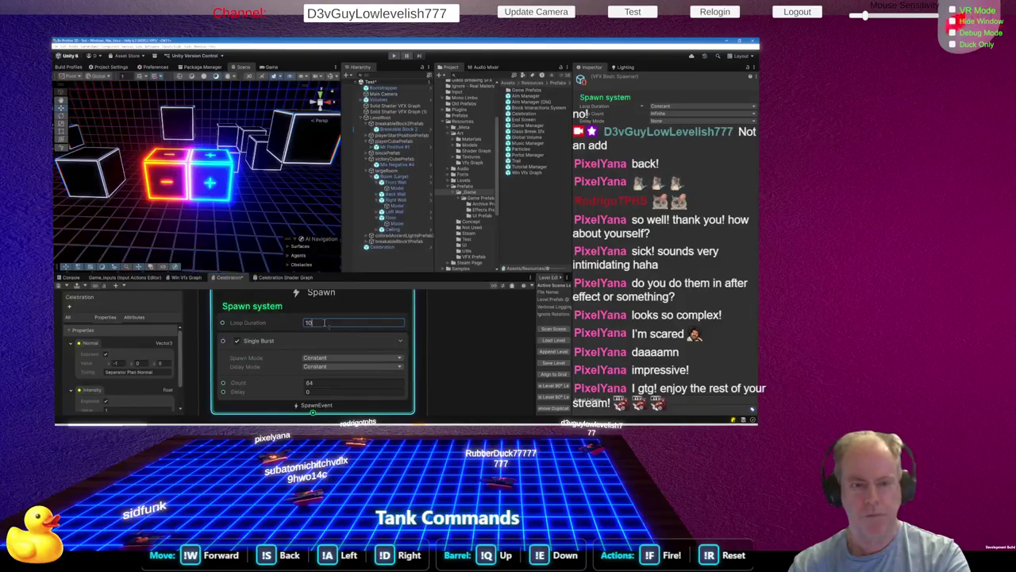
pyautogui.press('BackSpace')
pyautogui.press('BackSpace')
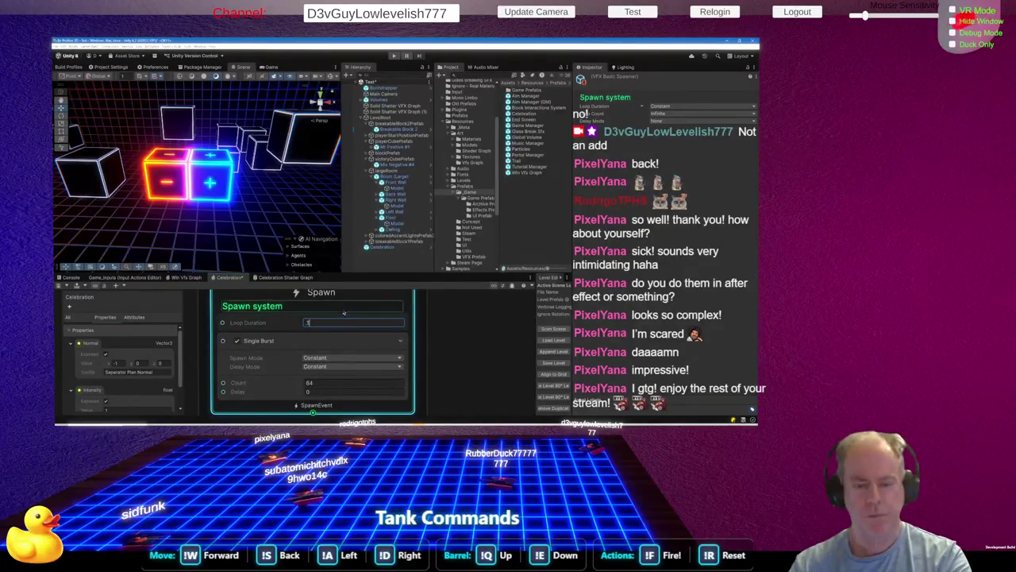
pyautogui.write('0.1')
pyautogui.press('Return')
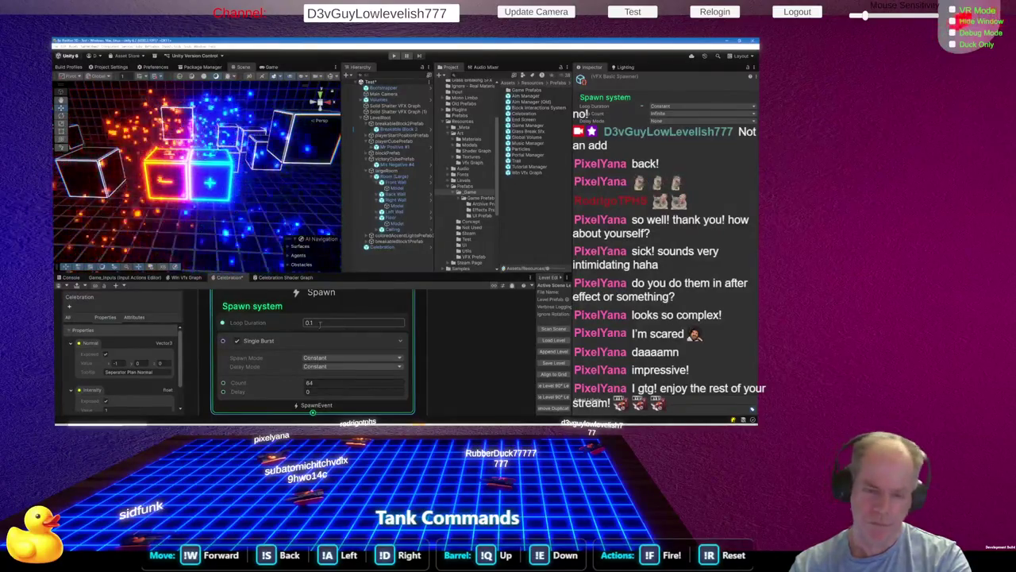
# Keep Delay Mode at Constant and change Loop Duration from 0.1 to 4
pyautogui.doubleClick(308, 323)
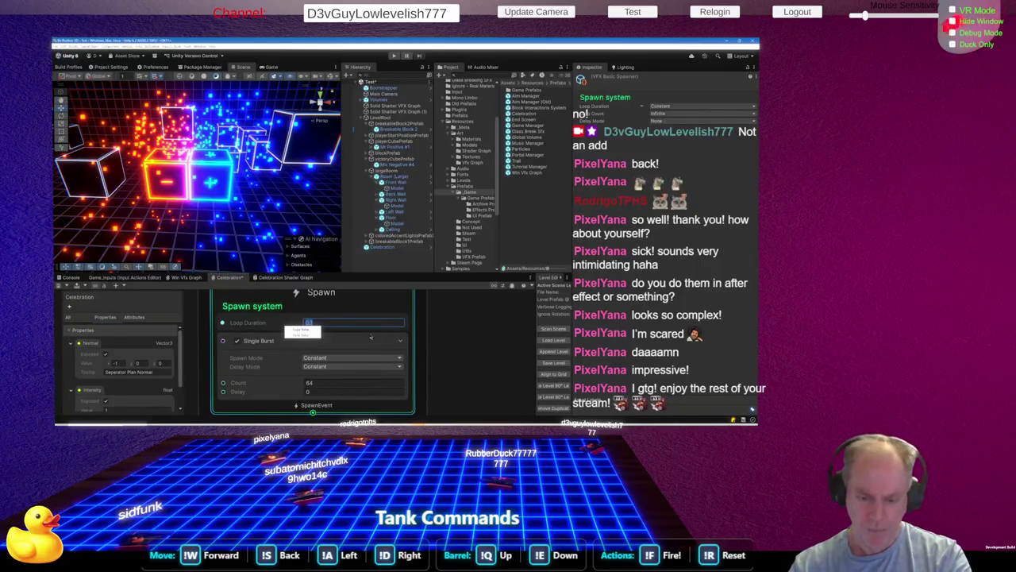
pyautogui.click(355, 367)
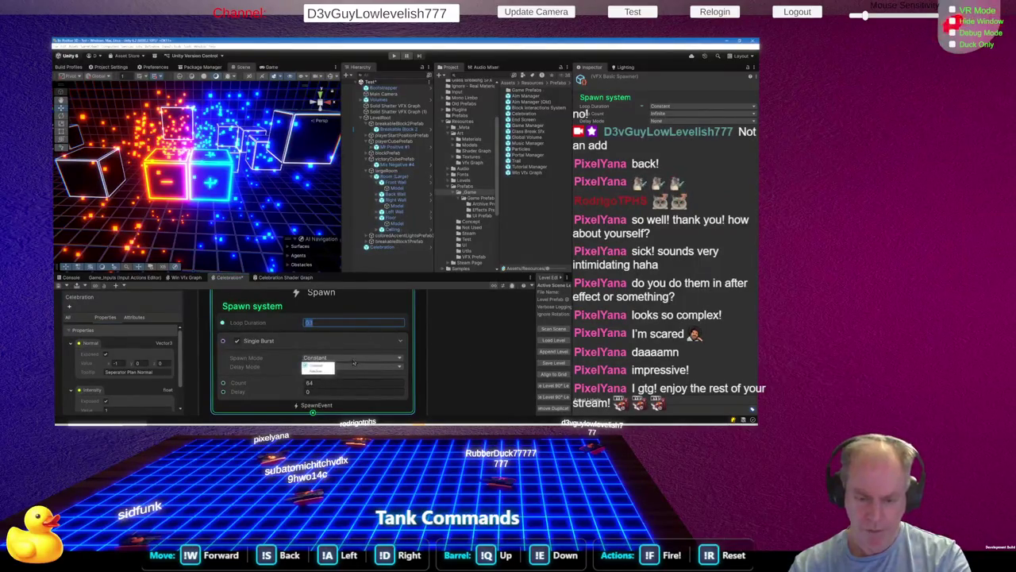
pyautogui.click(365, 373)
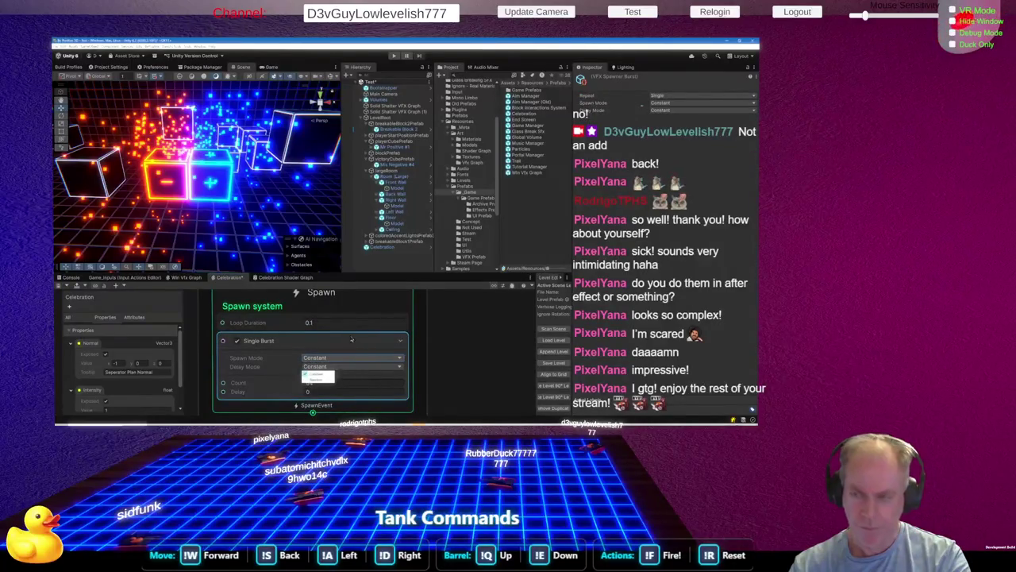
pyautogui.click(343, 322)
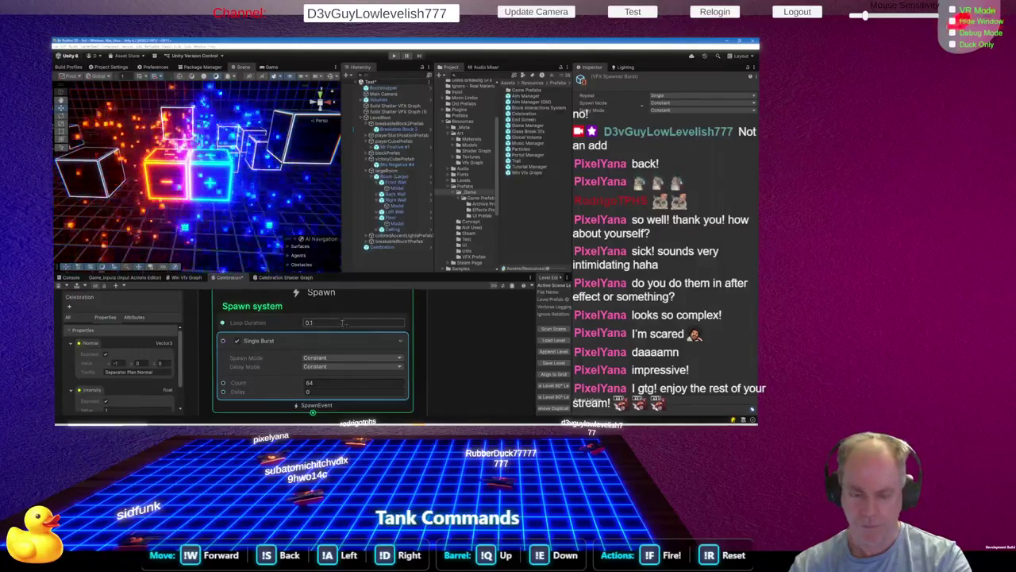
pyautogui.click(316, 323)
pyautogui.write('4')
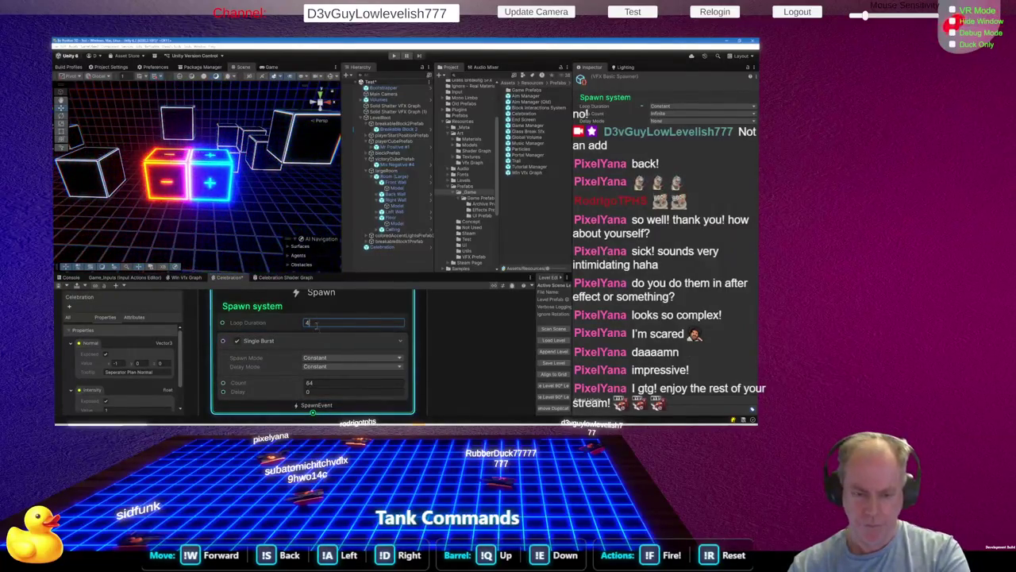
pyautogui.scroll(-2, 300, 332)
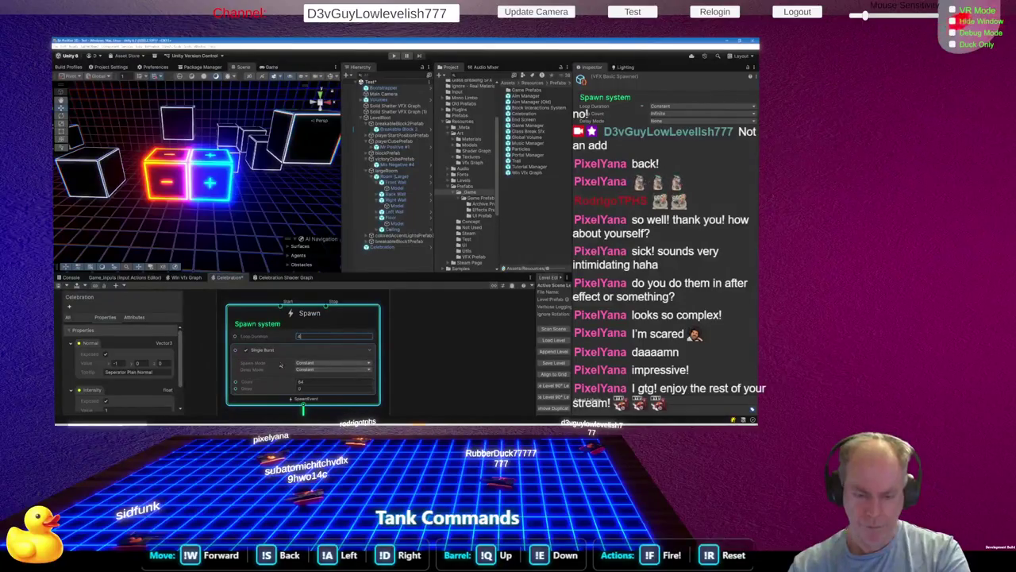
# Browse the spawn block search, then delete the Spawn system node and undo the deletion
pyautogui.rightClick(334, 324)
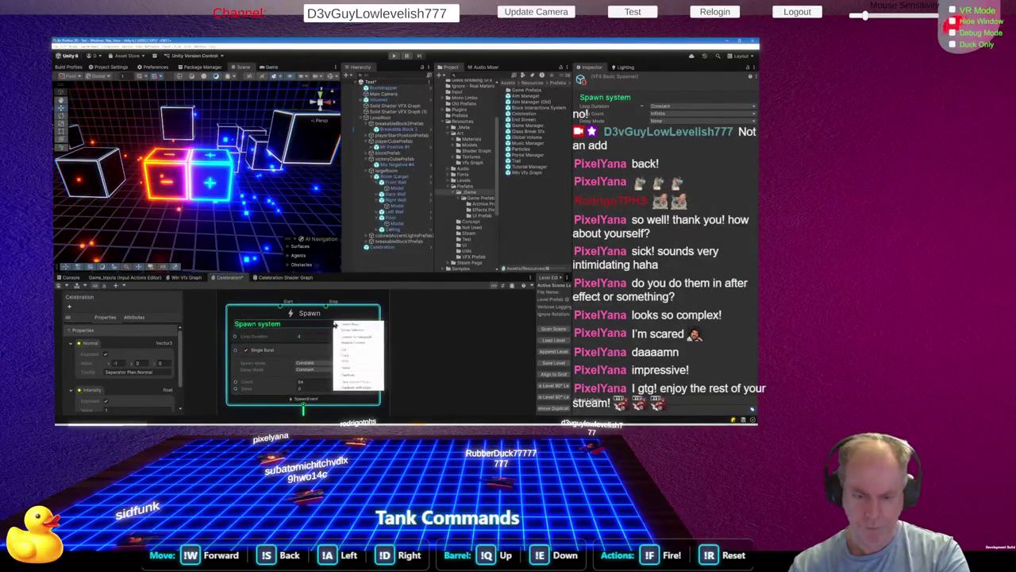
pyautogui.click(346, 324)
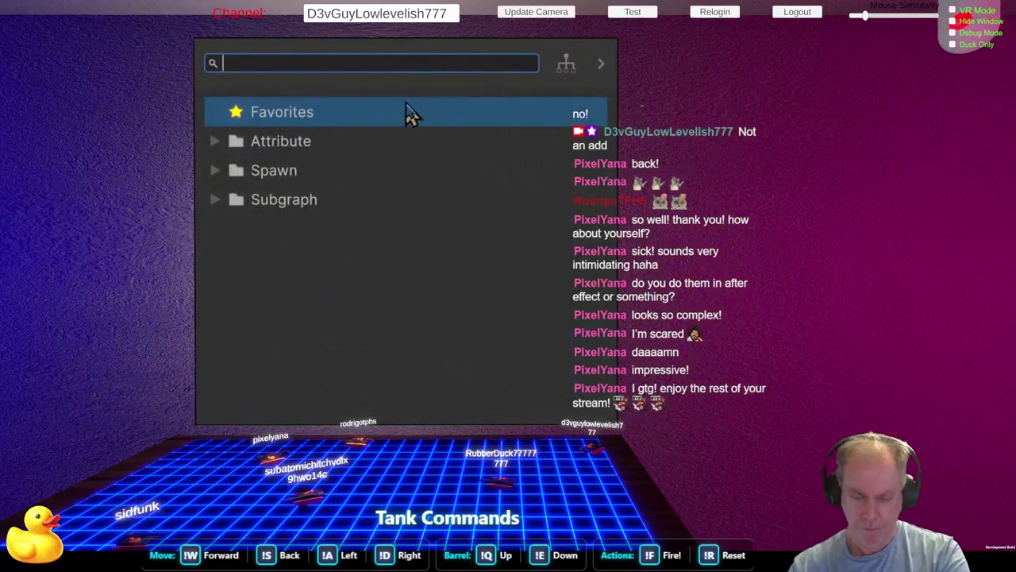
pyautogui.click(214, 174)
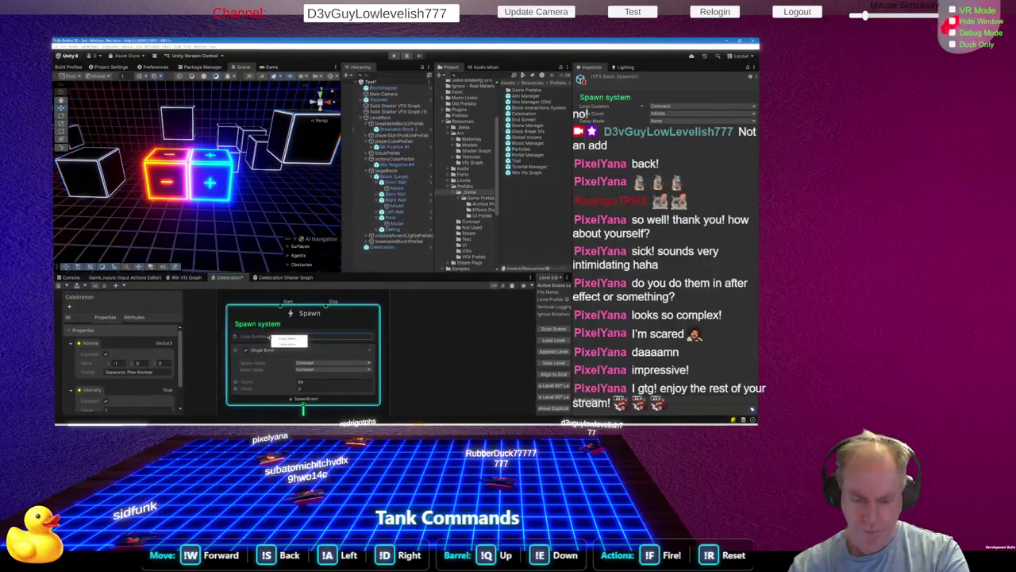
pyautogui.rightClick(249, 336)
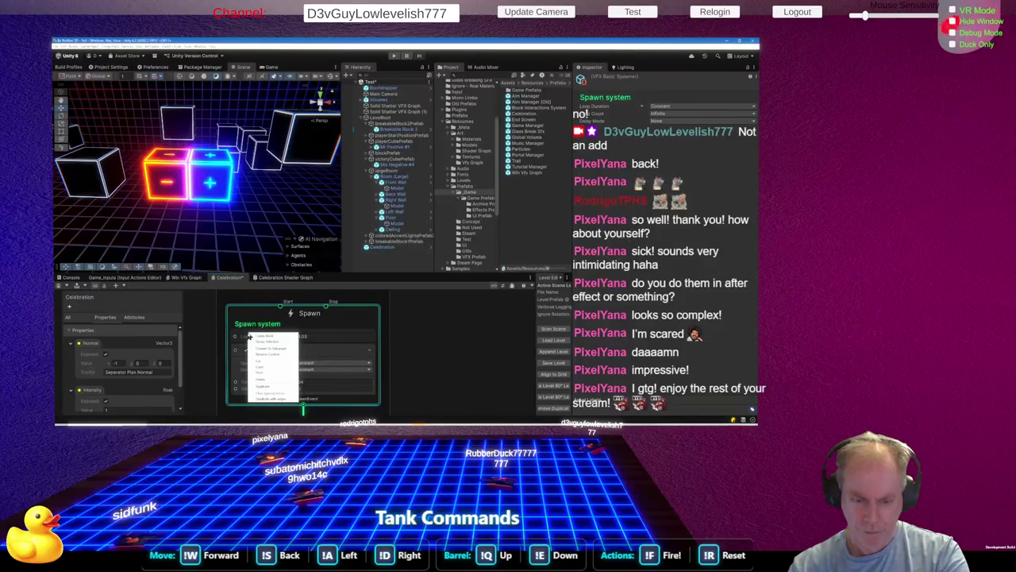
pyautogui.click(272, 380)
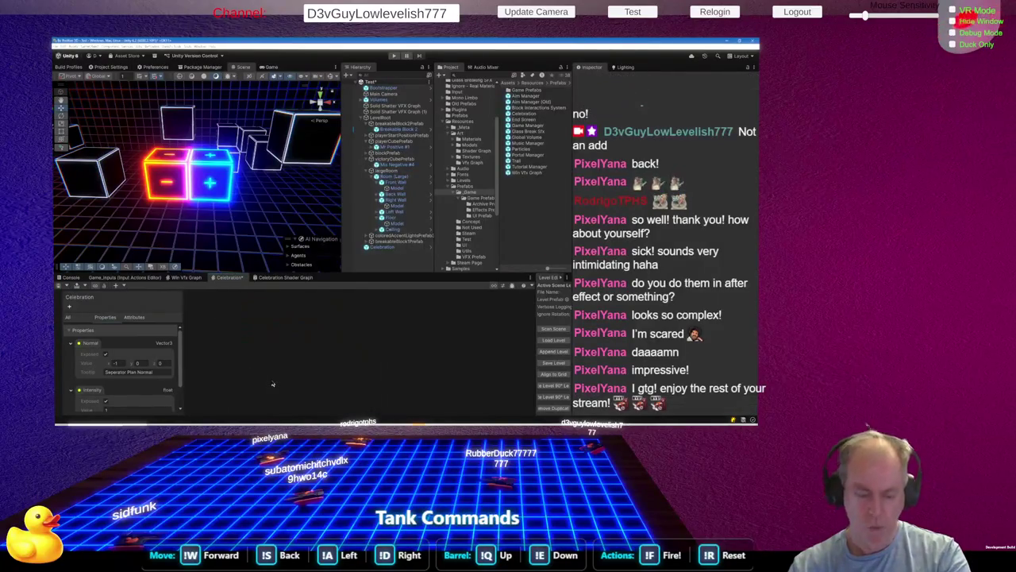
pyautogui.hotkey('ctrl', 'z')
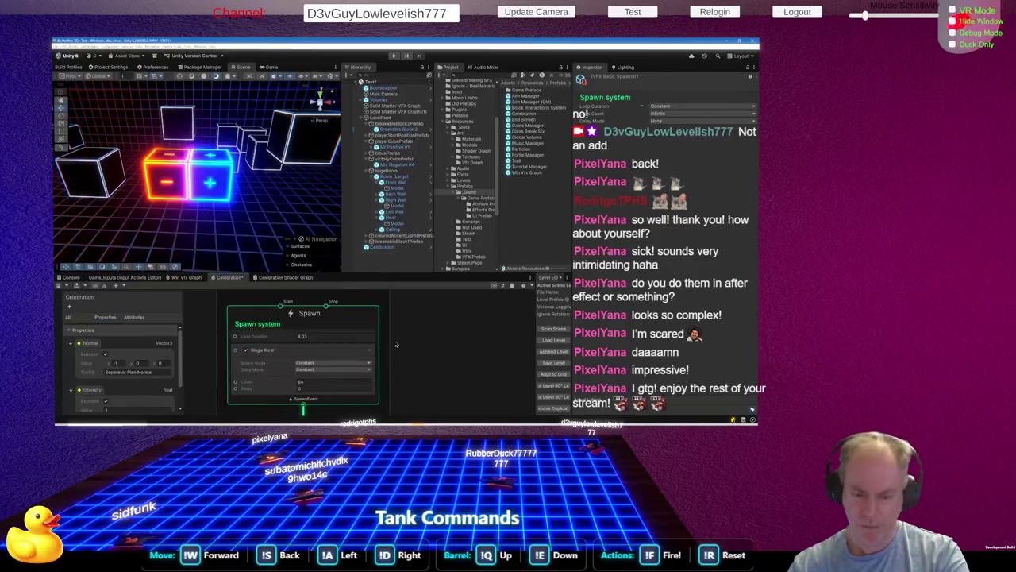
# Select the Spawn system and set its Loop Duration mode to Infinite in the Inspector
pyautogui.click(414, 339)
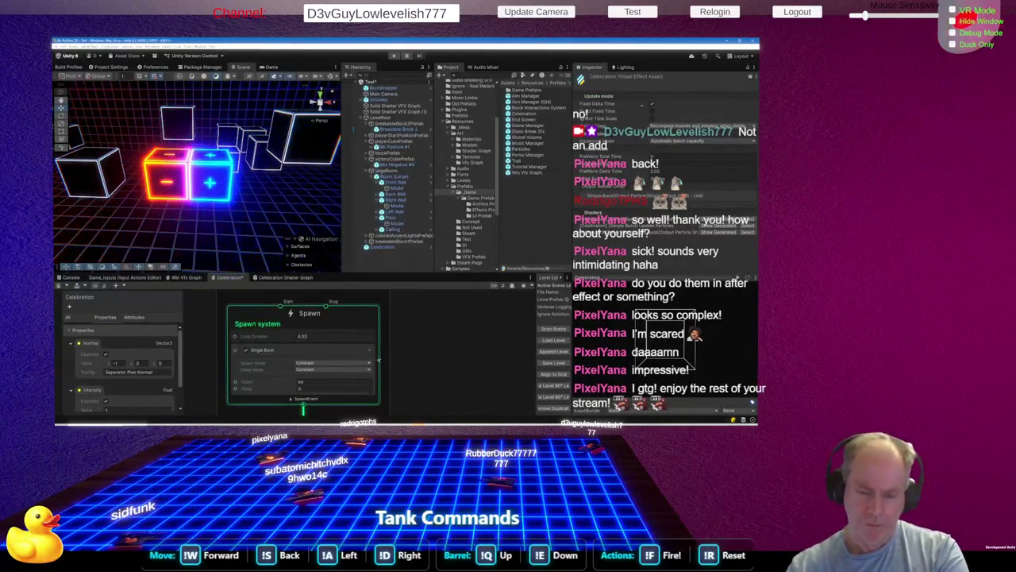
pyautogui.click(313, 336)
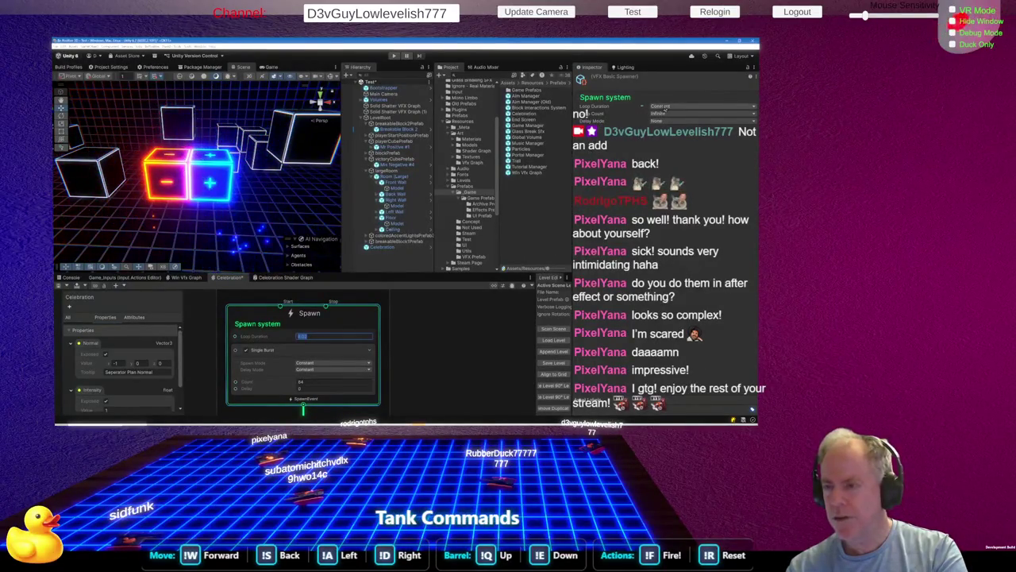
pyautogui.click(665, 106)
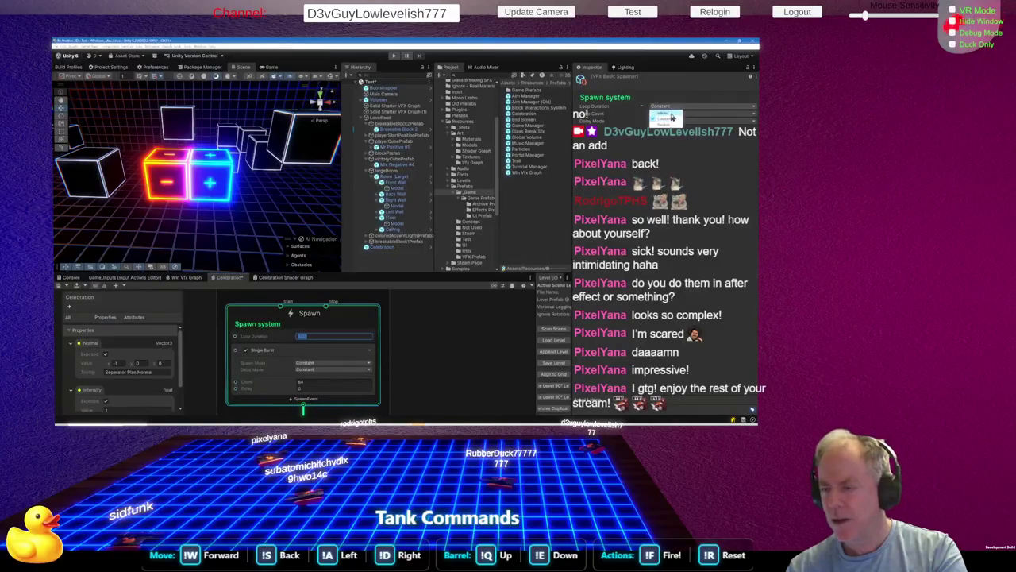
pyautogui.click(671, 114)
pyautogui.scroll(-3, 402, 343)
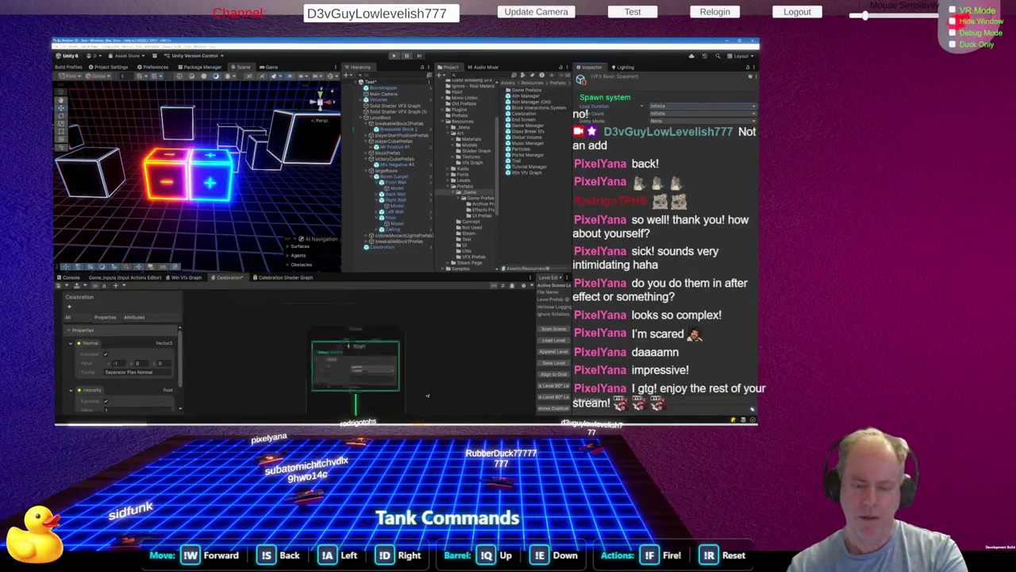
# Add an Event node via the 'event' node search and position it above the Spawn system
pyautogui.scroll(4, 352, 359)
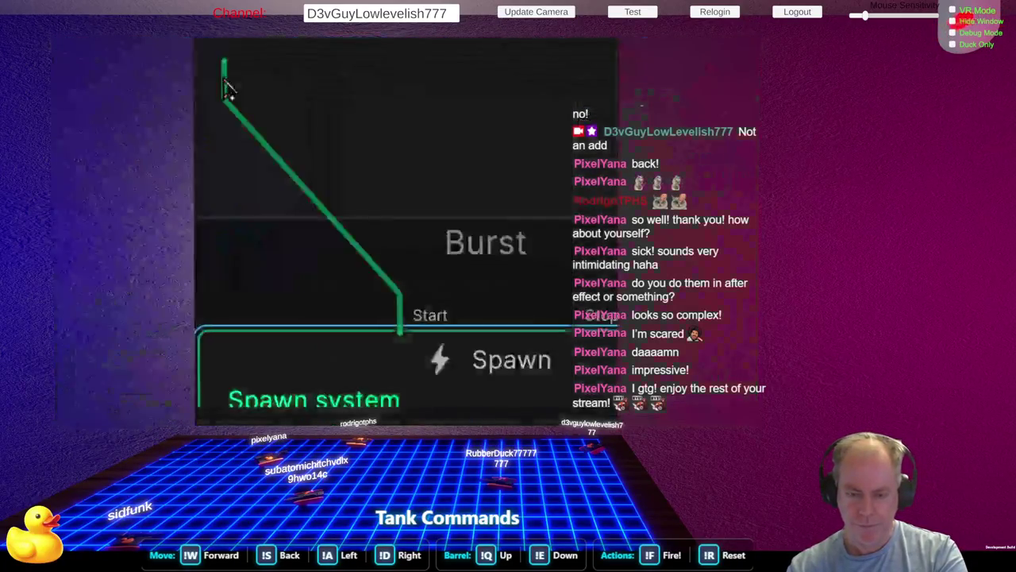
pyautogui.press('space')
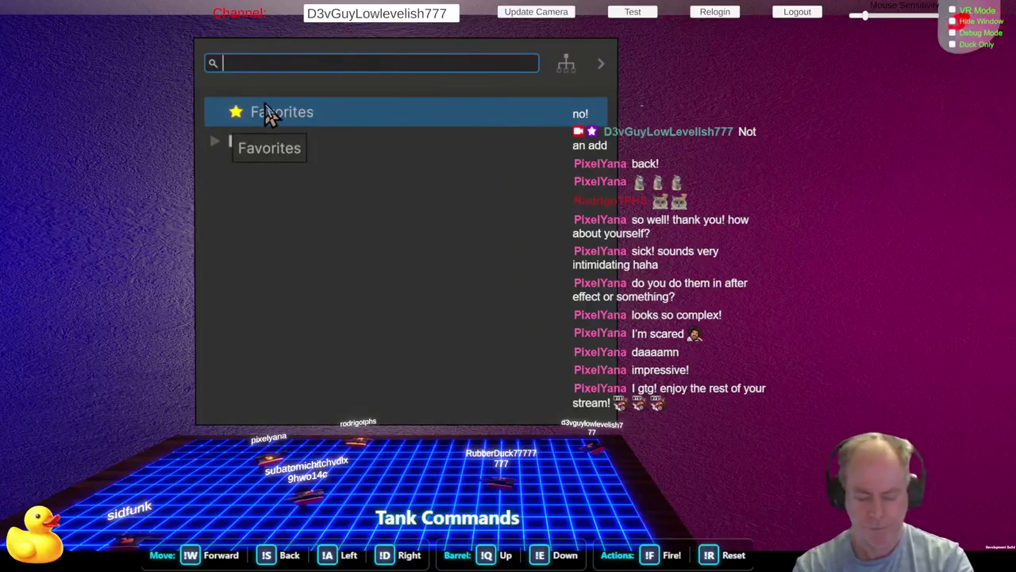
pyautogui.write('event')
pyautogui.press('Return')
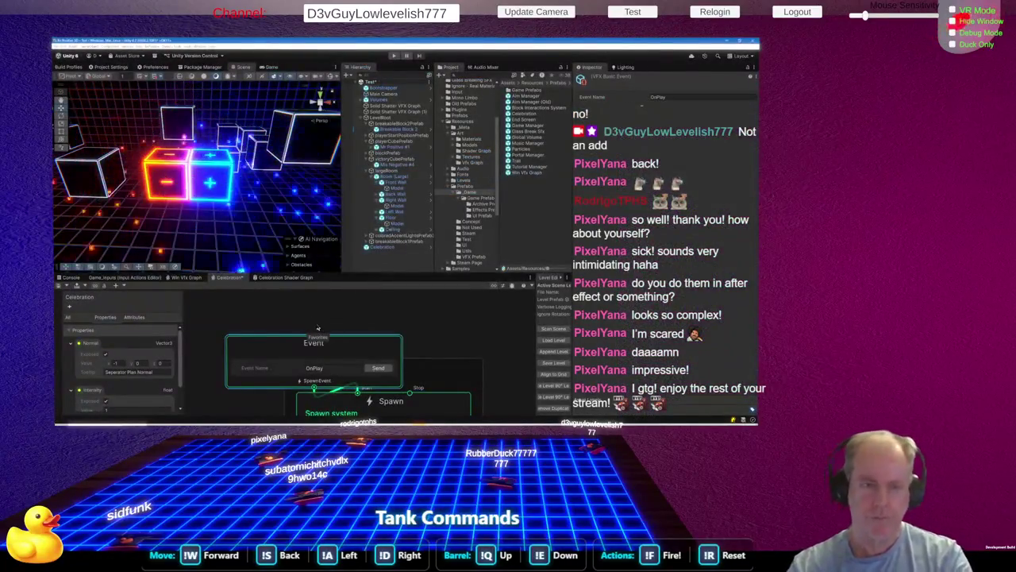
pyautogui.moveTo(359, 343); pyautogui.dragTo(344, 329)
pyautogui.scroll(-4, 391, 391)
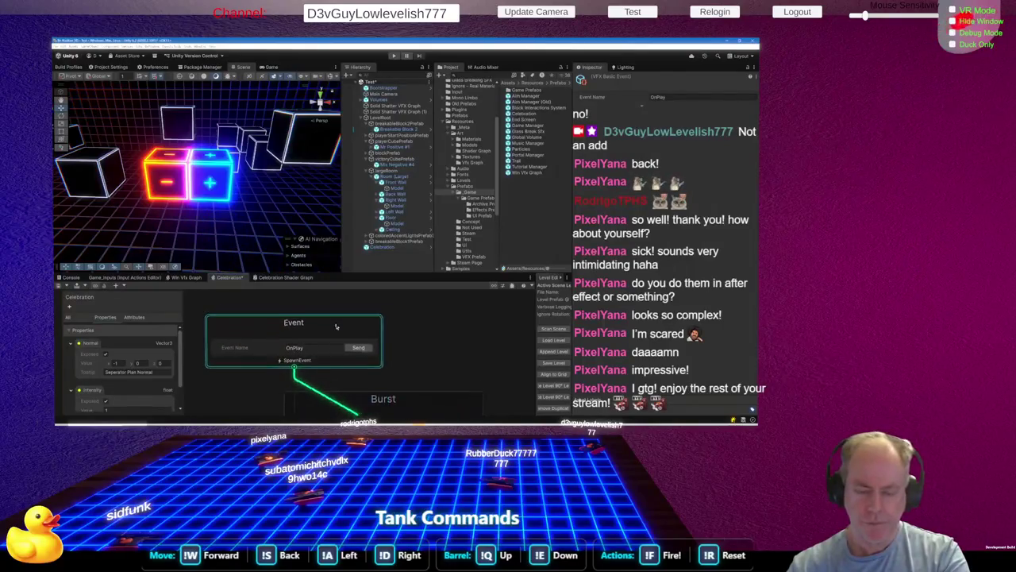
# Send the event three times to preview the celebration burst
pyautogui.click(385, 349)
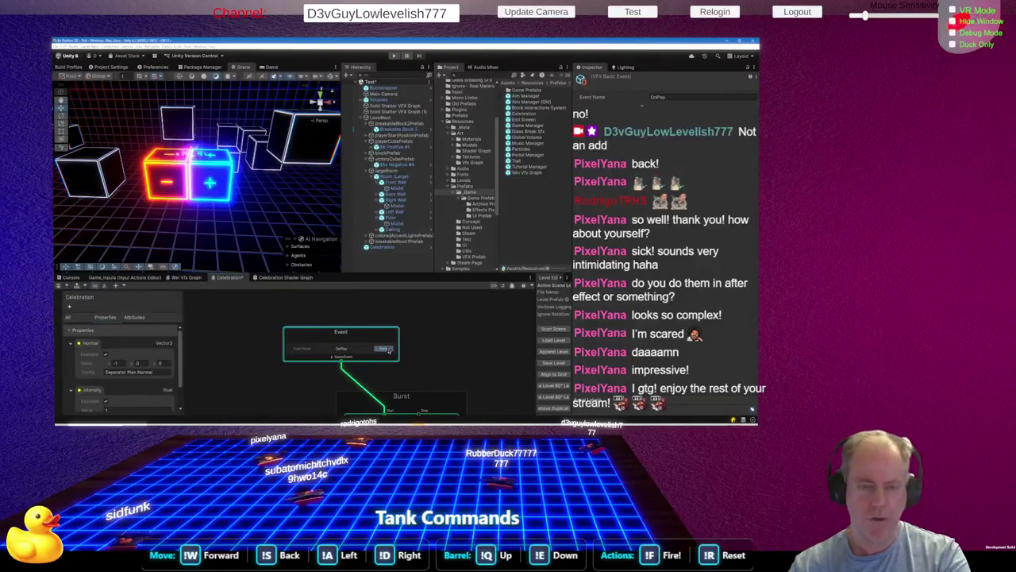
pyautogui.click(385, 348)
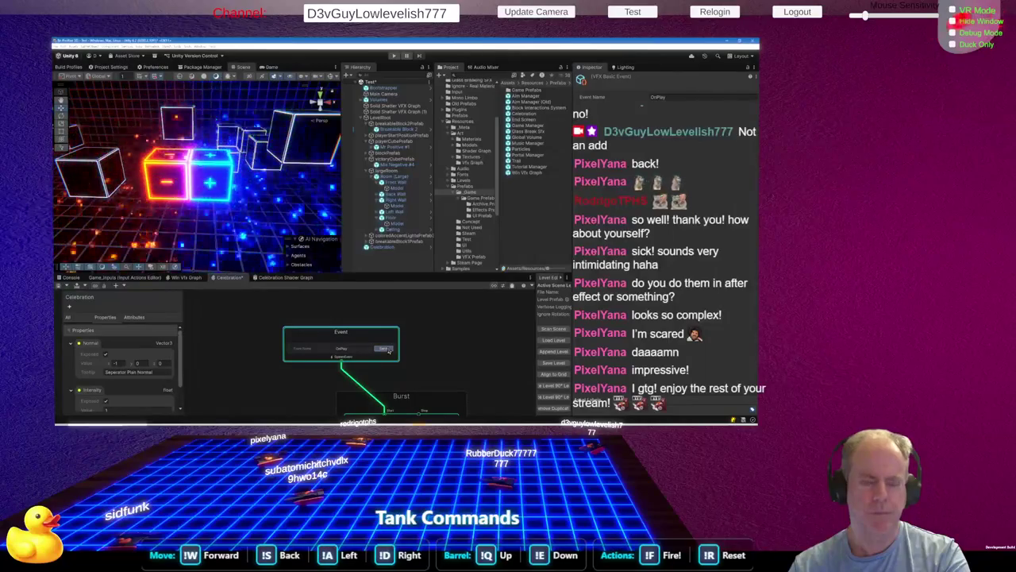
pyautogui.click(384, 349)
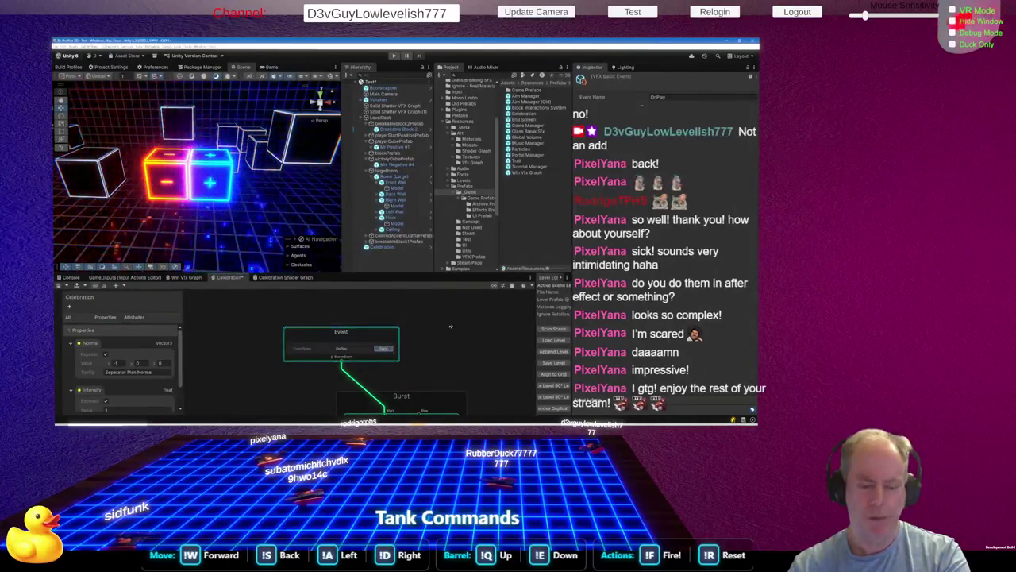
# Select the Spawn system and its Single Burst block to review the burst settings
pyautogui.scroll(-2, 384, 349)
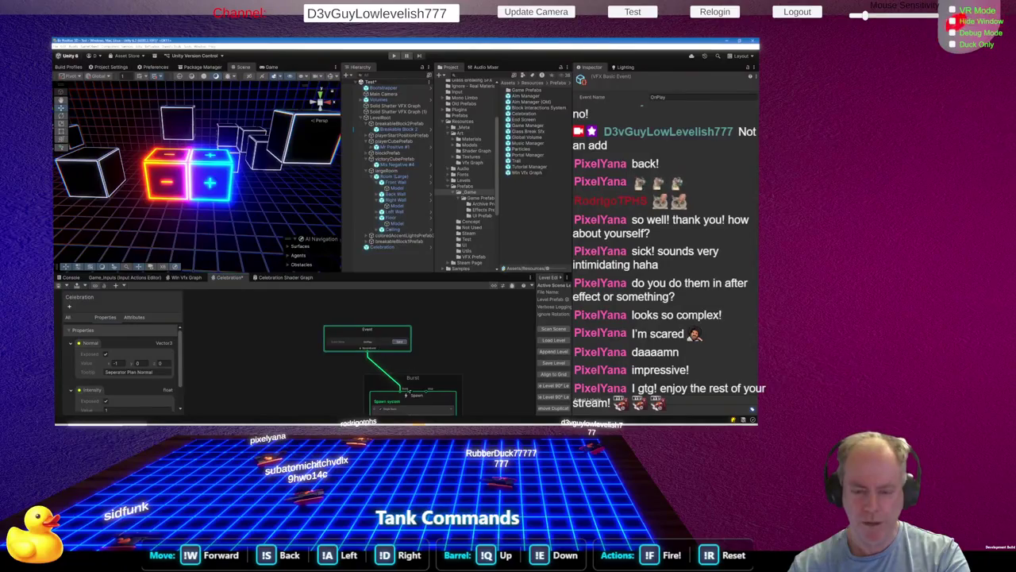
pyautogui.scroll(-1, 438, 328)
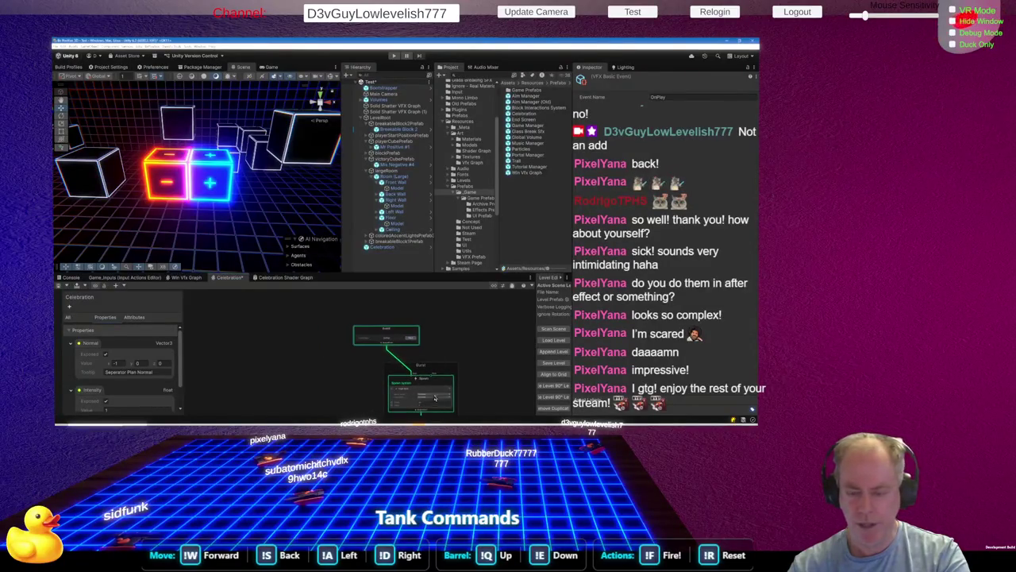
pyautogui.scroll(2, 435, 397)
pyautogui.click(381, 371)
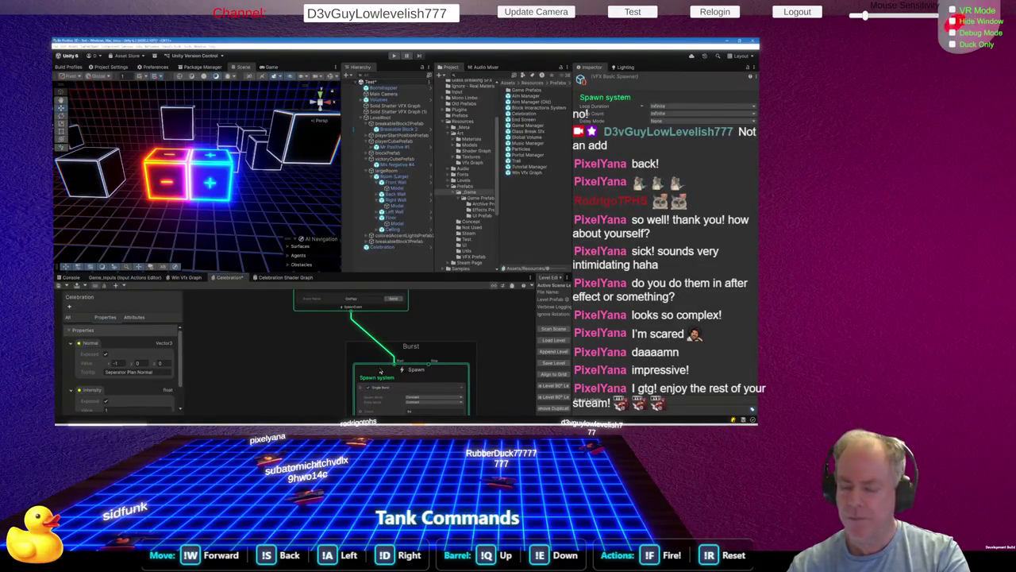
pyautogui.click(394, 389)
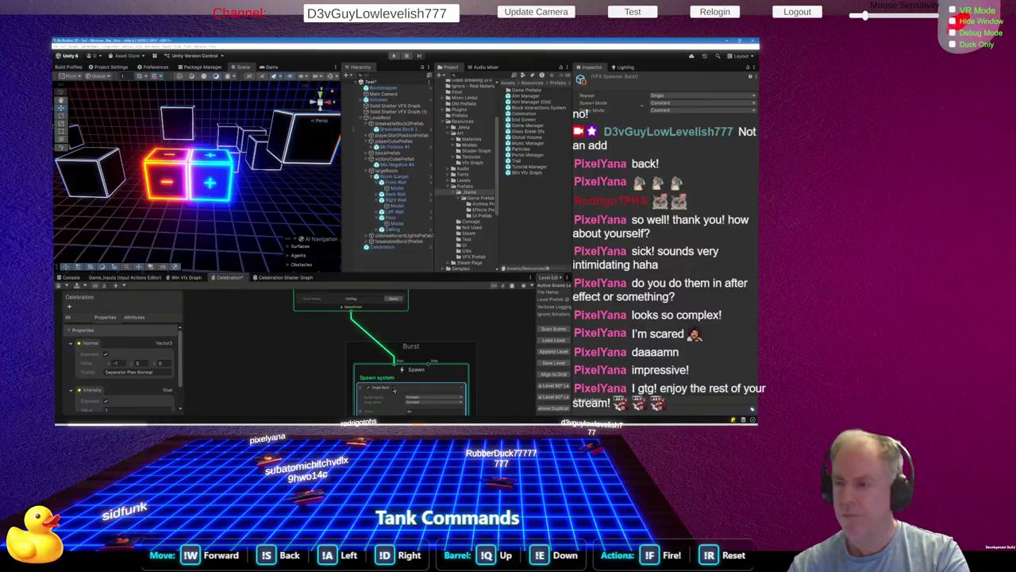
pyautogui.scroll(-2, 426, 388)
pyautogui.scroll(5, 423, 397)
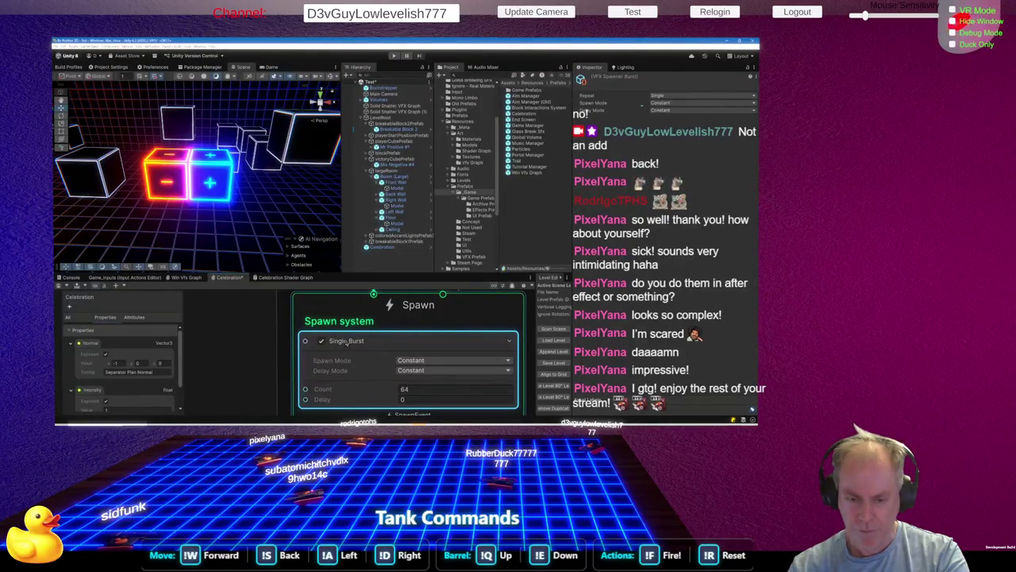
pyautogui.scroll(-3, 349, 342)
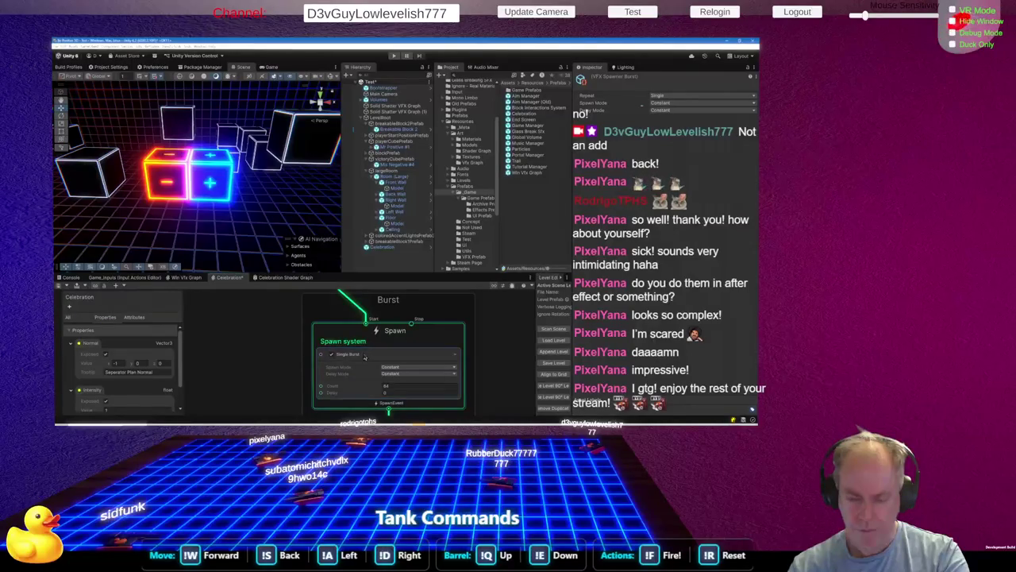
pyautogui.scroll(-3, 347, 410)
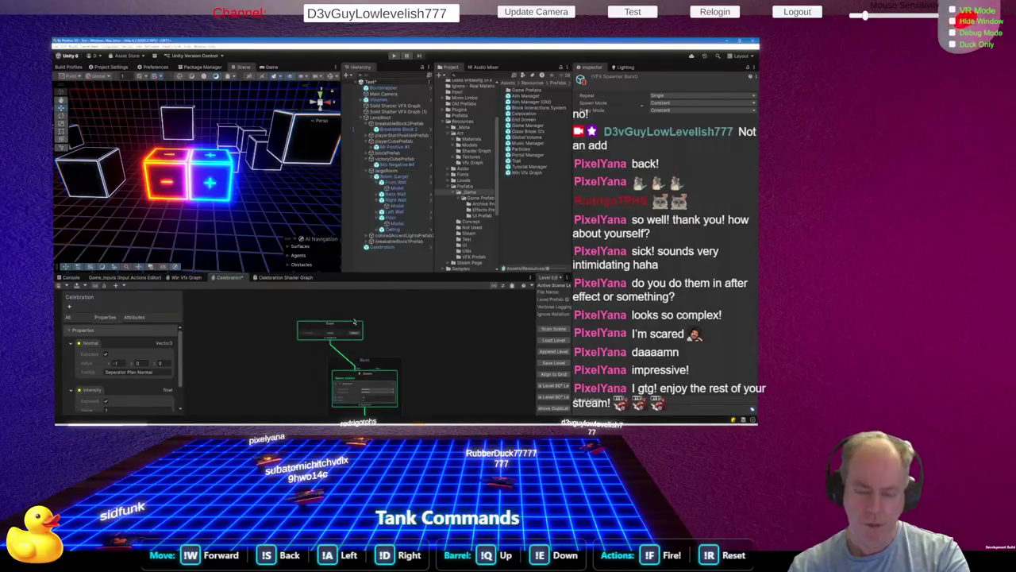
pyautogui.scroll(4, 354, 321)
# Send the OnPlay event three times to replay bursts above the cubes
pyautogui.click(355, 352)
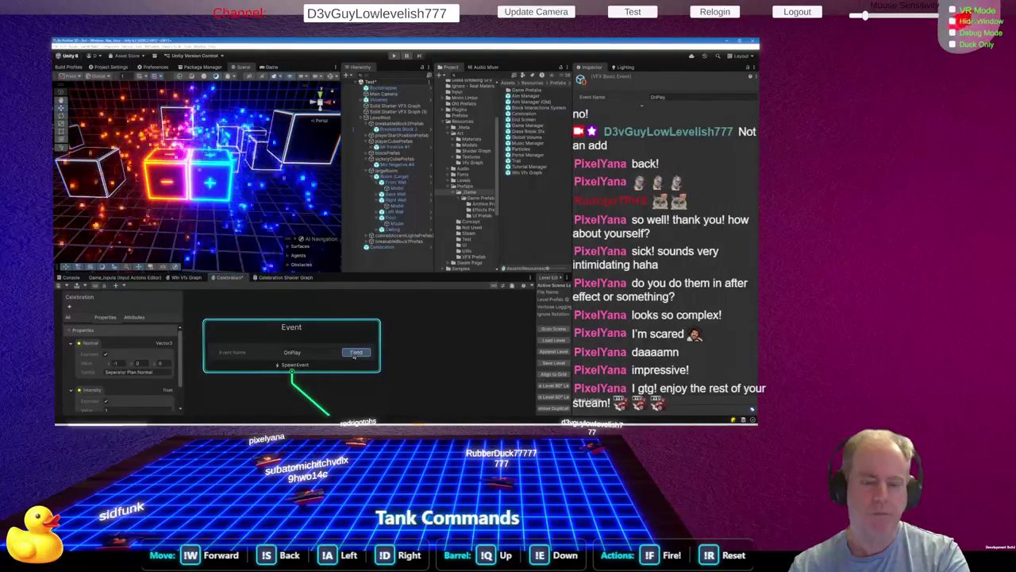
pyautogui.click(355, 353)
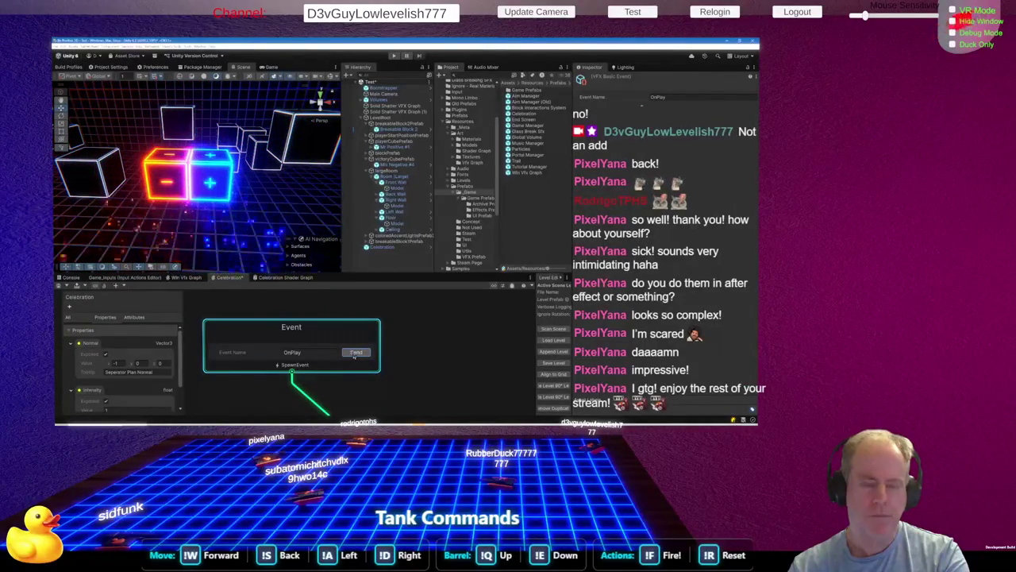
pyautogui.click(355, 352)
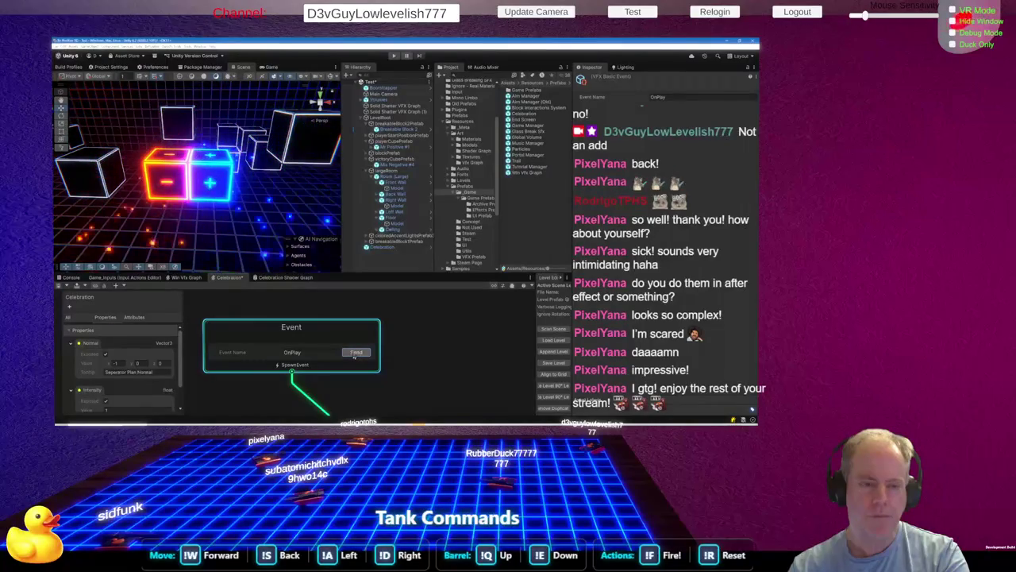
pyautogui.scroll(-5, 436, 352)
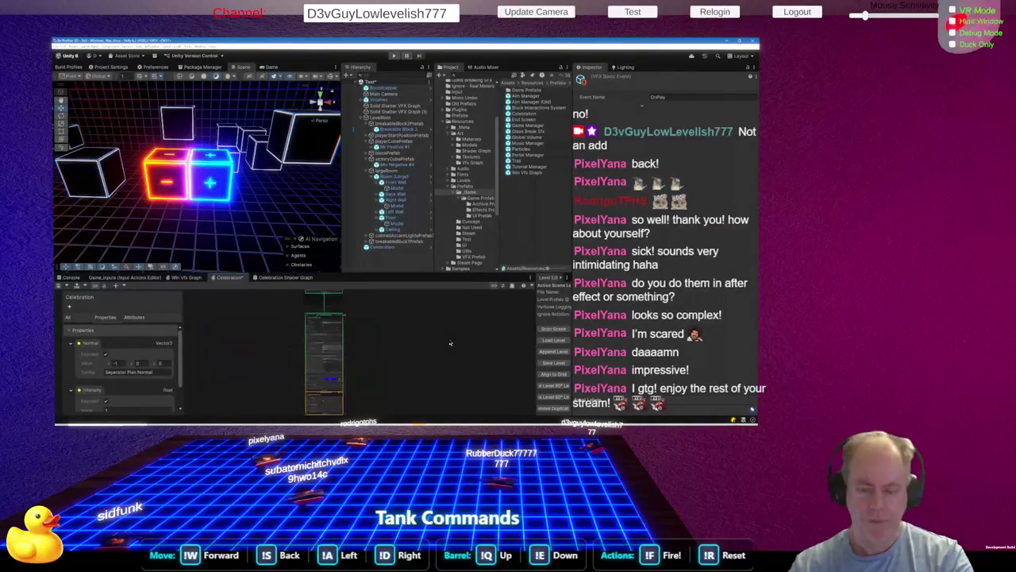
# Bring up the graph's canvas menu, dismiss it unused, and zoom around the canvas
pyautogui.rightClick(451, 343)
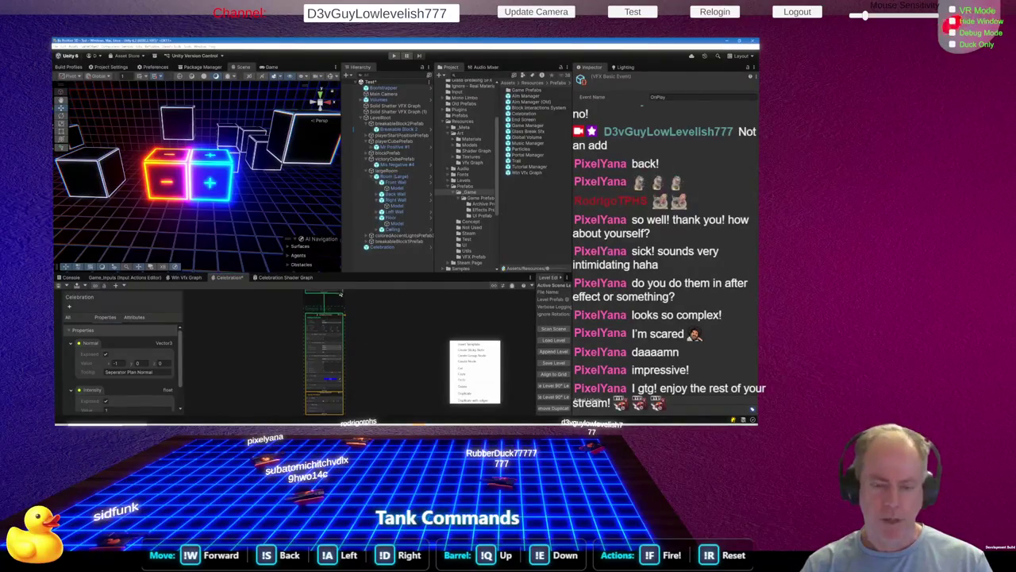
pyautogui.click(356, 316)
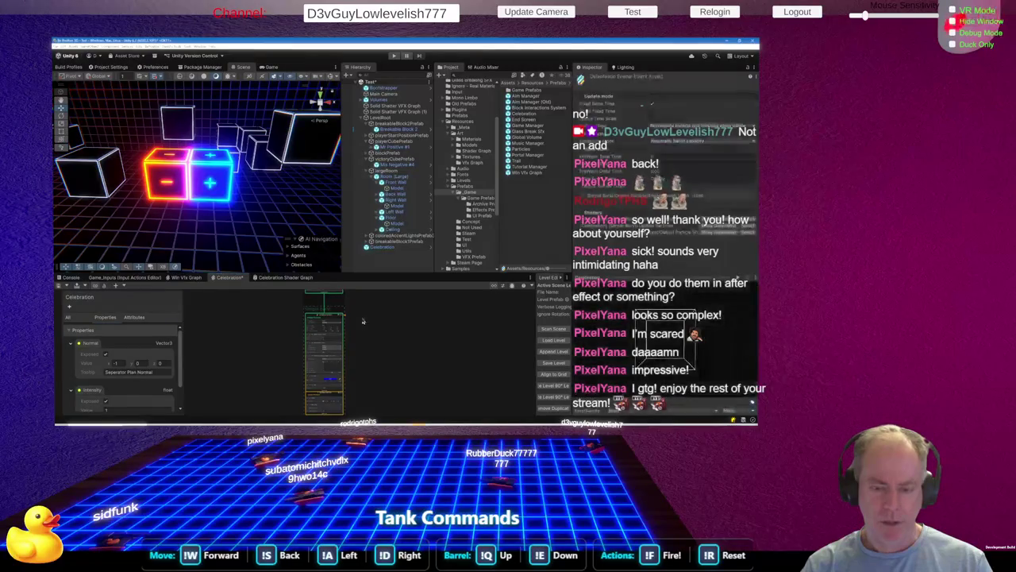
pyautogui.scroll(5, 353, 324)
pyautogui.scroll(-5, 346, 329)
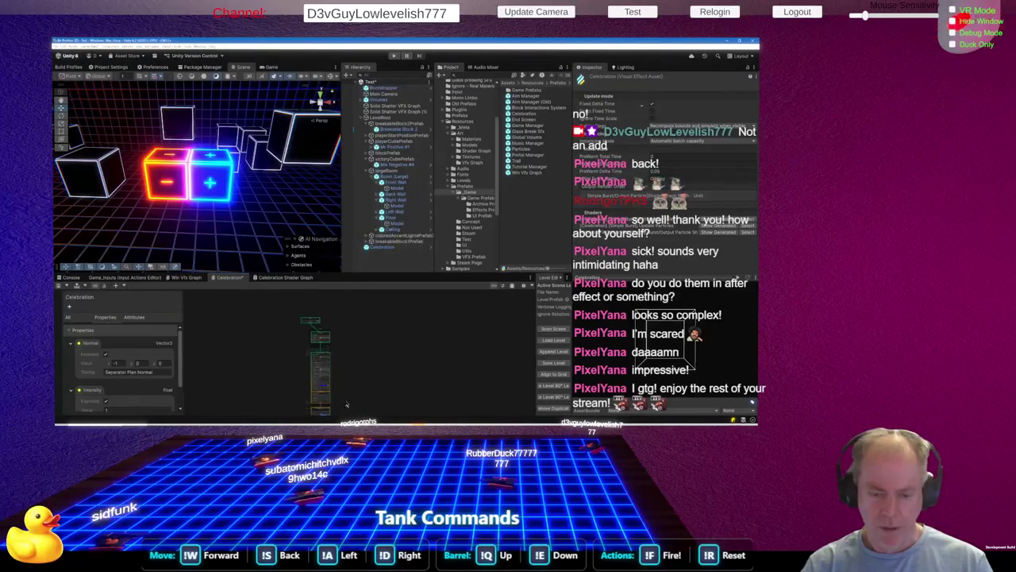
pyautogui.scroll(5, 322, 355)
pyautogui.scroll(-1, 293, 351)
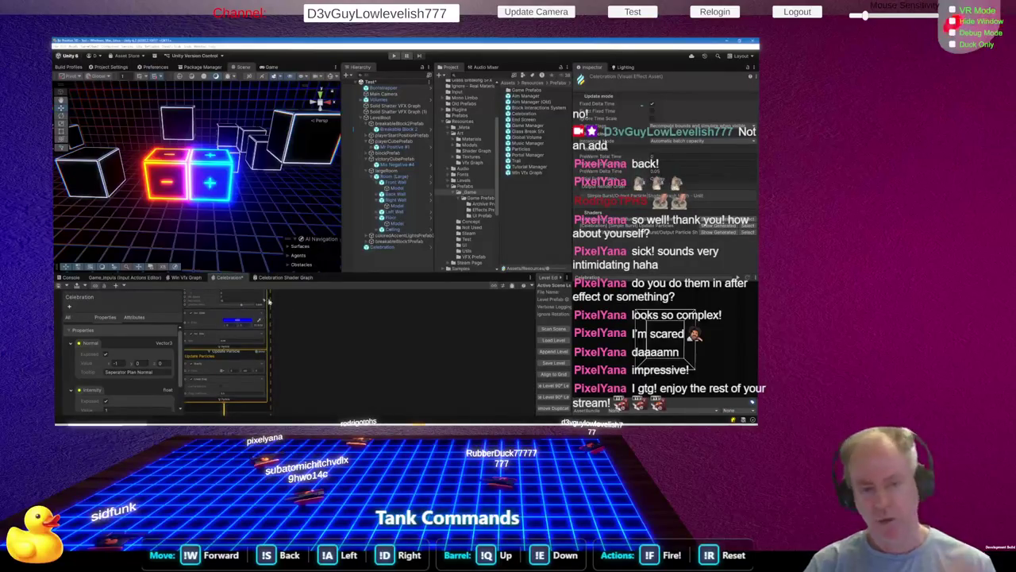
pyautogui.scroll(-3, 287, 359)
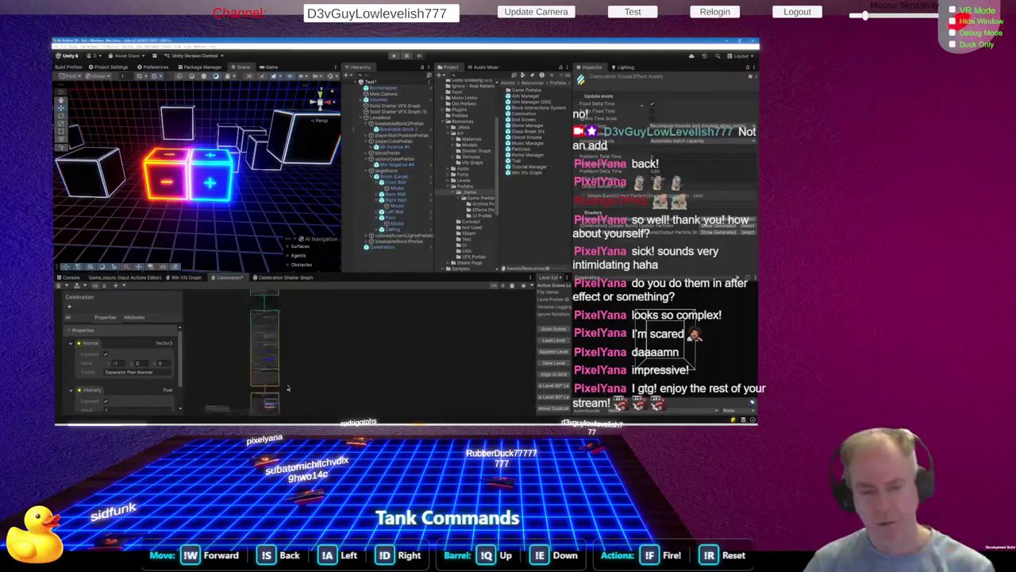
pyautogui.scroll(4, 266, 304)
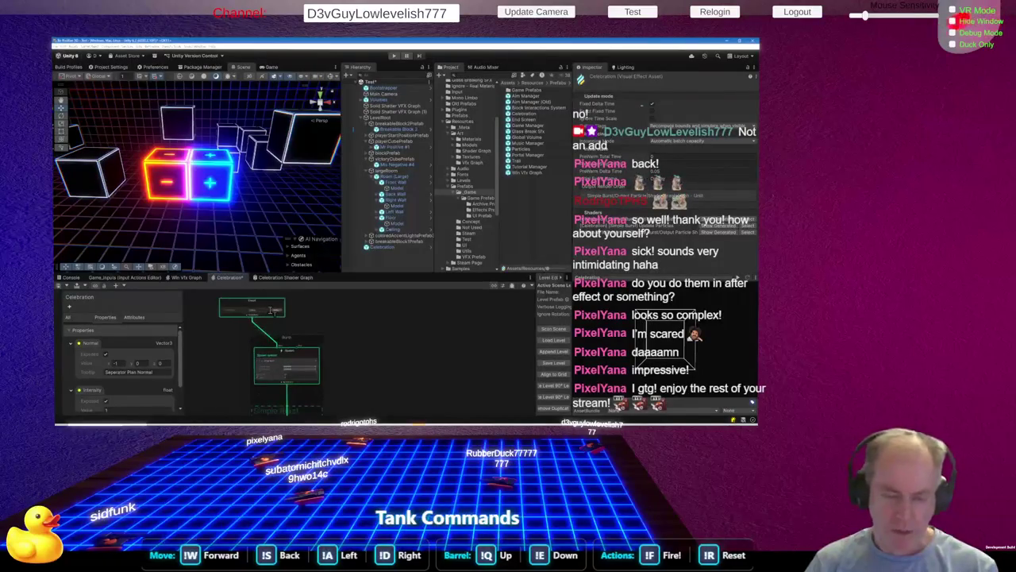
# Replay the effect from the OnPlay event and enlarge the graph area to zoom into the burst system
pyautogui.click(279, 315)
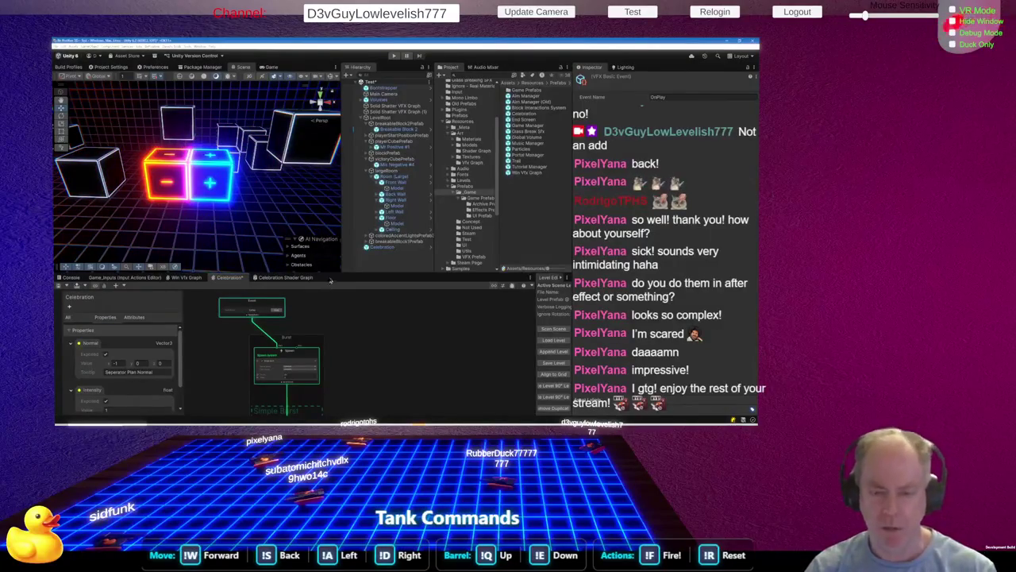
pyautogui.moveTo(330, 282); pyautogui.dragTo(332, 236)
pyautogui.scroll(-2, 371, 301)
pyautogui.scroll(5, 339, 364)
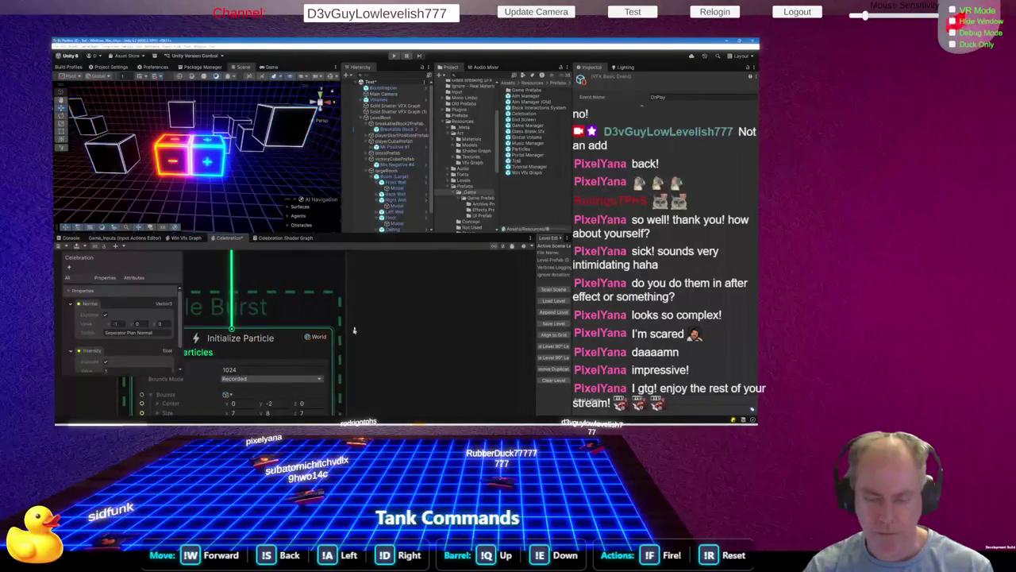
pyautogui.scroll(-5, 357, 334)
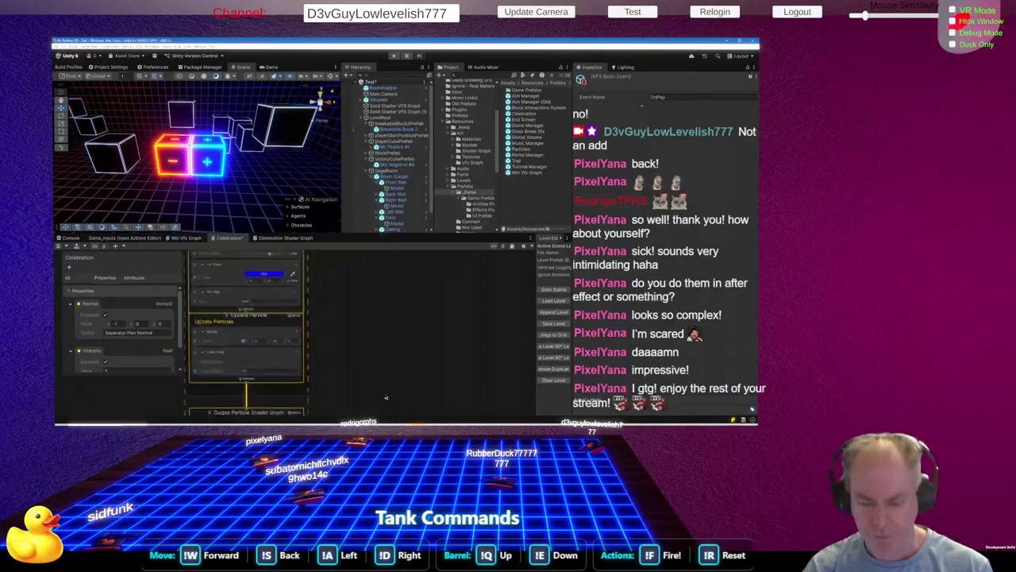
pyautogui.scroll(-3, 386, 397)
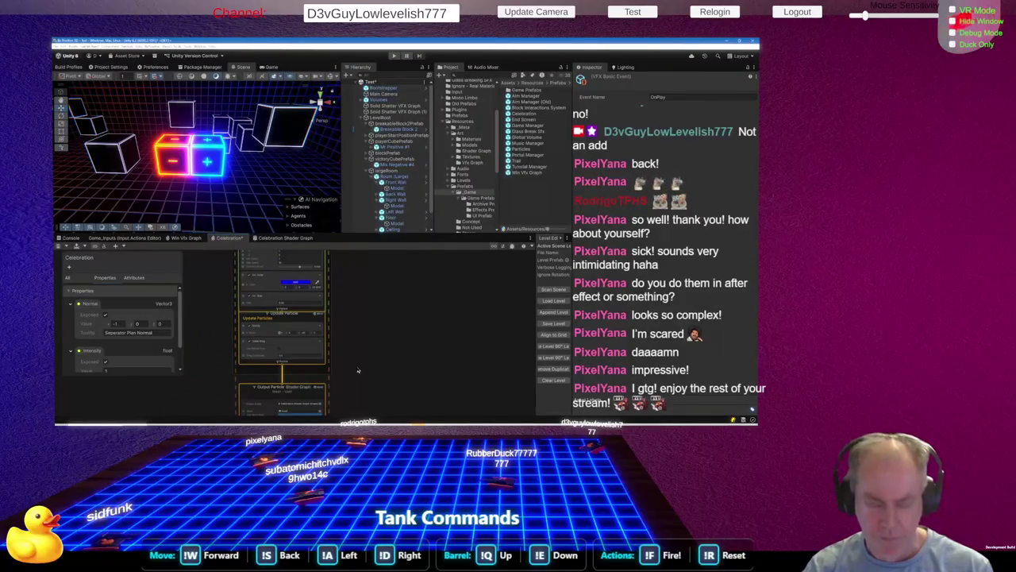
pyautogui.rightClick(484, 341)
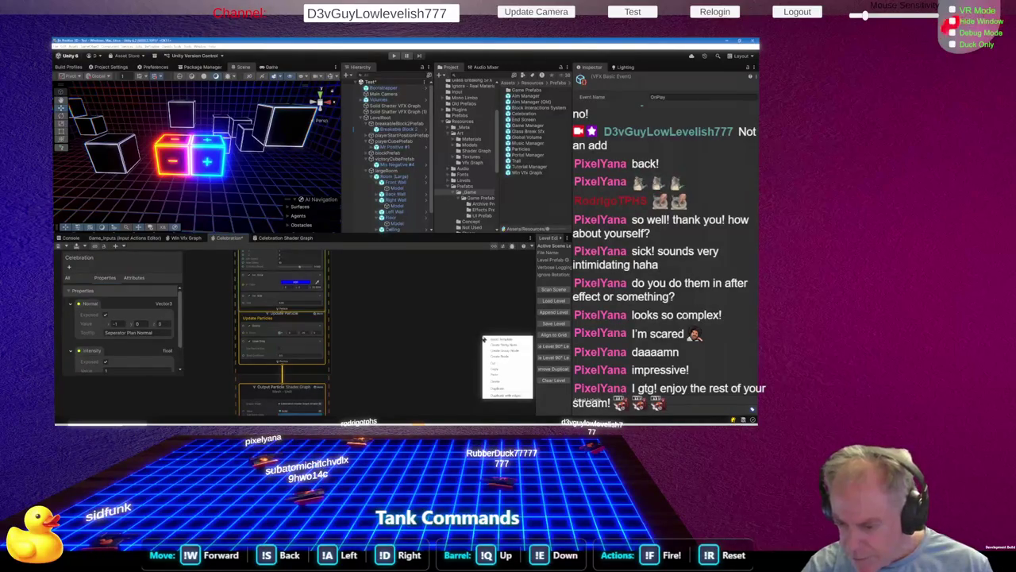
# Insert the Head & Trail template system, then select the OnPlay event to replay the effect
pyautogui.click(494, 340)
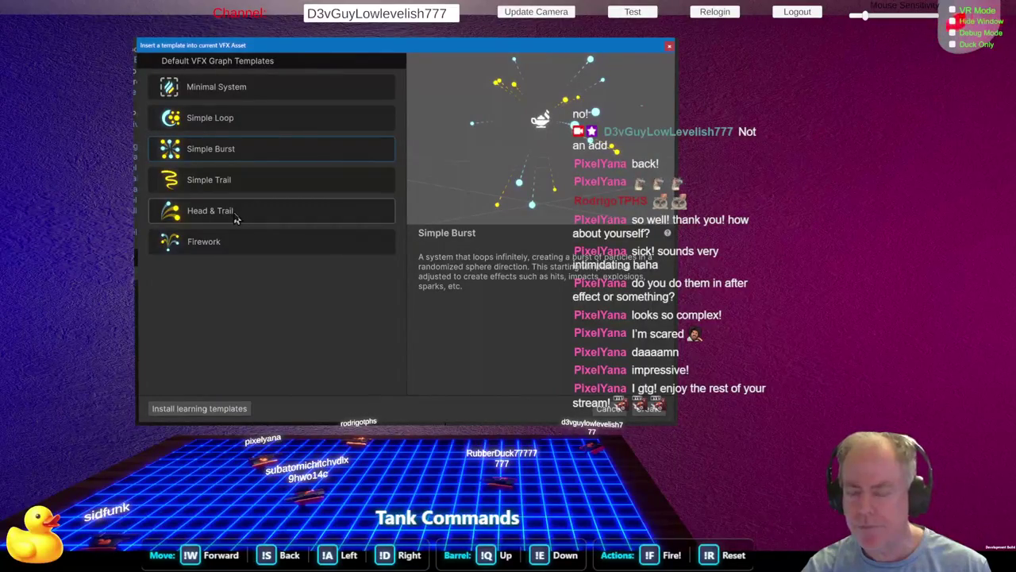
pyautogui.doubleClick(235, 213)
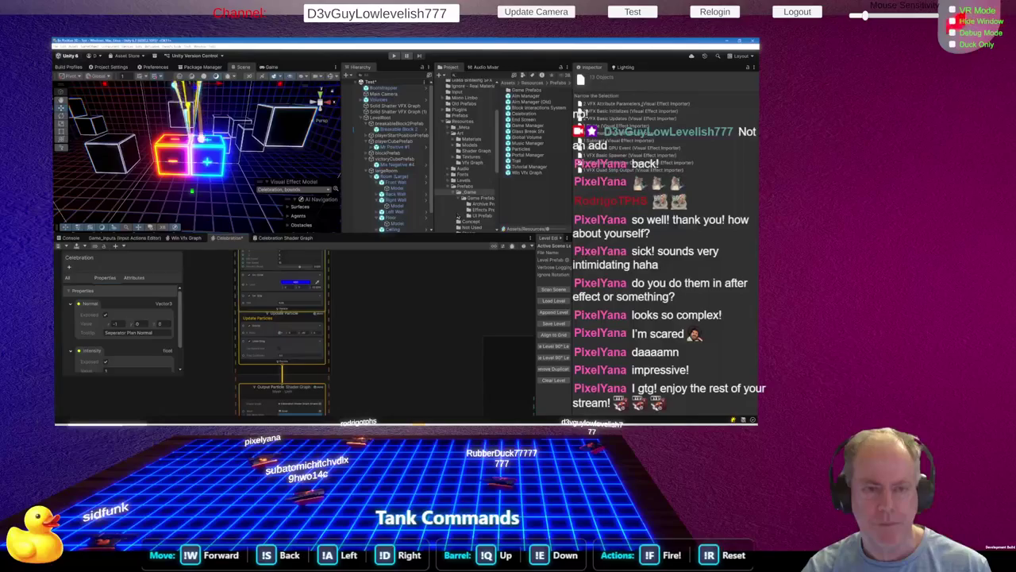
pyautogui.click(416, 296)
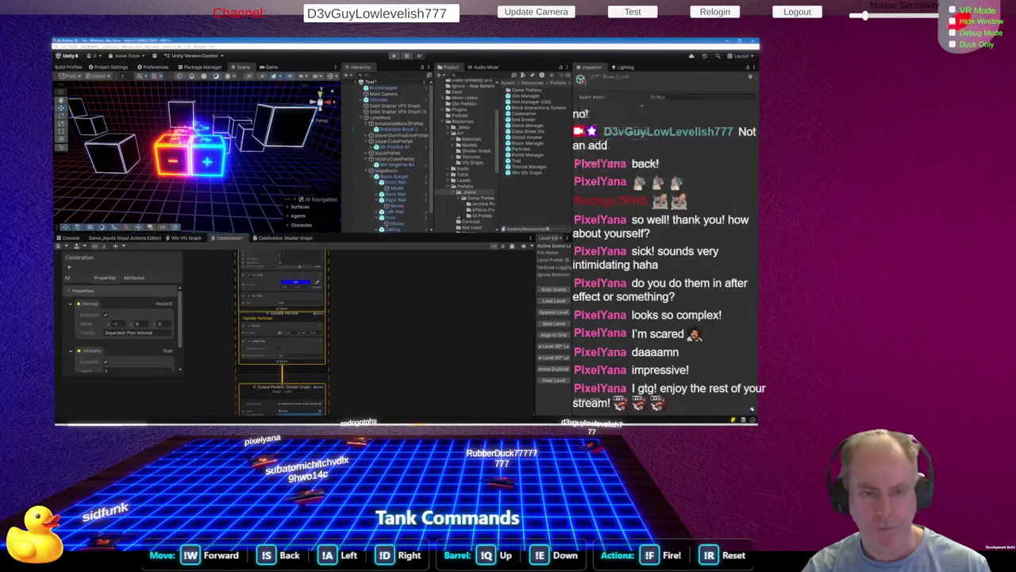
# Insert a Firework template system and orbit the scene view to frame its particles
pyautogui.rightClick(417, 297)
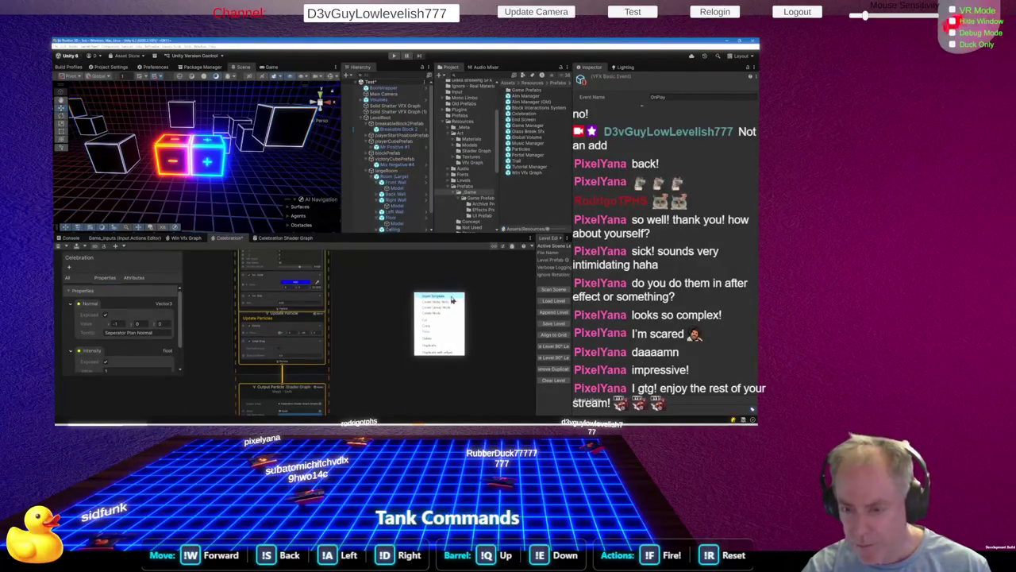
pyautogui.click(454, 296)
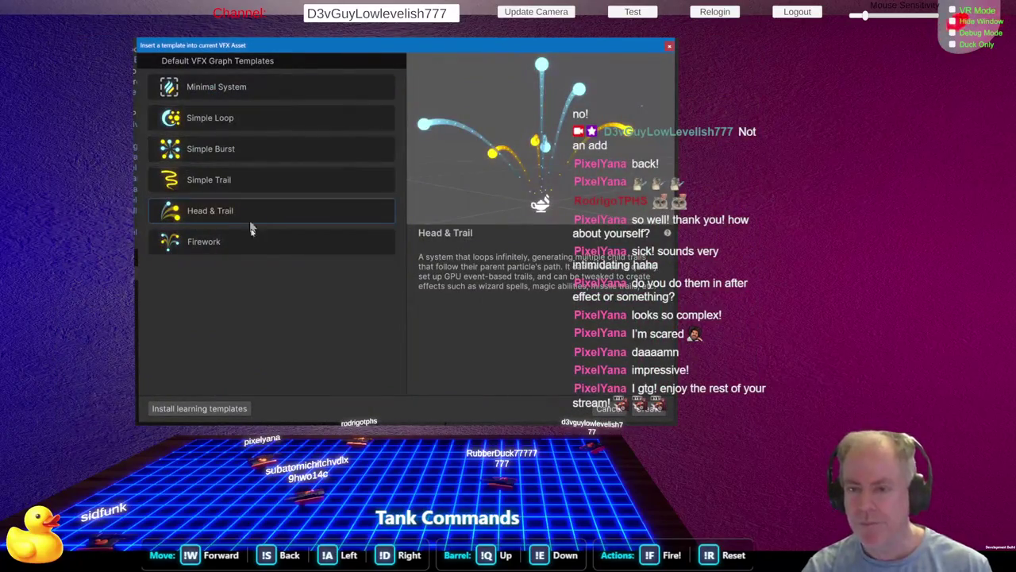
pyautogui.doubleClick(236, 243)
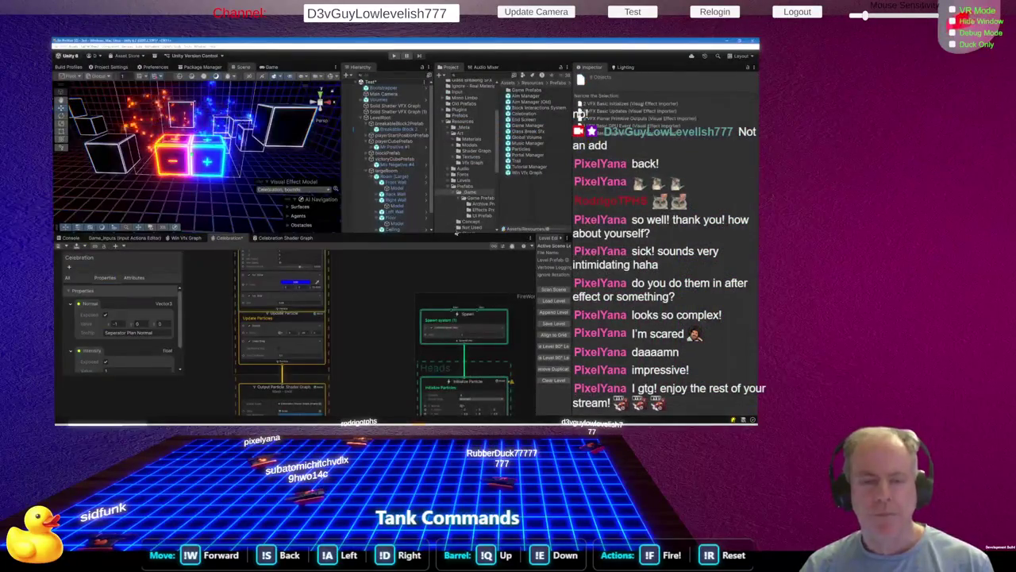
pyautogui.moveTo(339, 178)
pyautogui.mouseDown()
pyautogui.moveTo(335, 189)
pyautogui.moveTo(230, 155)
pyautogui.mouseUp()
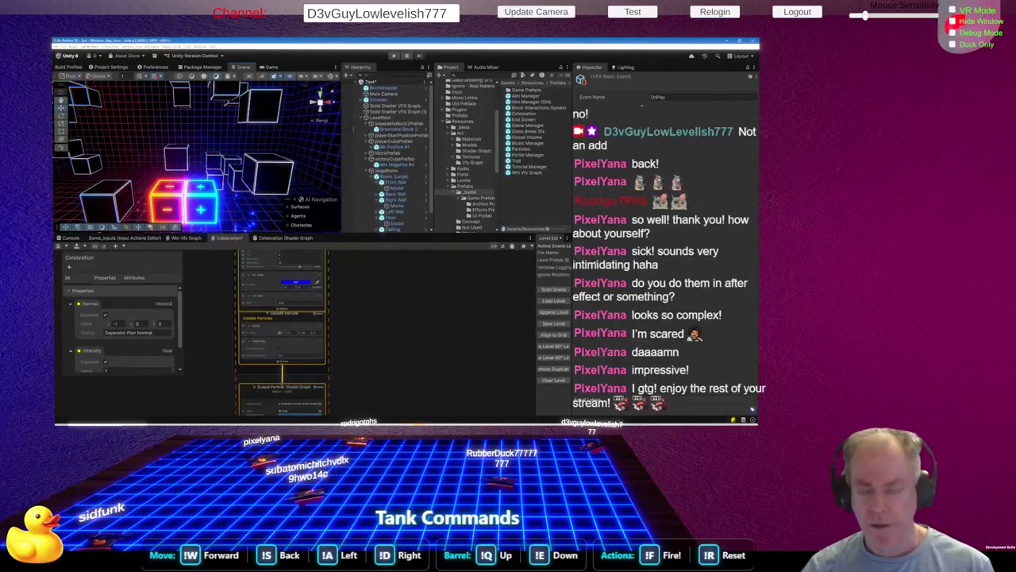
# Insert a second Firework template system into the Celebration graph
pyautogui.rightClick(457, 315)
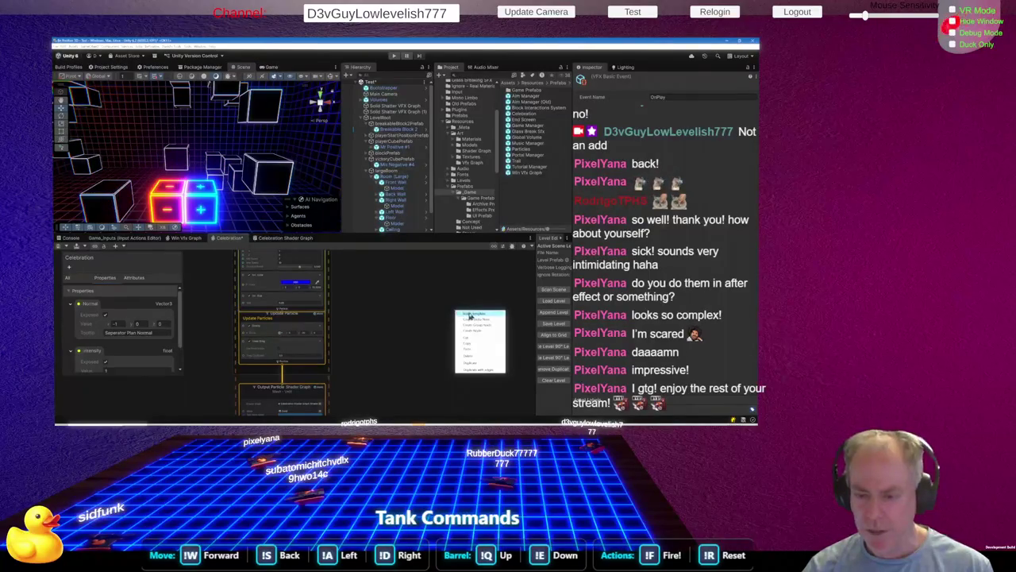
pyautogui.click(464, 316)
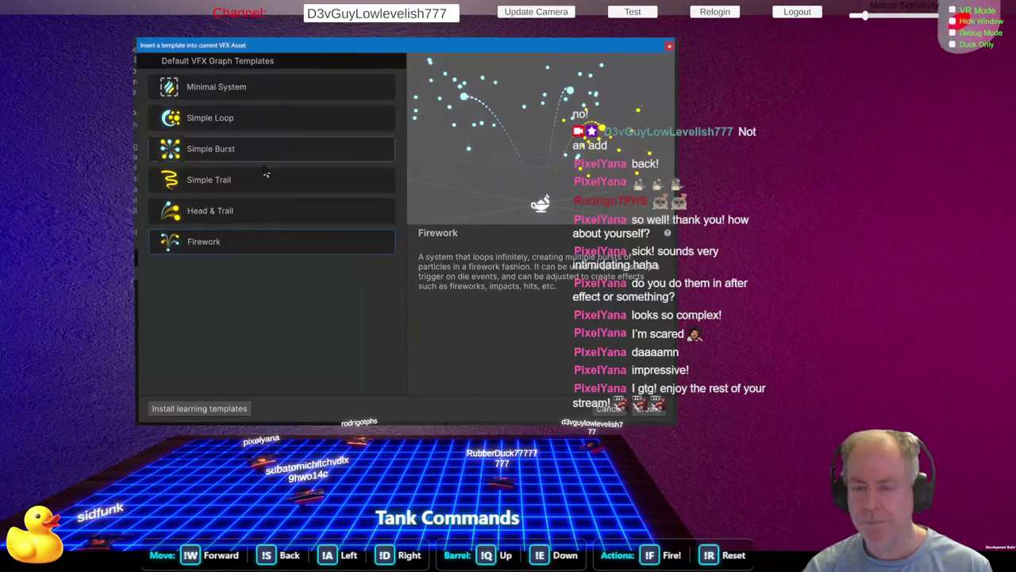
pyautogui.doubleClick(238, 210)
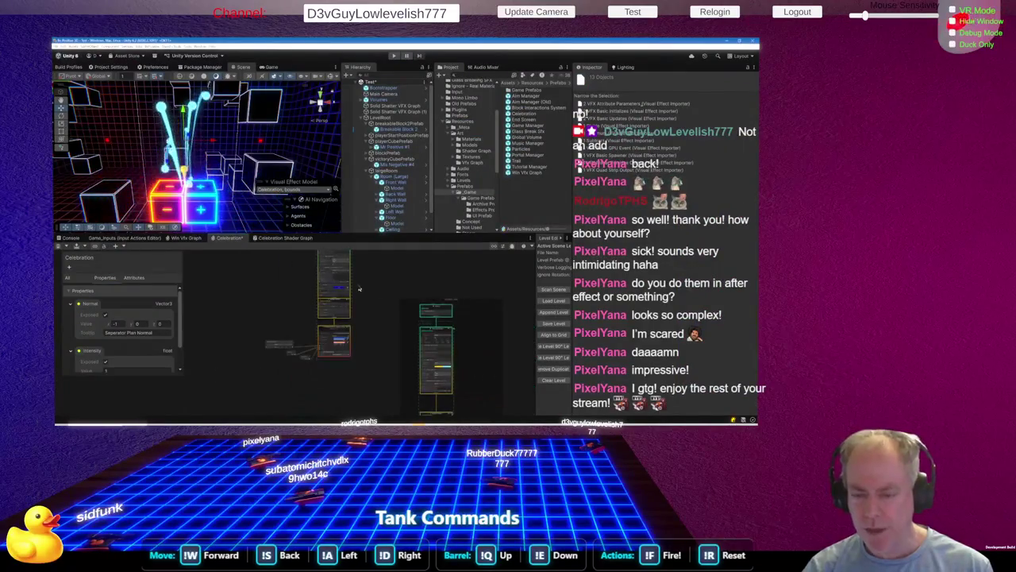
pyautogui.scroll(-2, 393, 334)
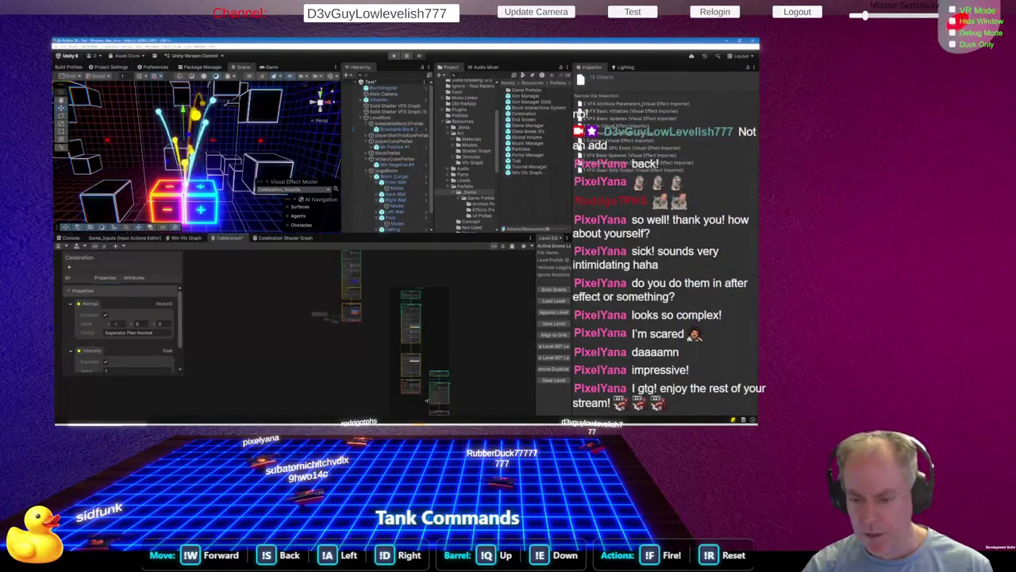
pyautogui.scroll(6, 373, 317)
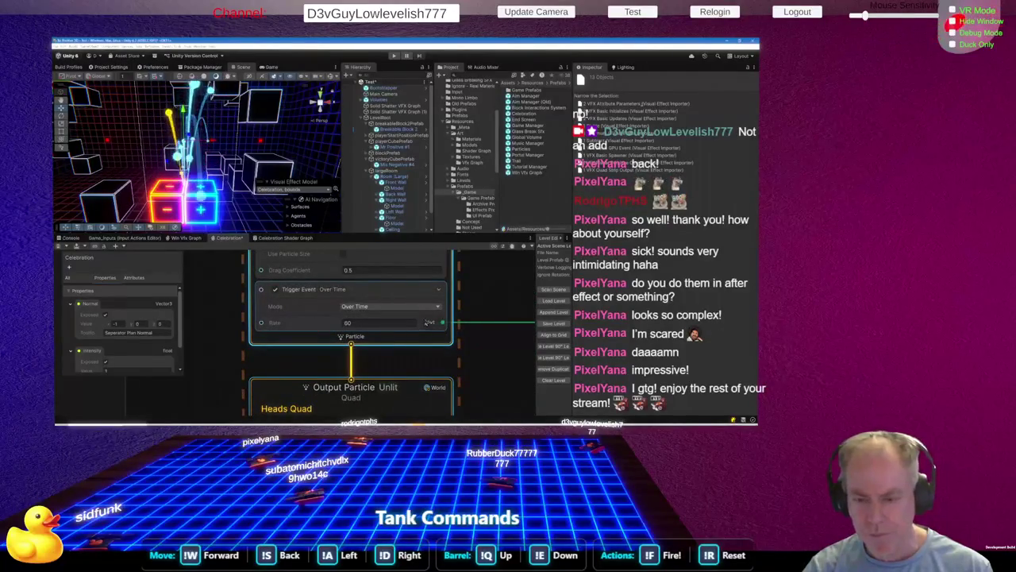
pyautogui.scroll(-3, 425, 322)
pyautogui.scroll(2, 429, 317)
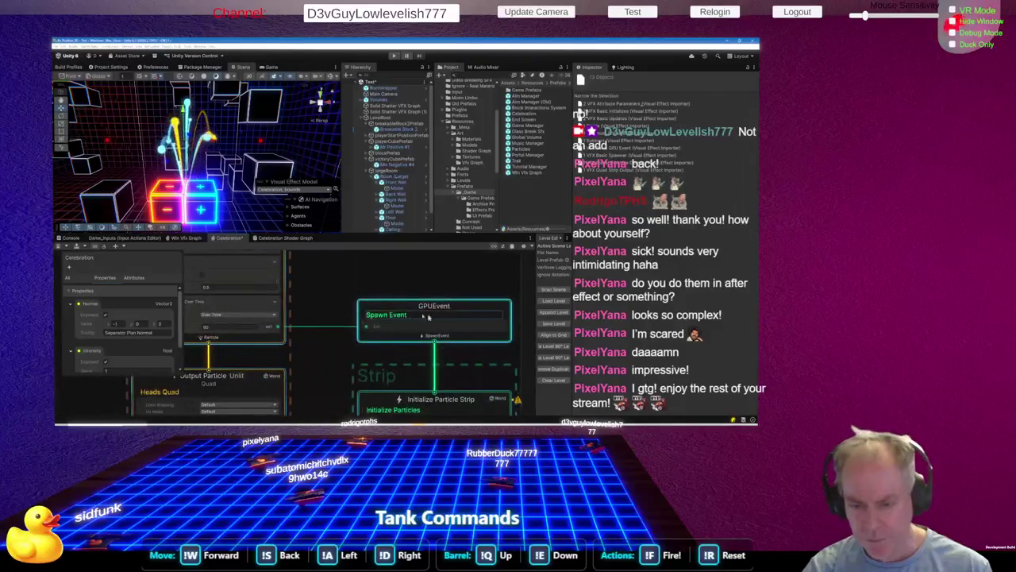
pyautogui.scroll(-2, 370, 296)
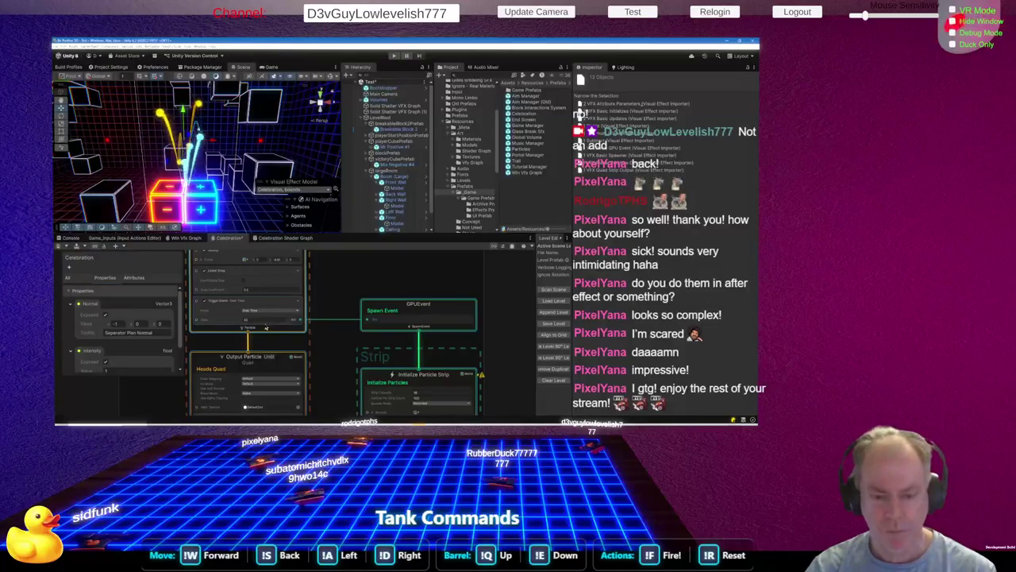
pyautogui.scroll(-5, 381, 316)
pyautogui.scroll(-2, 383, 316)
pyautogui.scroll(-2, 274, 373)
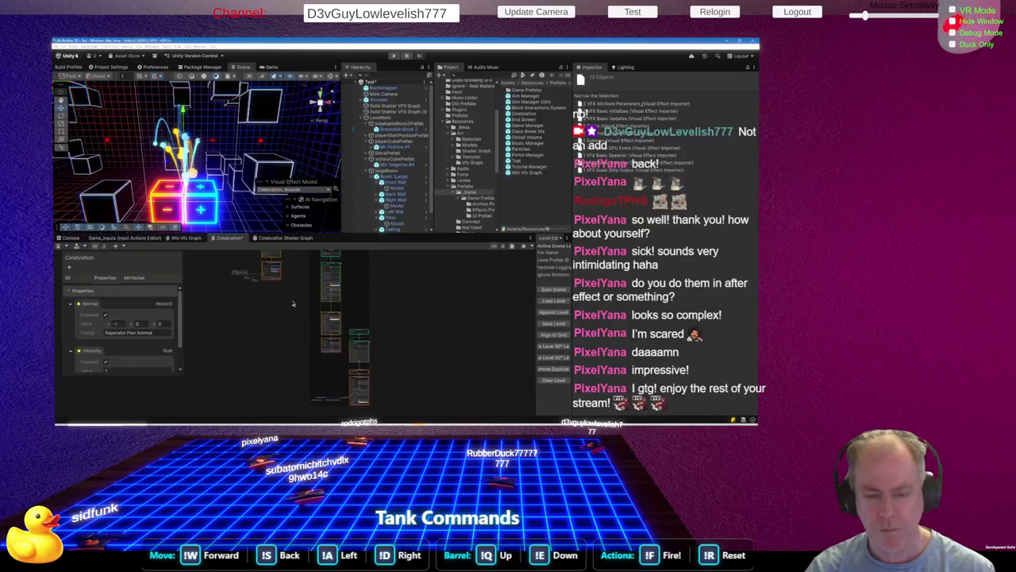
pyautogui.scroll(3, 290, 306)
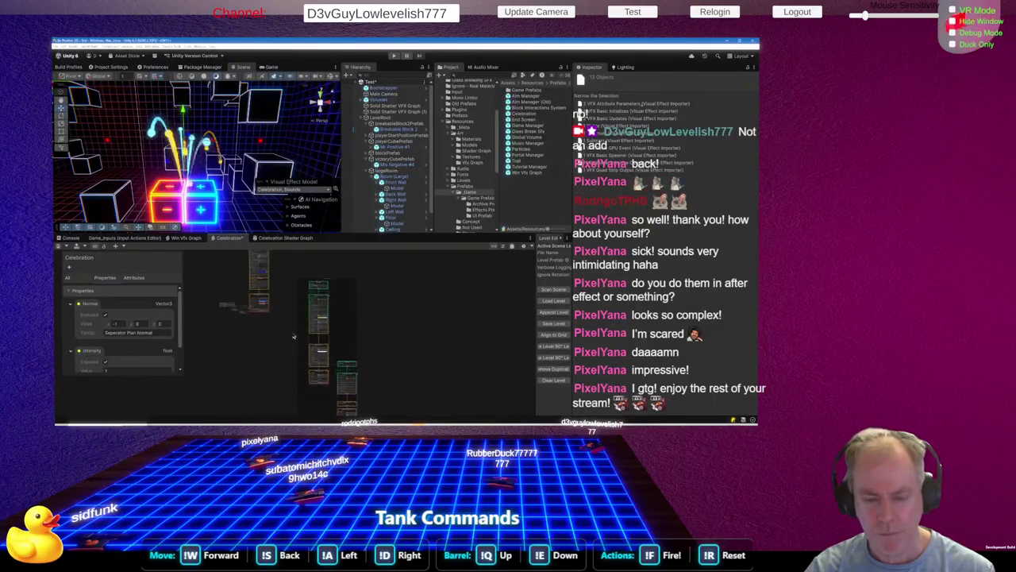
pyautogui.scroll(-2, 347, 333)
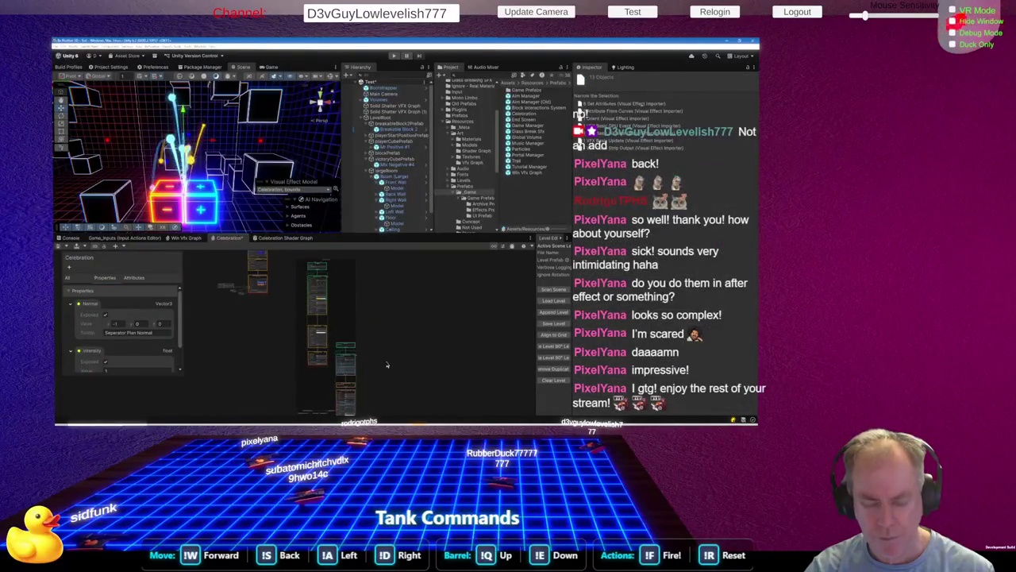
pyautogui.scroll(-2, 395, 333)
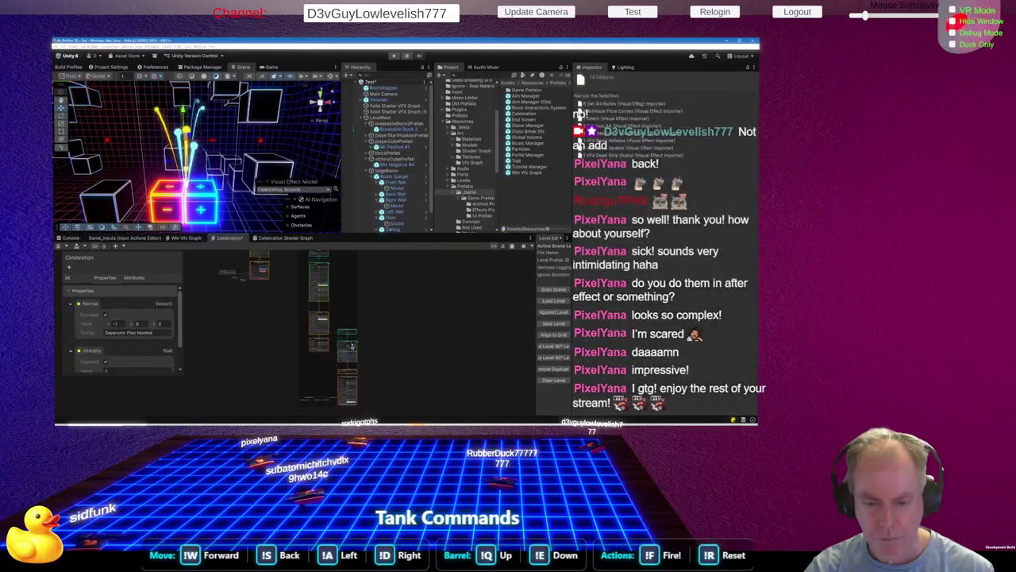
# Select the new system's nodes, inspect its Initialize Particles block, and box-select a node group
pyautogui.click(355, 335)
pyautogui.scroll(2, 357, 318)
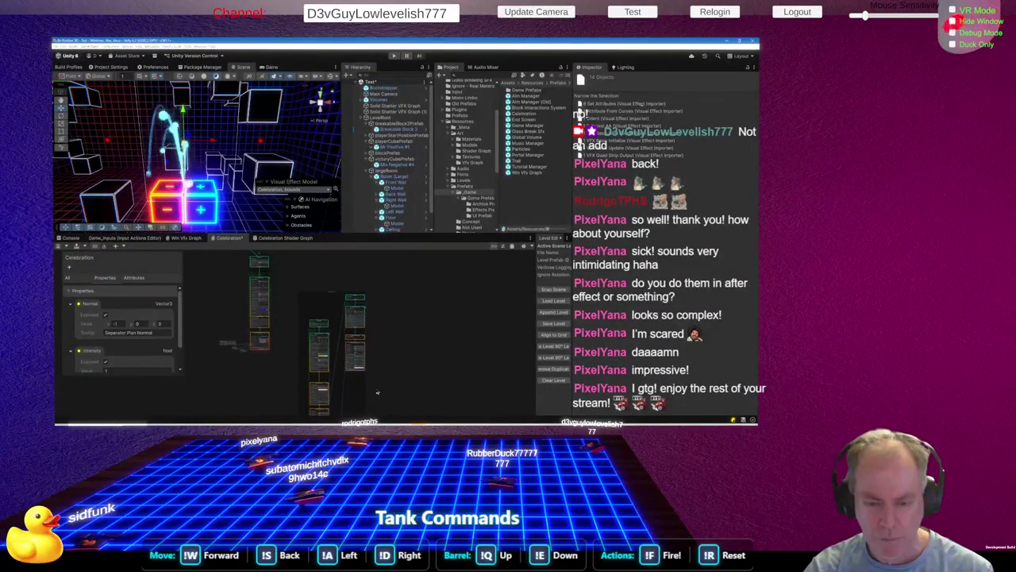
pyautogui.click(339, 399)
pyautogui.hotkey('ctrl', 'a')
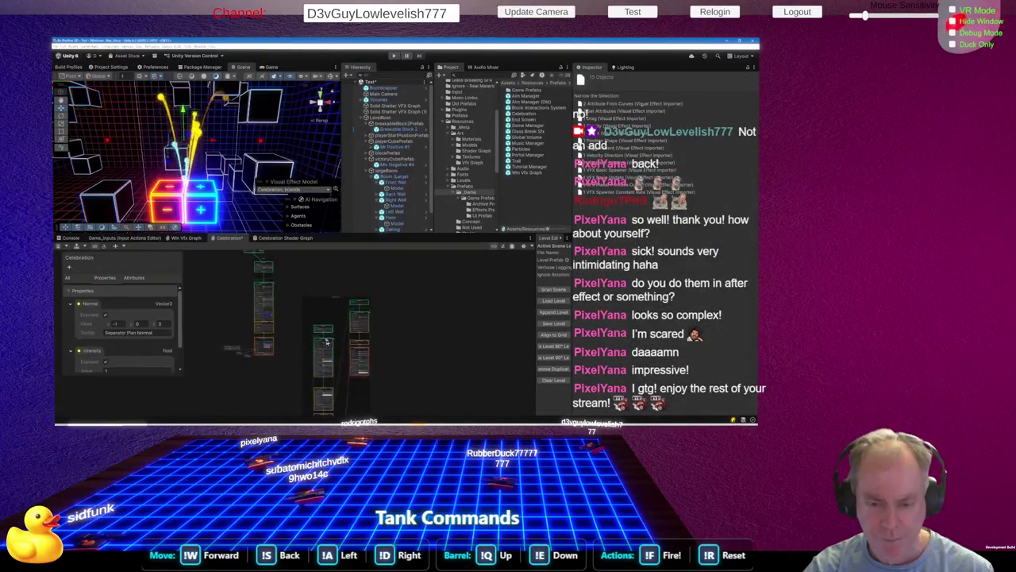
pyautogui.click(326, 350)
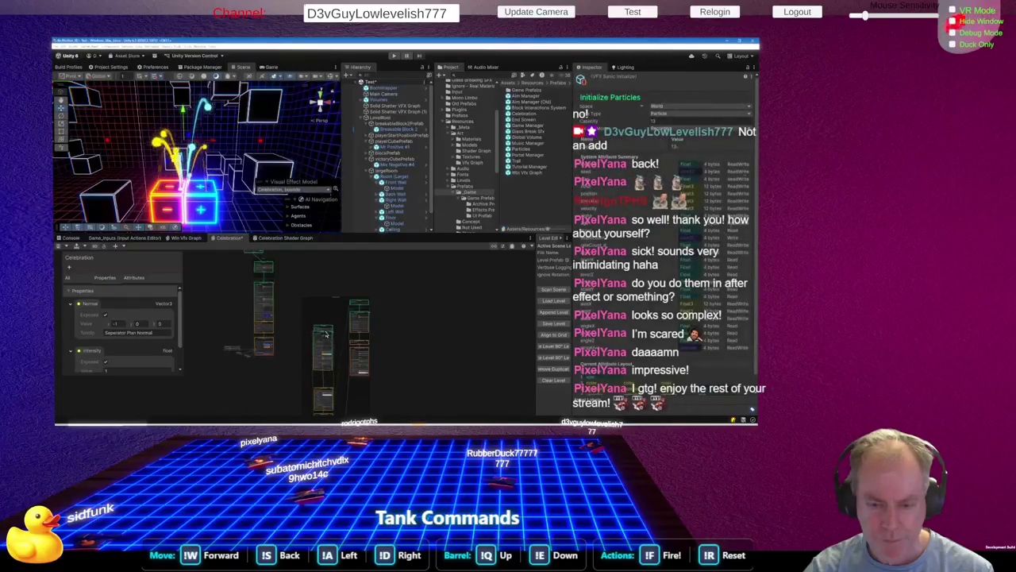
pyautogui.moveTo(297, 326); pyautogui.dragTo(330, 414)
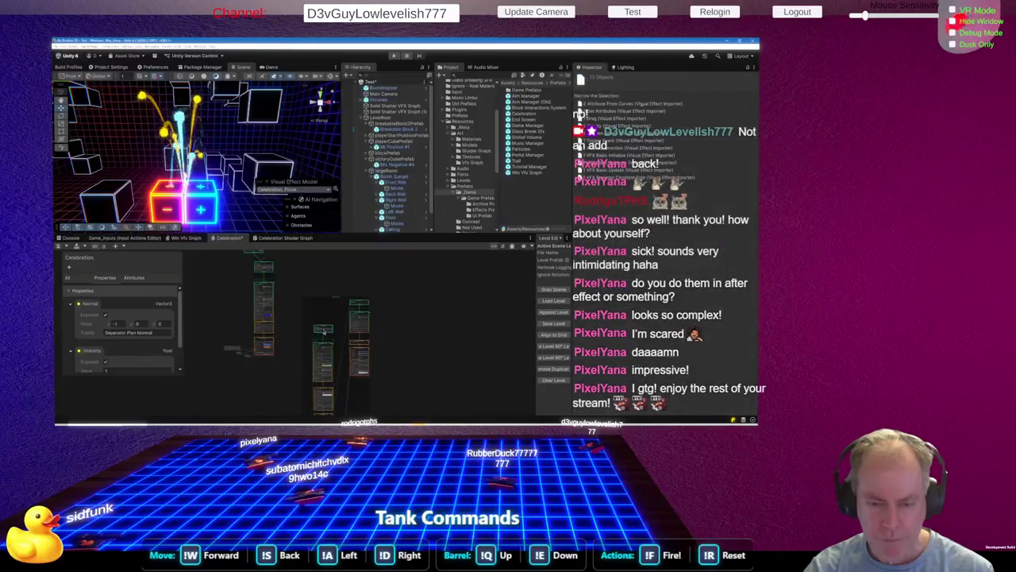
# Drag the node columns and the bottom node upward, then deselect and pan to the lower graph
pyautogui.moveTo(323, 332); pyautogui.dragTo(323, 307)
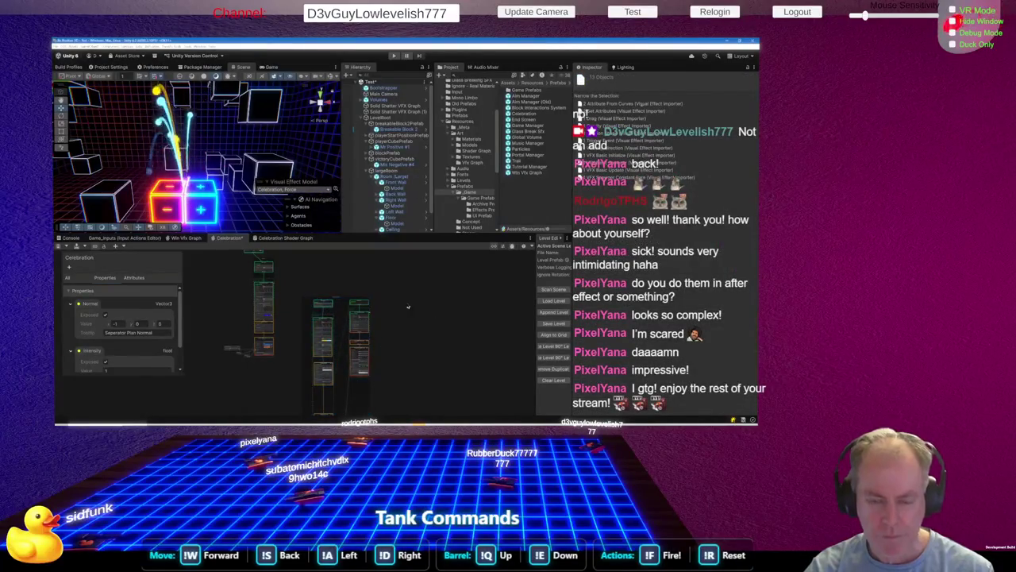
pyautogui.moveTo(404, 344); pyautogui.dragTo(404, 312)
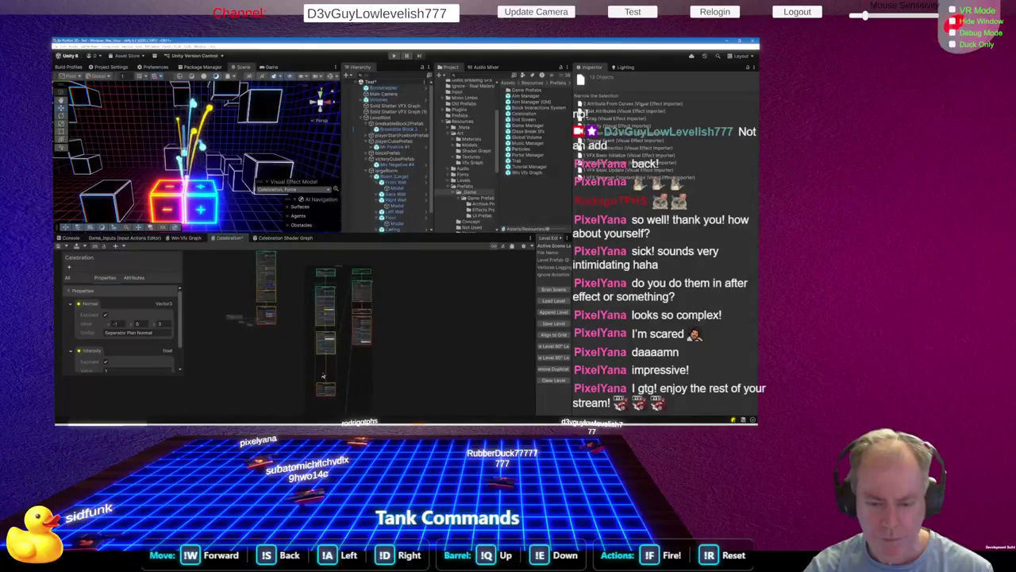
pyautogui.rightClick(326, 387)
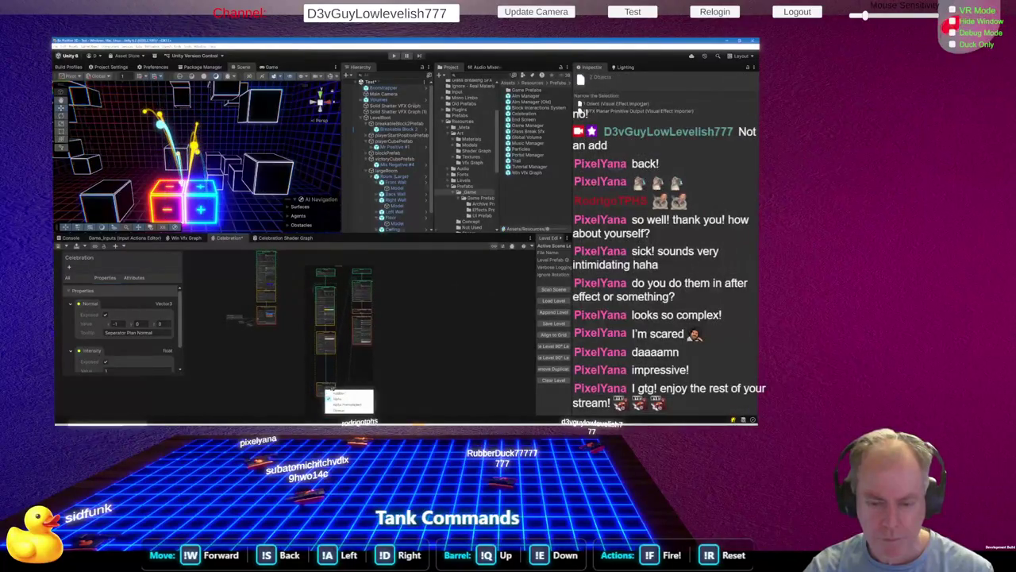
pyautogui.click(331, 388)
pyautogui.moveTo(331, 386); pyautogui.dragTo(326, 362)
pyautogui.click(371, 399)
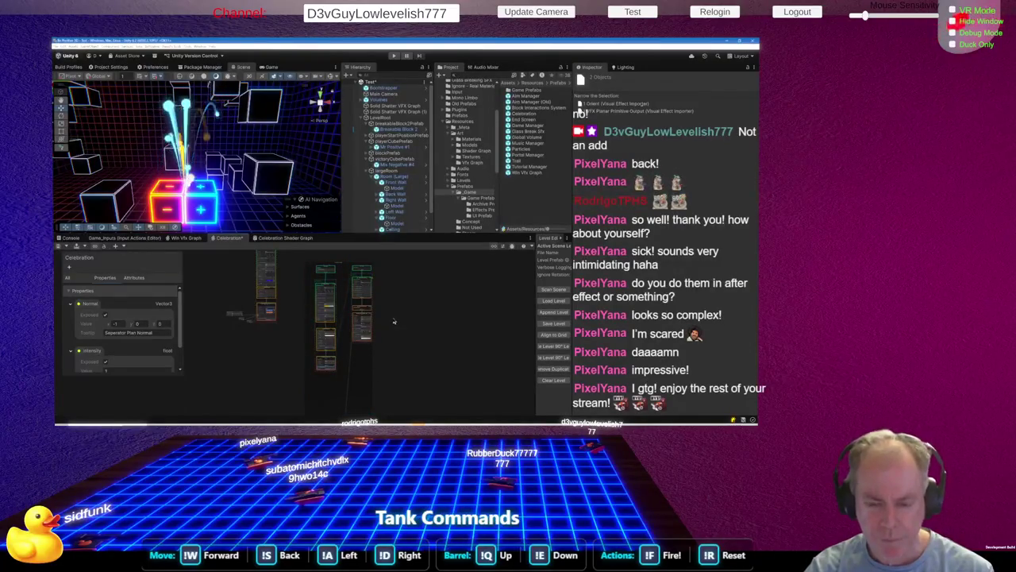
pyautogui.moveTo(390, 390); pyautogui.dragTo(393, 333)
pyautogui.scroll(5, 337, 395)
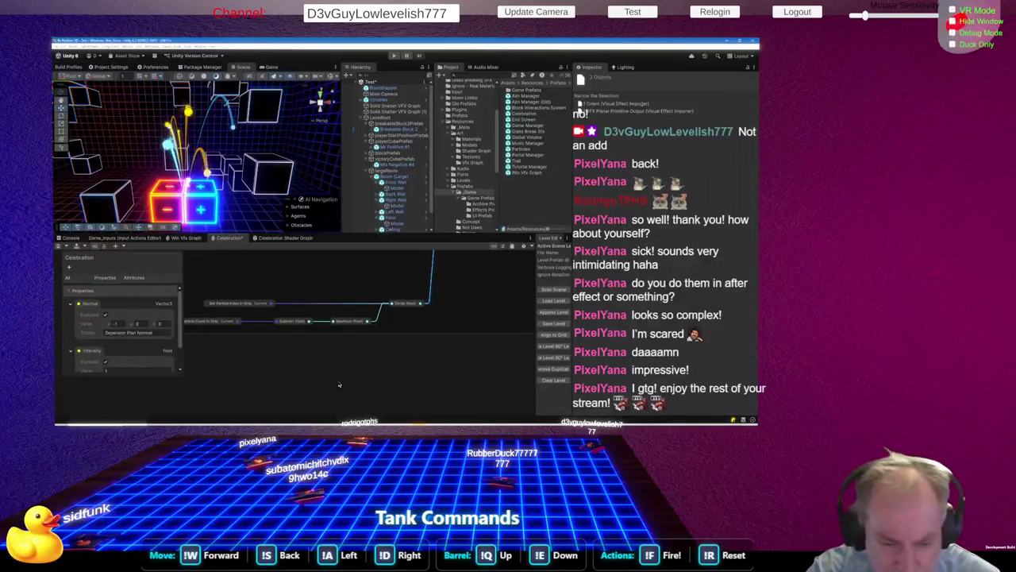
# Raise the bottom node, the right-hand column and the strip-index math node row
pyautogui.scroll(-5, 344, 384)
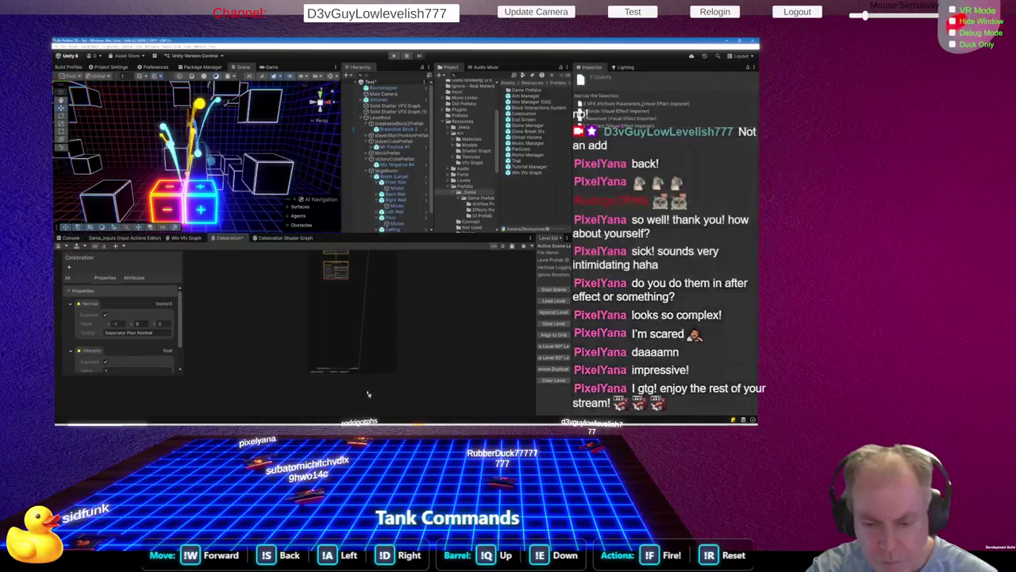
pyautogui.moveTo(357, 371); pyautogui.dragTo(379, 304)
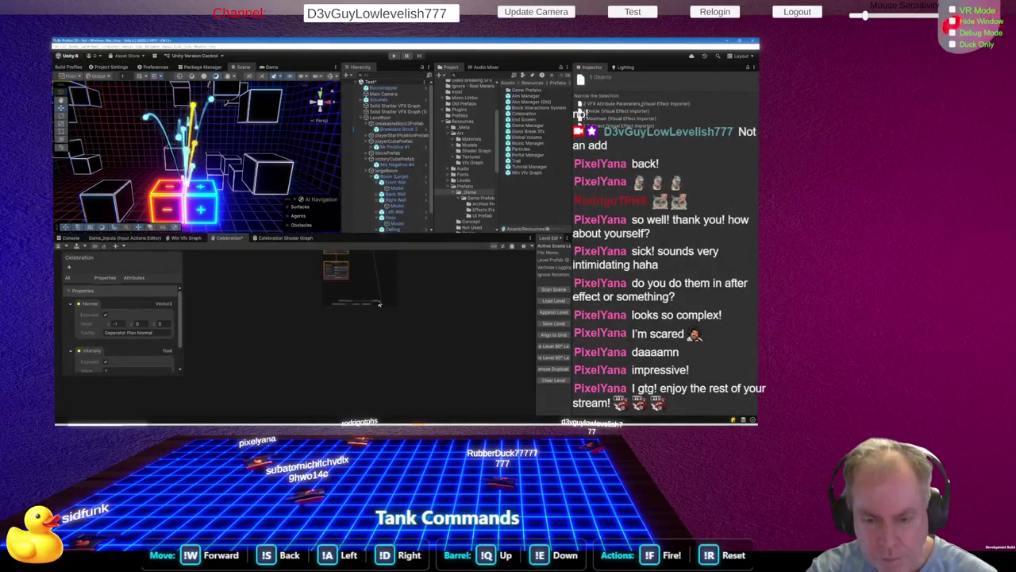
pyautogui.scroll(-3, 365, 379)
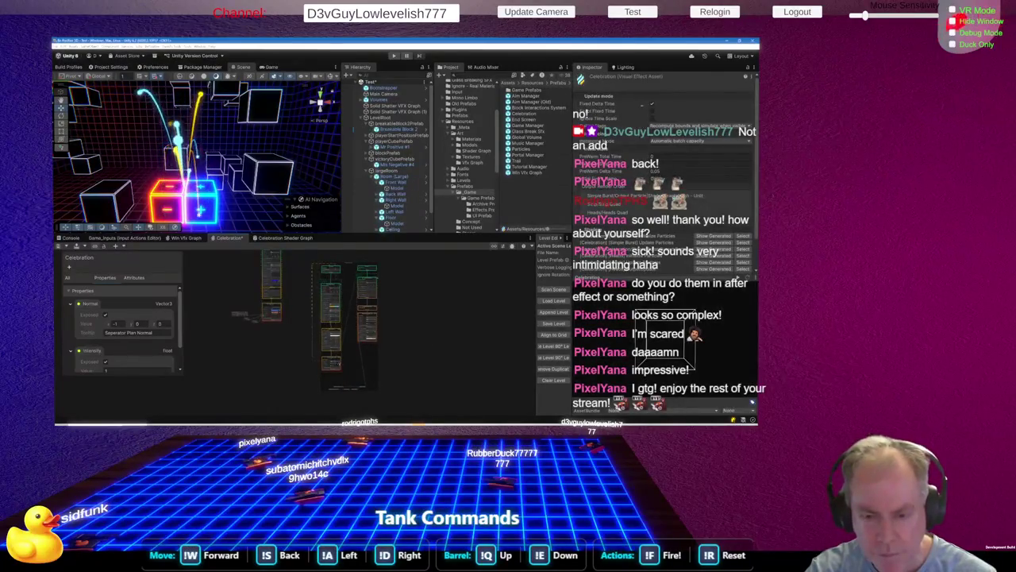
pyautogui.click(335, 355)
pyautogui.moveTo(335, 355); pyautogui.dragTo(323, 342)
pyautogui.click(348, 385)
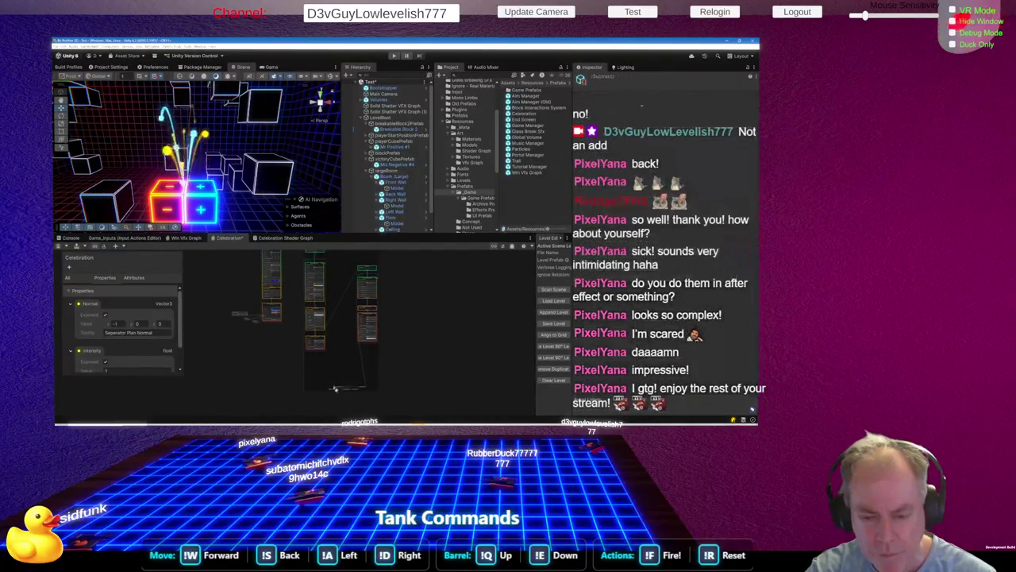
pyautogui.click(339, 389)
pyautogui.click(336, 383)
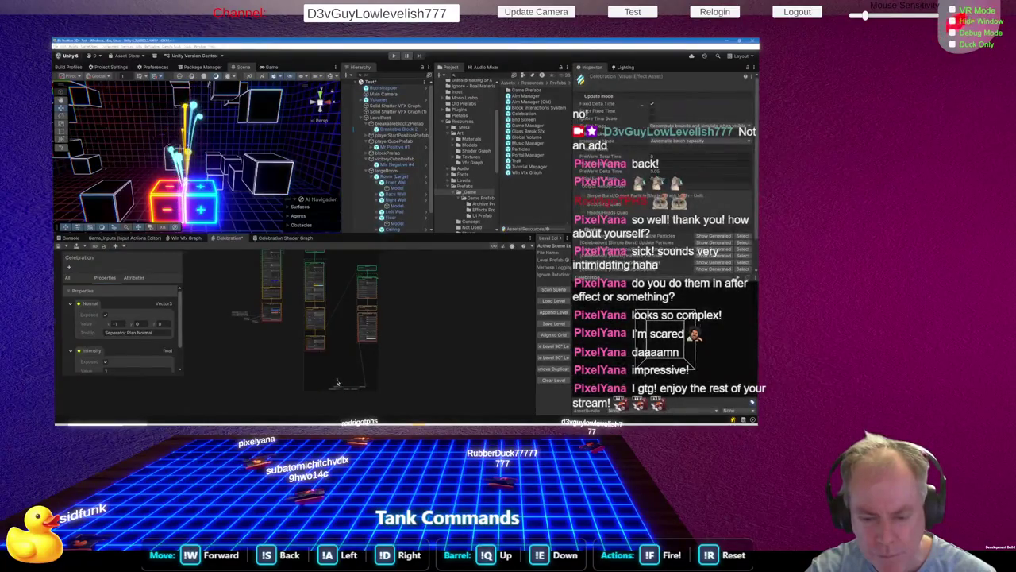
pyautogui.scroll(5, 354, 399)
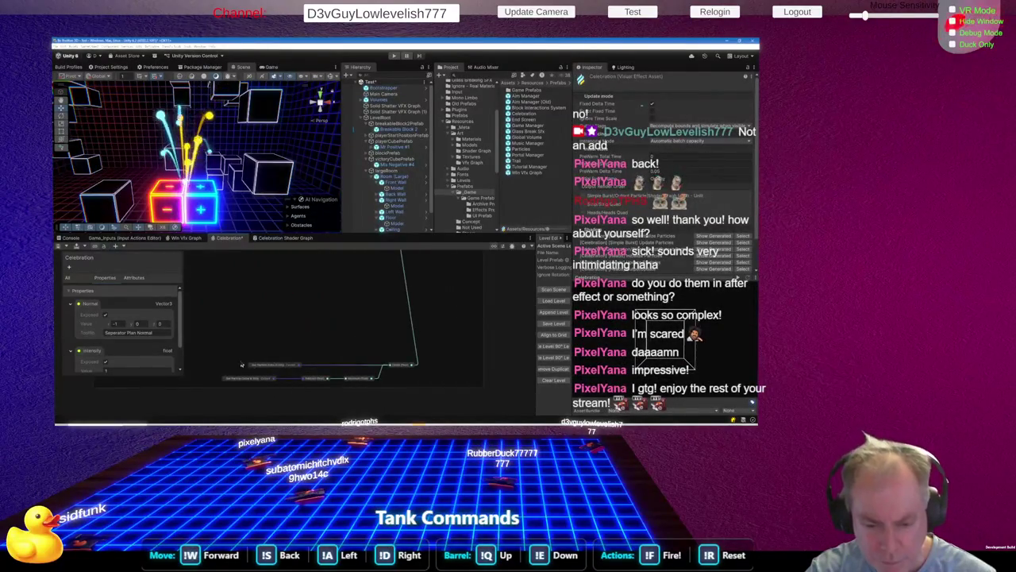
pyautogui.hotkey('ctrl', 'a')
pyautogui.moveTo(295, 364)
pyautogui.mouseDown()
pyautogui.moveTo(287, 262)
pyautogui.moveTo(294, 332)
pyautogui.mouseUp()
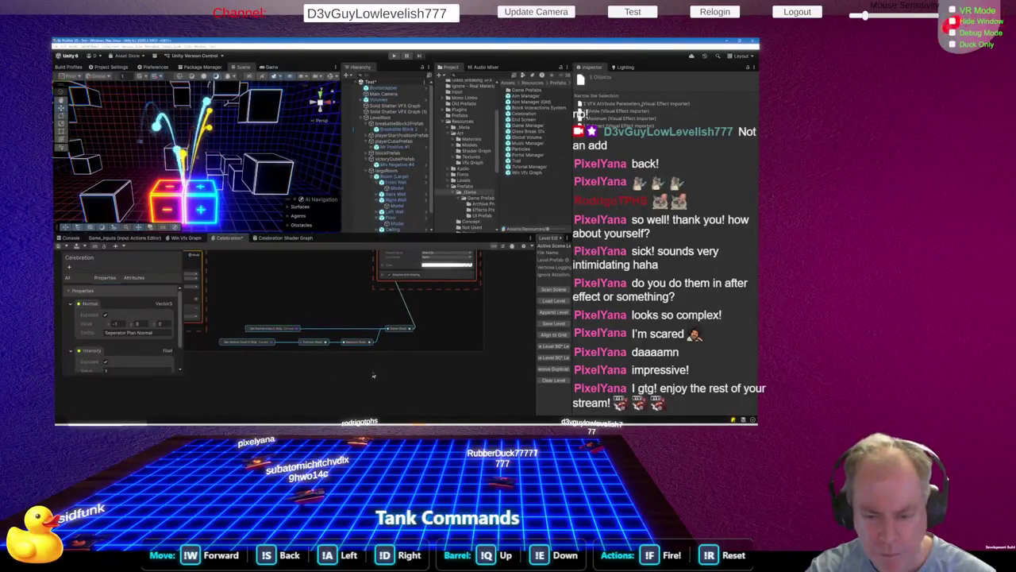
pyautogui.scroll(3, 275, 348)
pyautogui.click(287, 336)
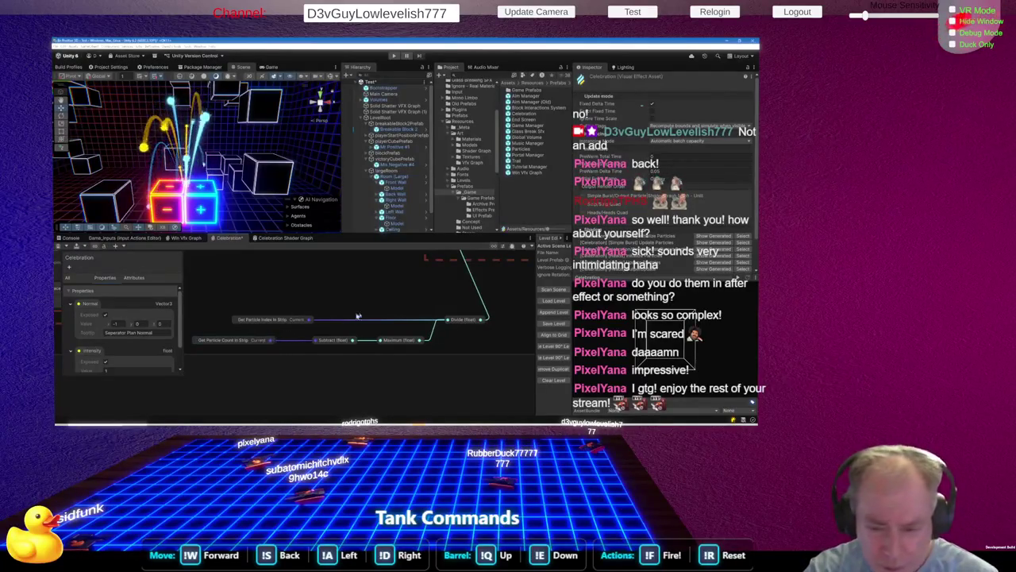
# Select the Divide (float) node to check how it feeds the trail output, then box-select nearby nodes
pyautogui.scroll(10, 471, 325)
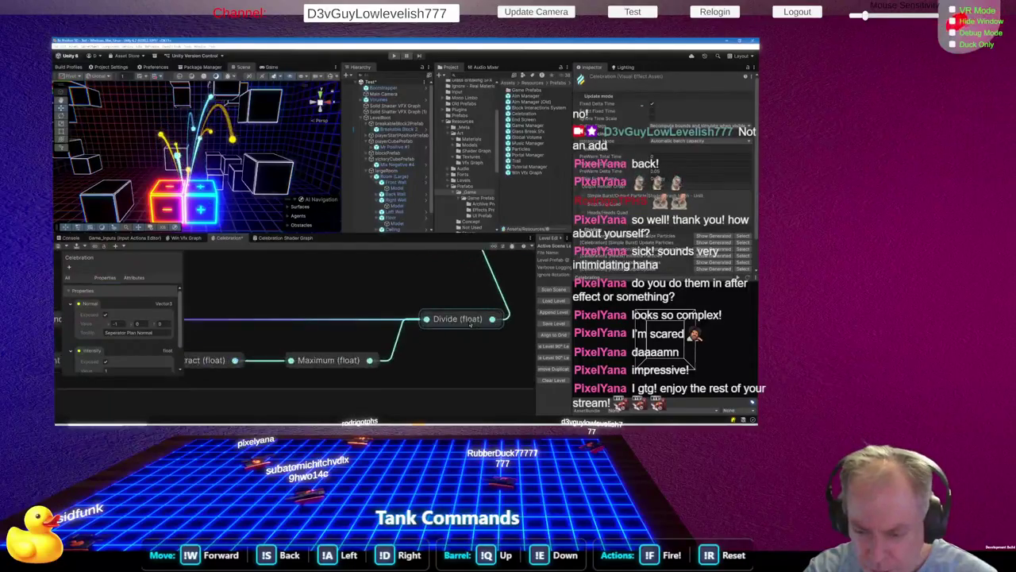
pyautogui.scroll(-8, 453, 340)
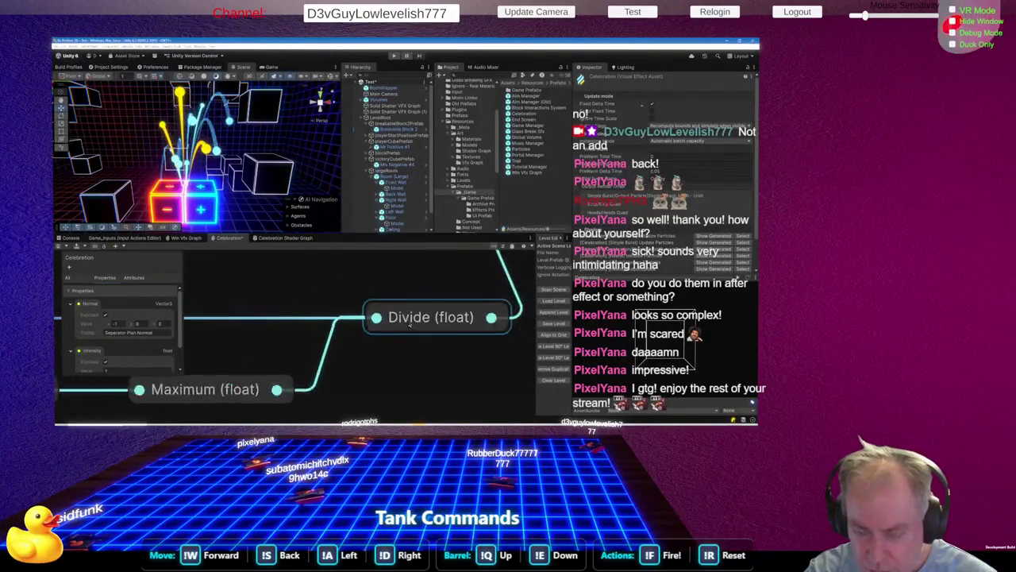
pyautogui.scroll(-2, 460, 321)
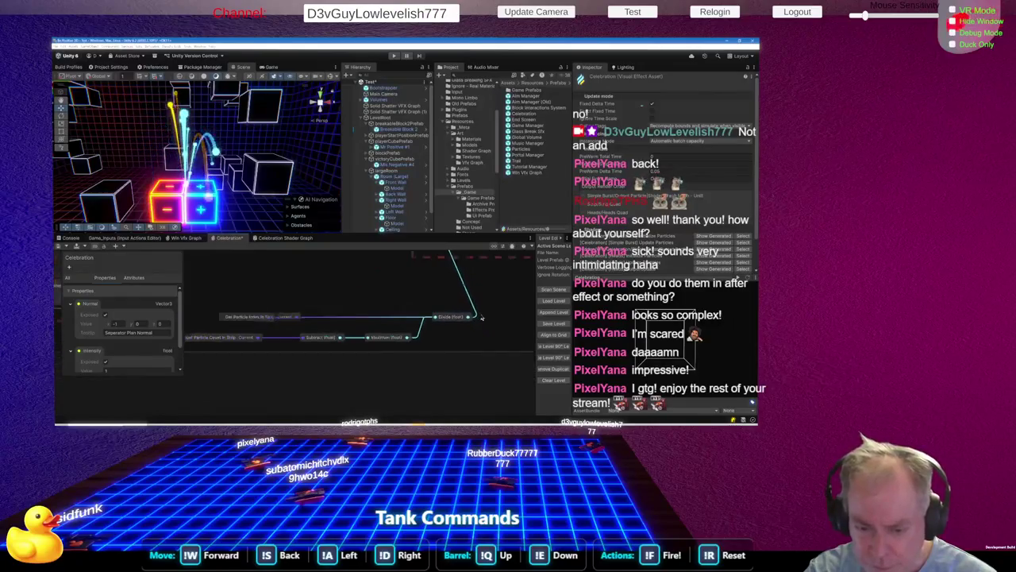
pyautogui.scroll(-2, 458, 323)
pyautogui.click(458, 320)
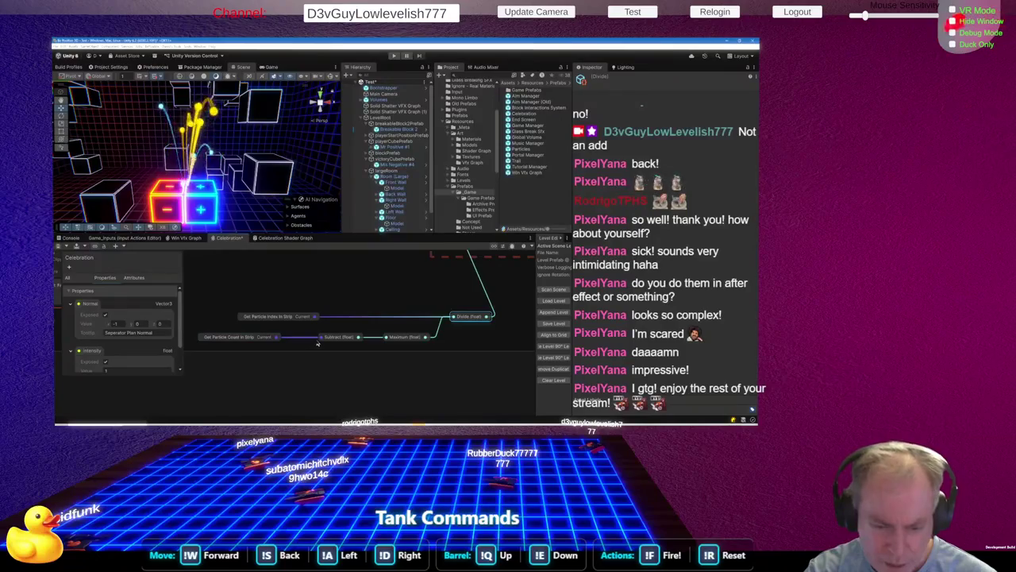
pyautogui.scroll(10, 318, 343)
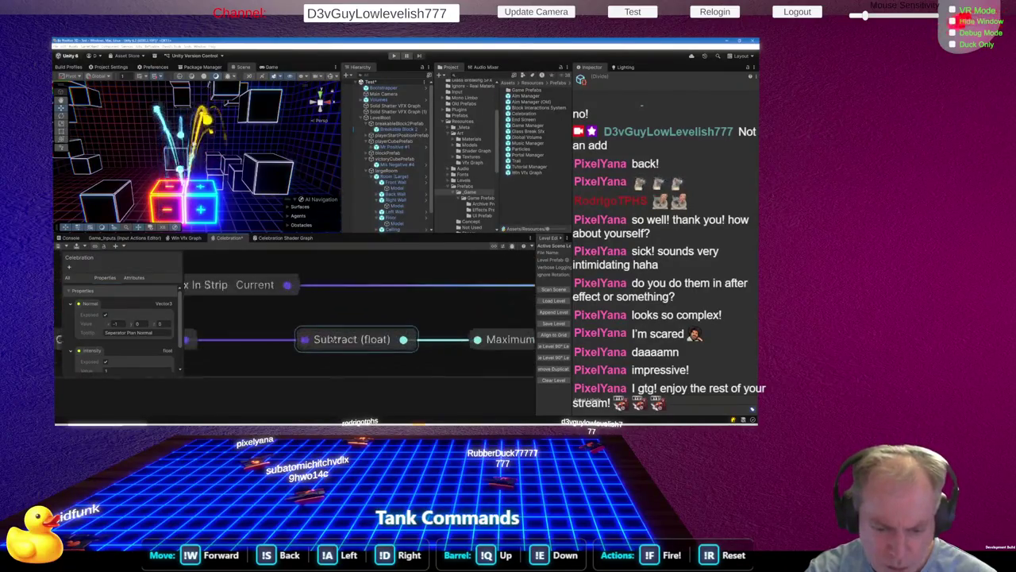
pyautogui.scroll(-8, 331, 340)
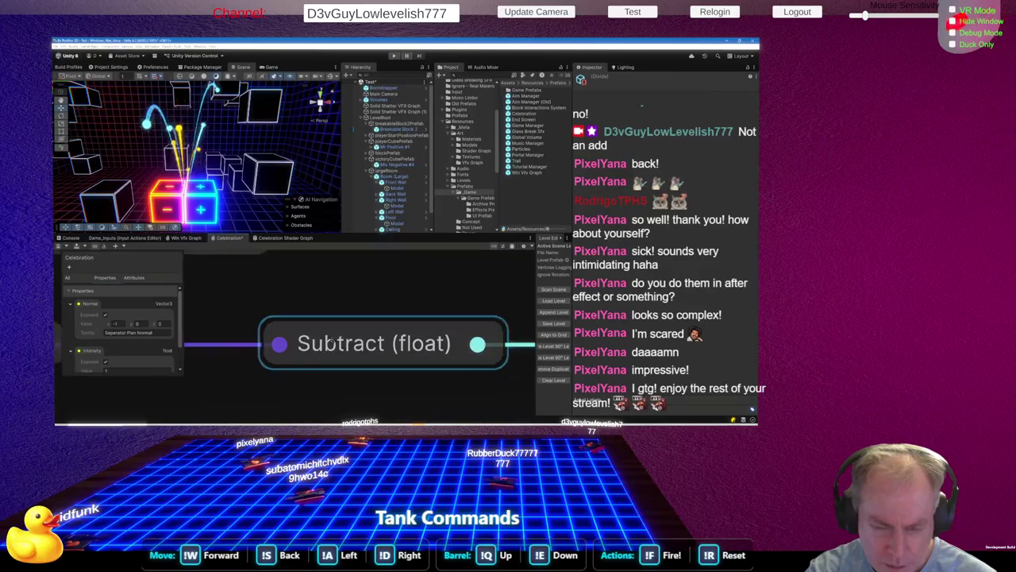
pyautogui.scroll(-2, 332, 339)
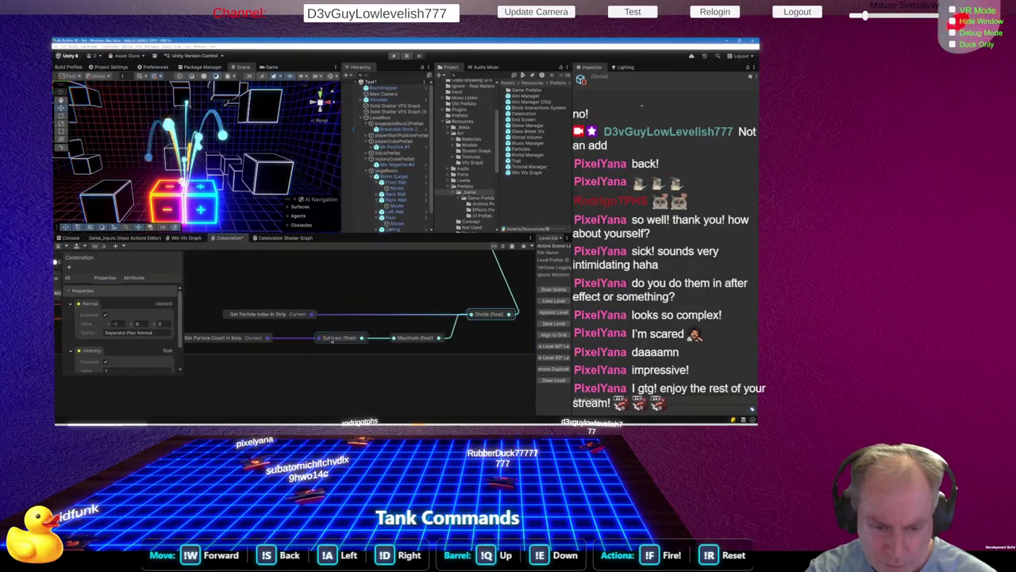
pyautogui.scroll(-2, 332, 340)
pyautogui.scroll(6, 404, 341)
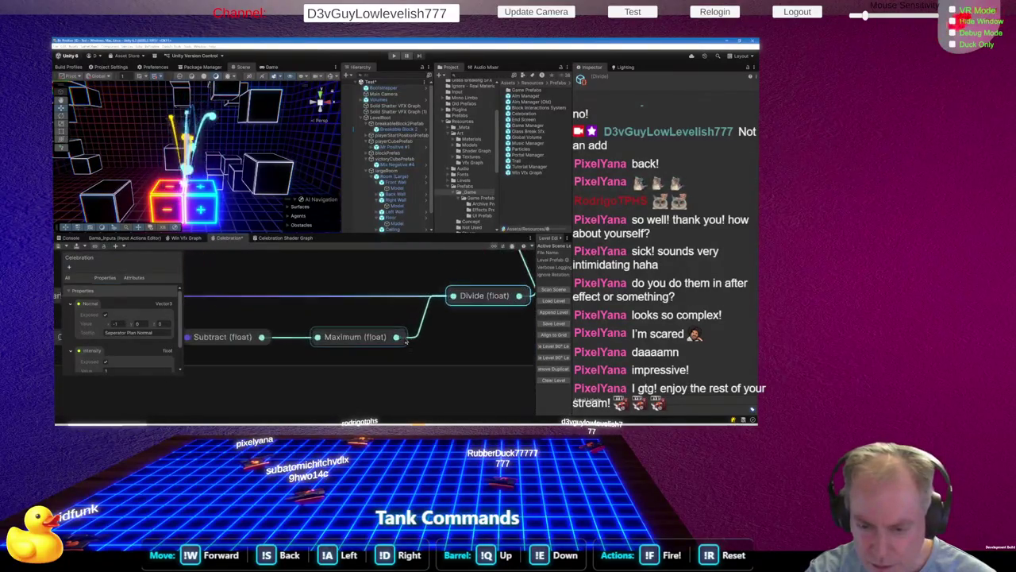
pyautogui.scroll(-6, 406, 339)
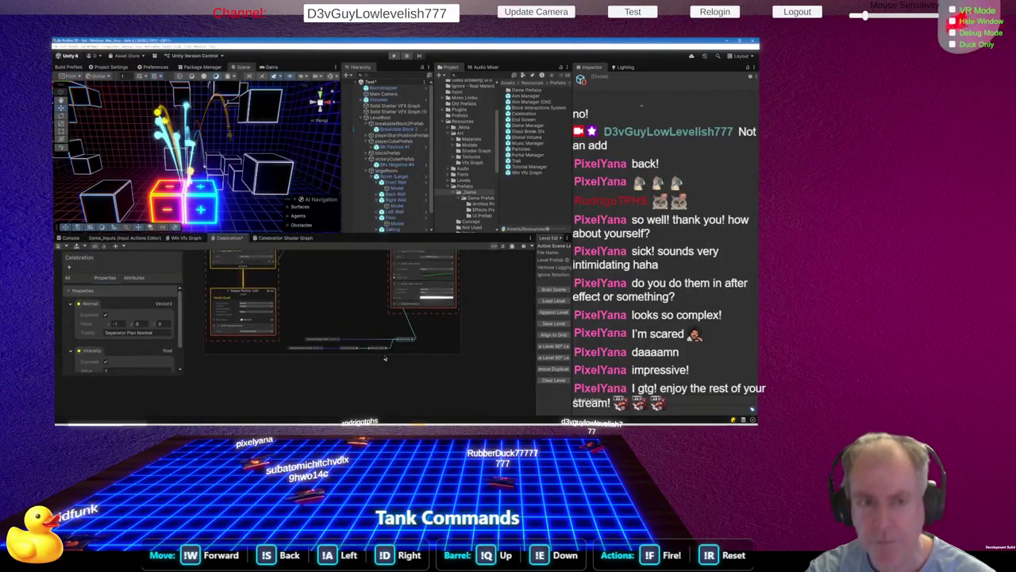
pyautogui.scroll(5, 393, 313)
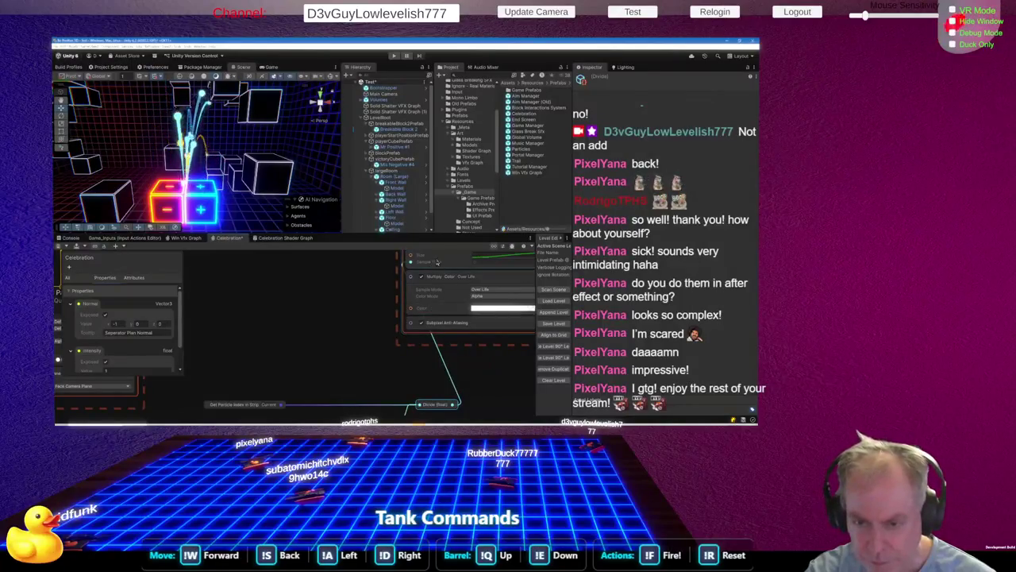
pyautogui.scroll(-2, 463, 347)
pyautogui.moveTo(295, 363); pyautogui.dragTo(458, 424)
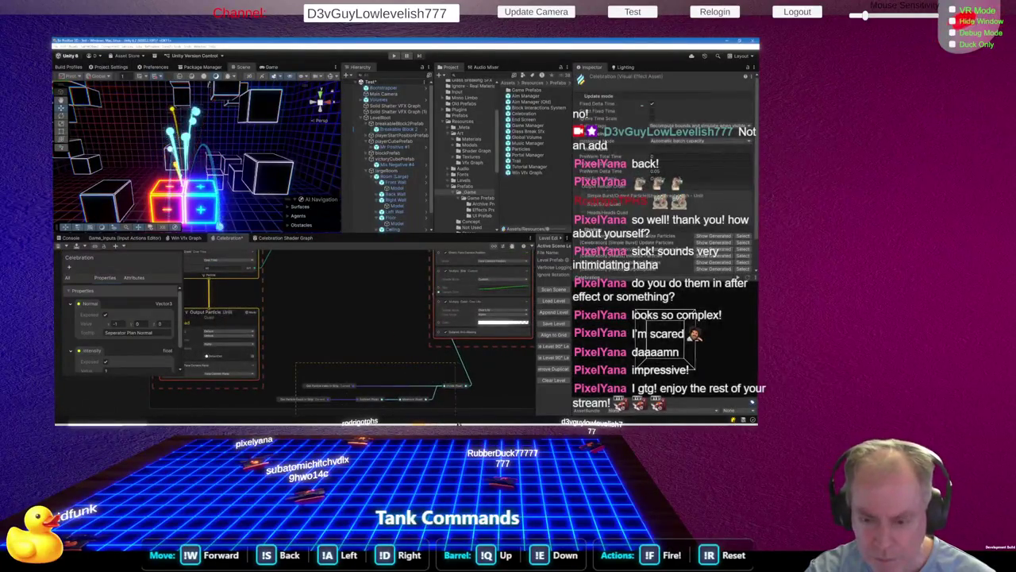
# Move the Divide node and strip-index math nodes up-left beside the output's Multiply Size block
pyautogui.moveTo(452, 382)
pyautogui.mouseDown()
pyautogui.moveTo(420, 370)
pyautogui.moveTo(407, 389)
pyautogui.moveTo(367, 402)
pyautogui.moveTo(350, 386)
pyautogui.moveTo(351, 352)
pyautogui.moveTo(389, 352)
pyautogui.mouseUp()
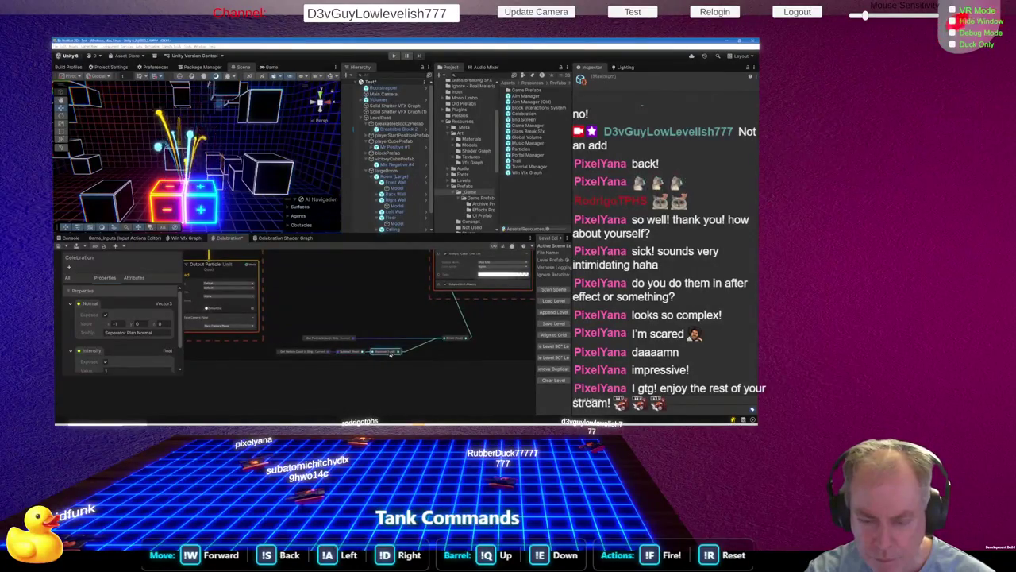
pyautogui.moveTo(451, 338); pyautogui.dragTo(420, 330)
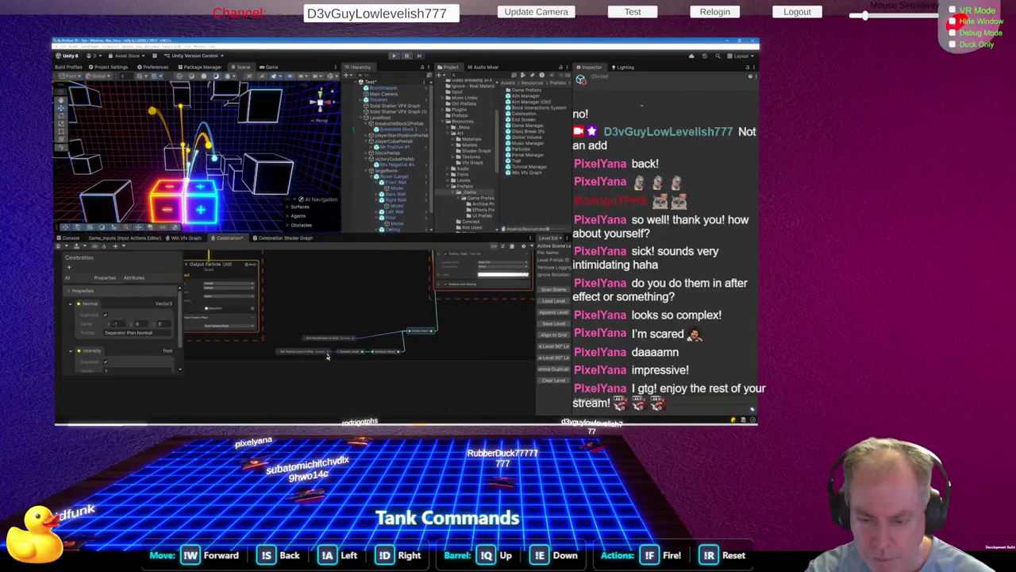
pyautogui.moveTo(419, 339); pyautogui.dragTo(396, 330)
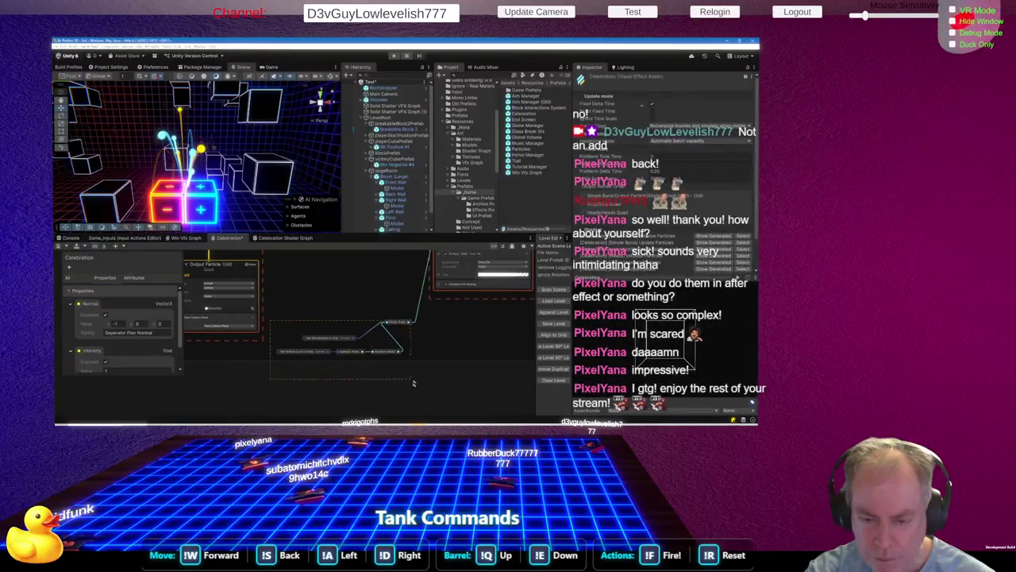
pyautogui.click(389, 352)
pyautogui.moveTo(389, 353); pyautogui.dragTo(387, 294)
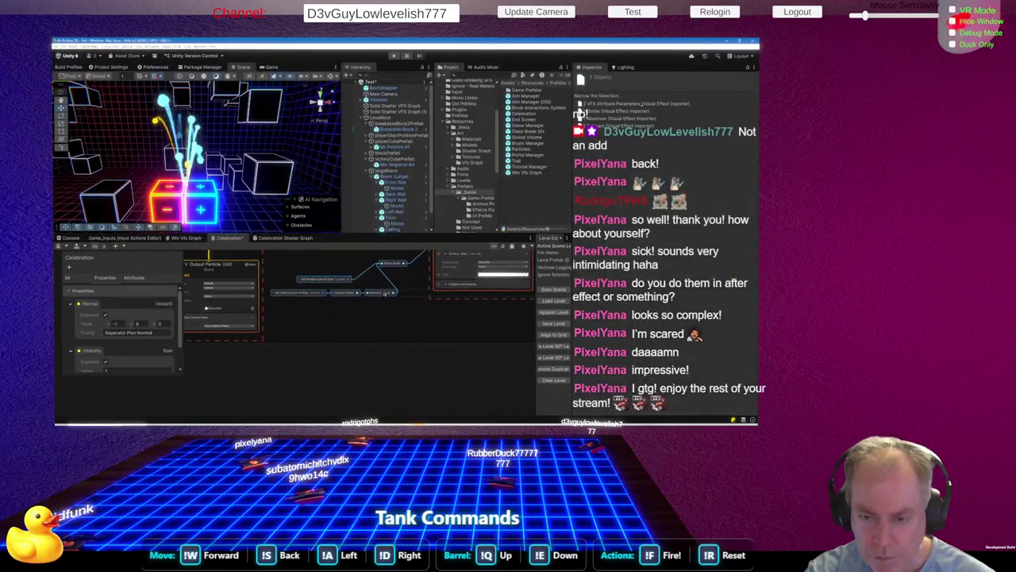
pyautogui.scroll(6, 405, 364)
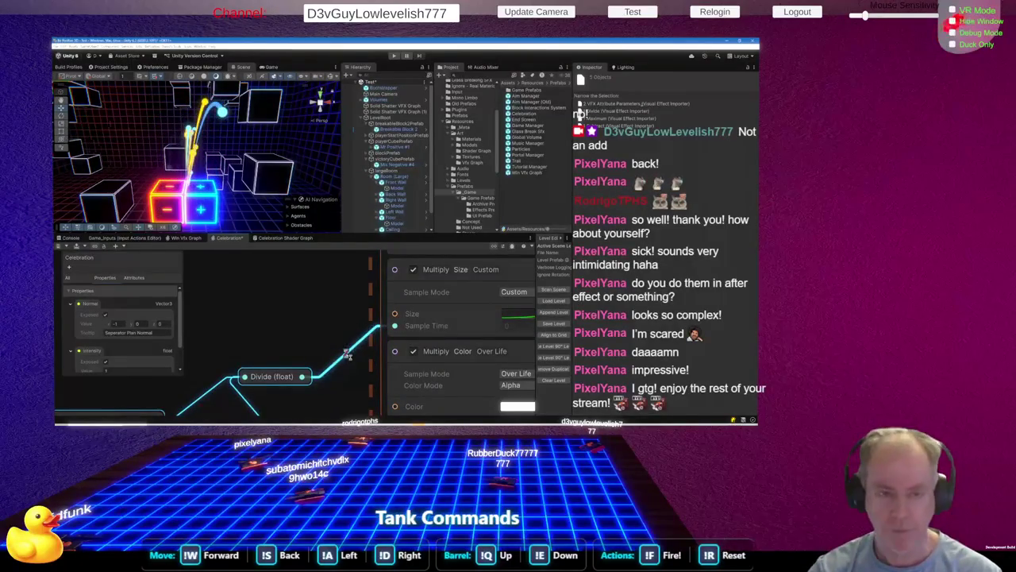
# Delete the Divide (float) node, then undo to restore it with its connections
pyautogui.press('Delete')
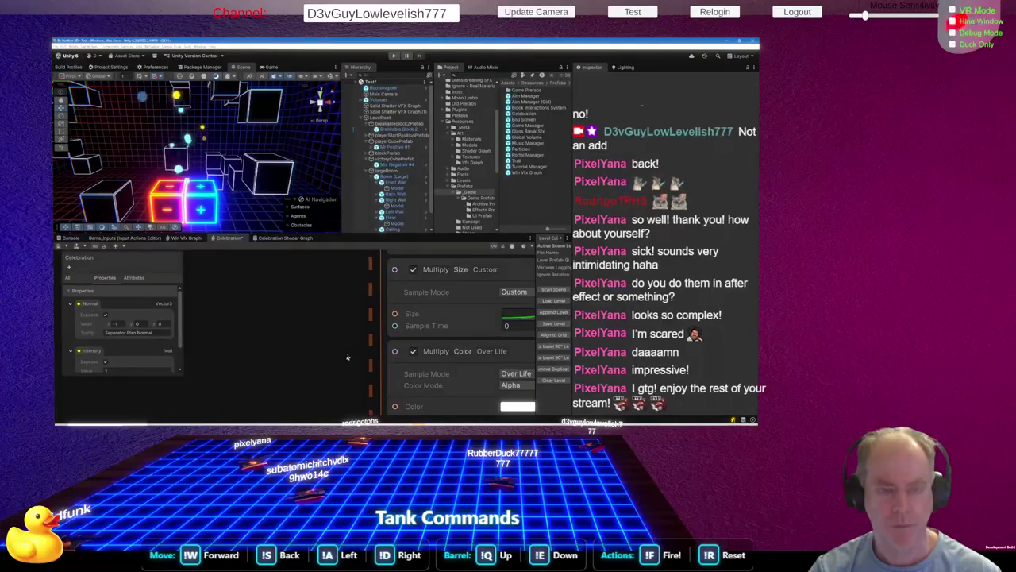
pyautogui.hotkey('ctrl', 'z')
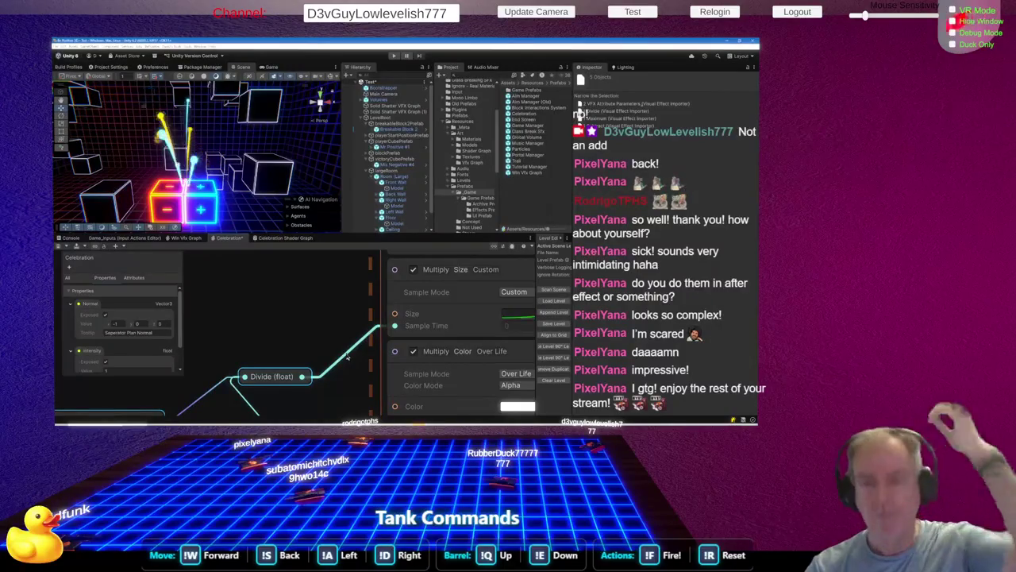
pyautogui.scroll(-6, 350, 353)
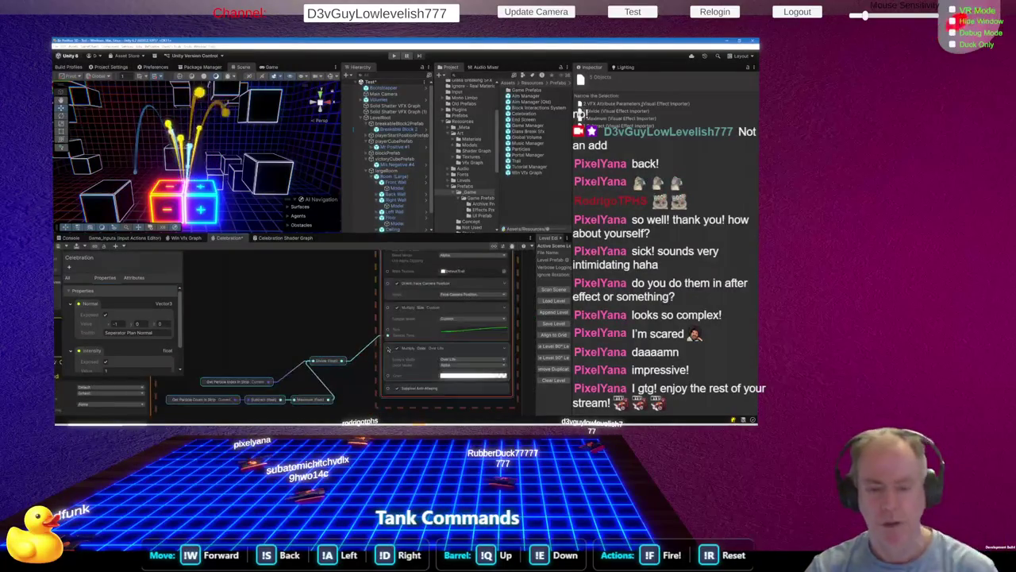
pyautogui.scroll(6, 324, 308)
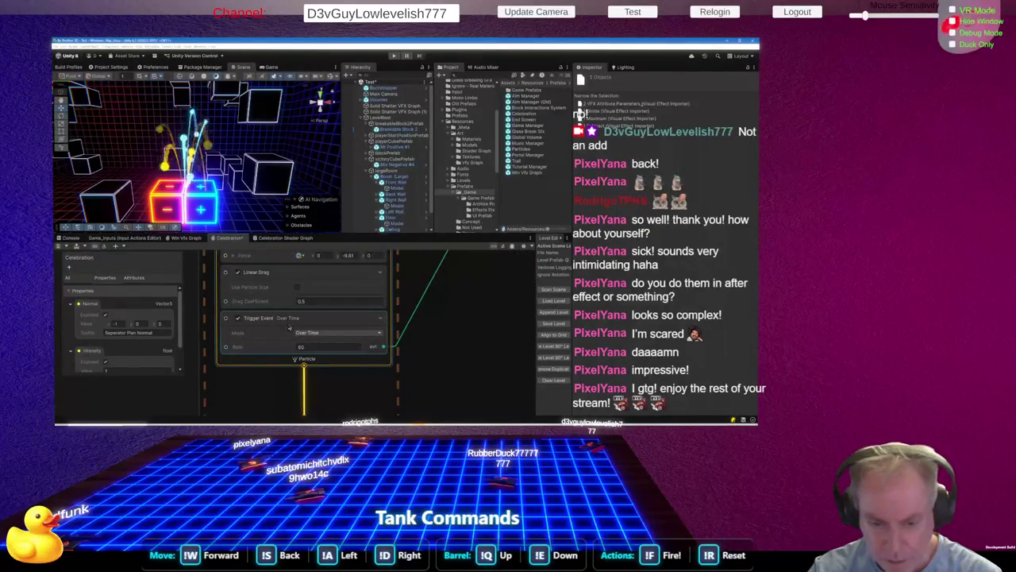
pyautogui.rightClick(307, 320)
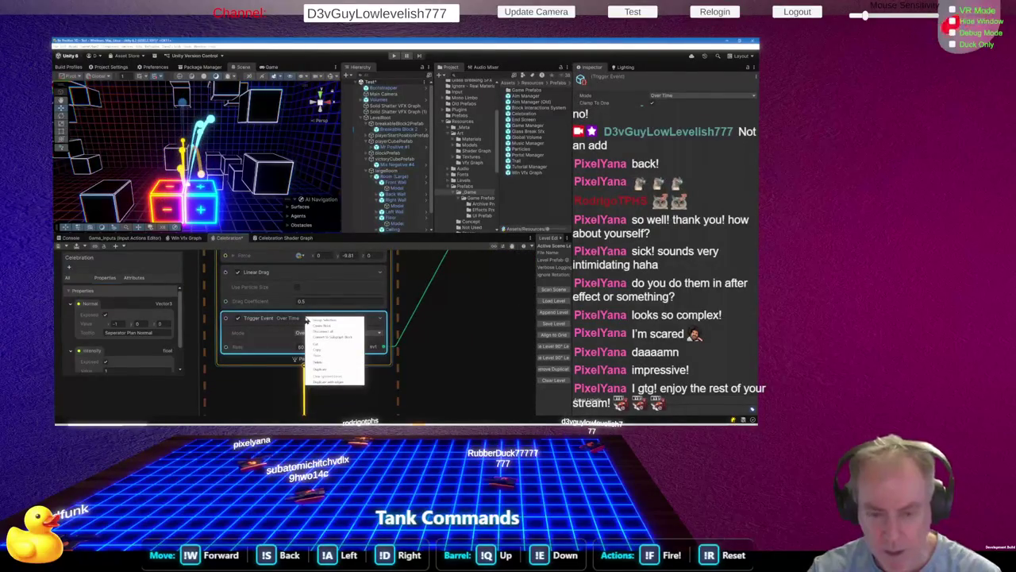
# Copy the Over Time Trigger Event block (rate 50) and paste it into the other Update Particle context
pyautogui.click(326, 350)
pyautogui.scroll(-4, 424, 357)
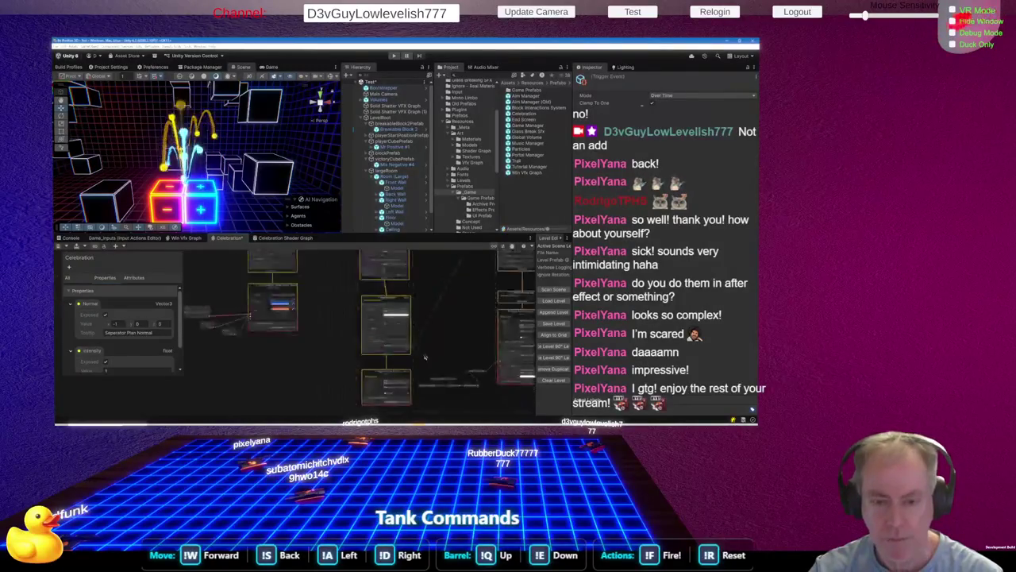
pyautogui.scroll(-2, 425, 358)
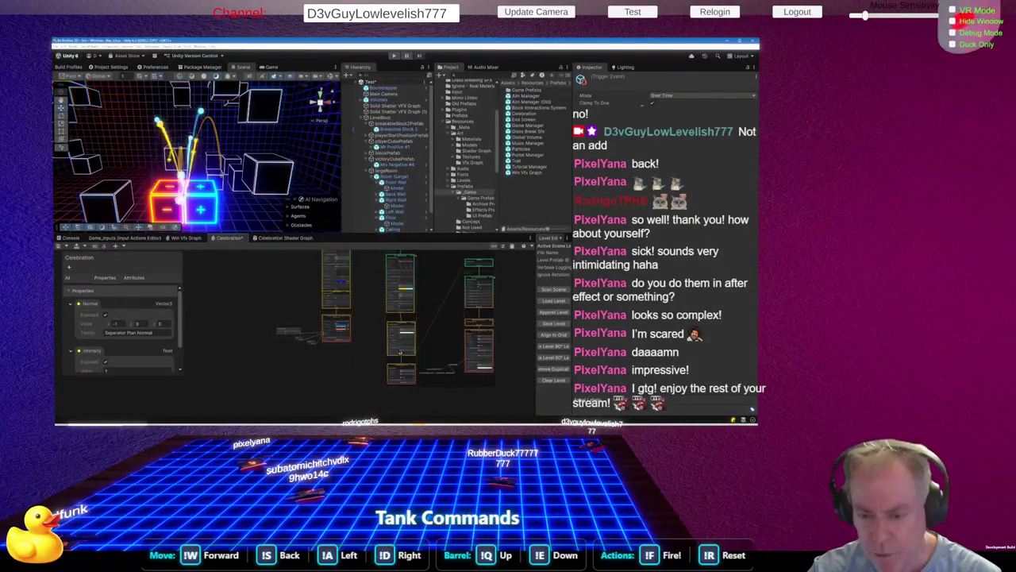
pyautogui.scroll(4, 401, 350)
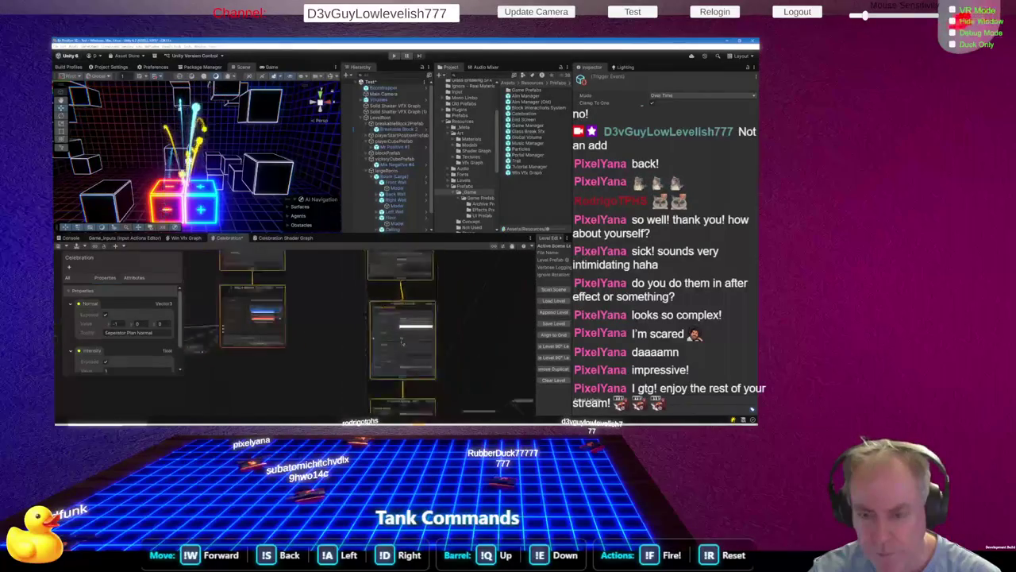
pyautogui.scroll(3, 301, 296)
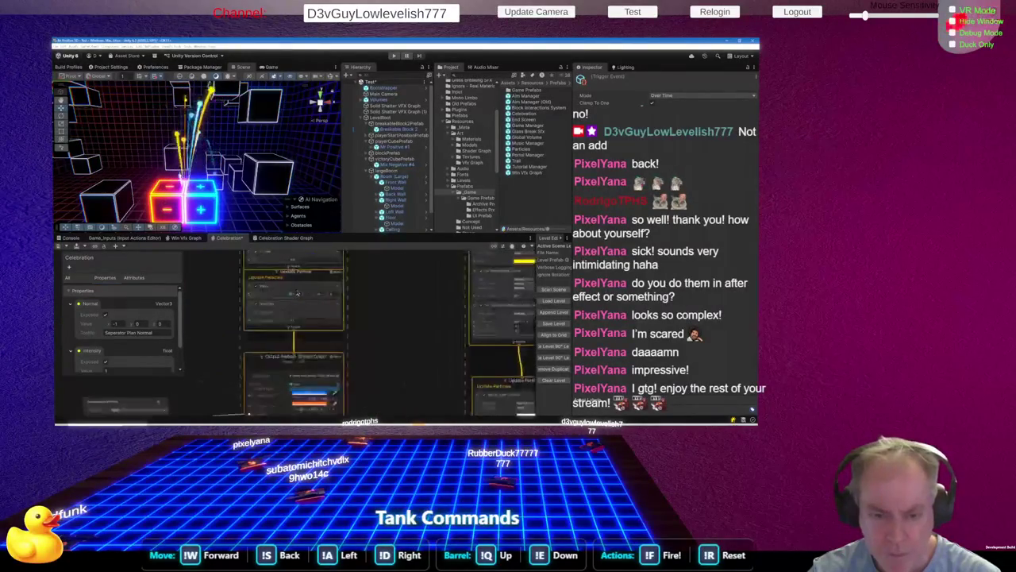
pyautogui.rightClick(301, 277)
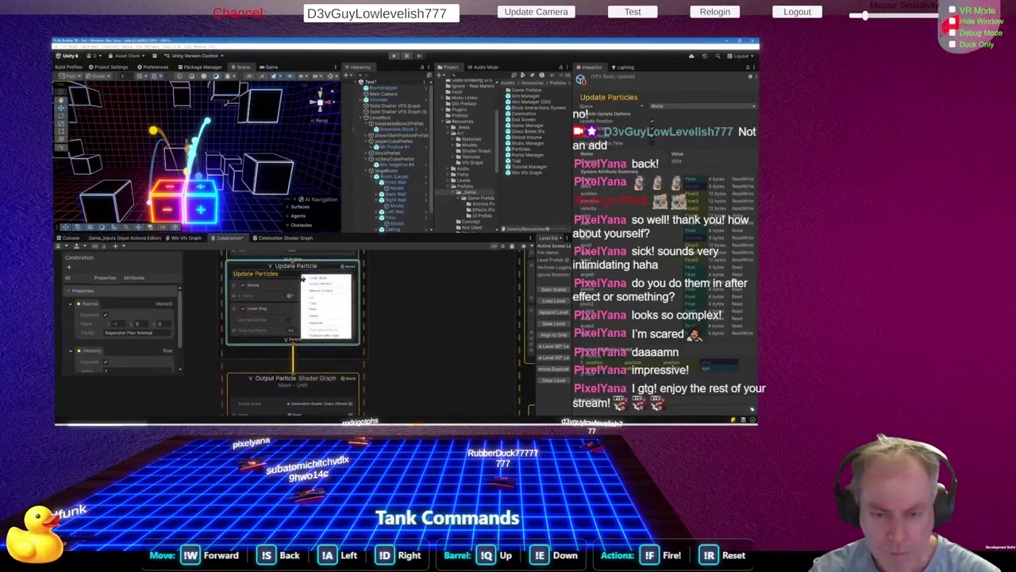
pyautogui.click(317, 309)
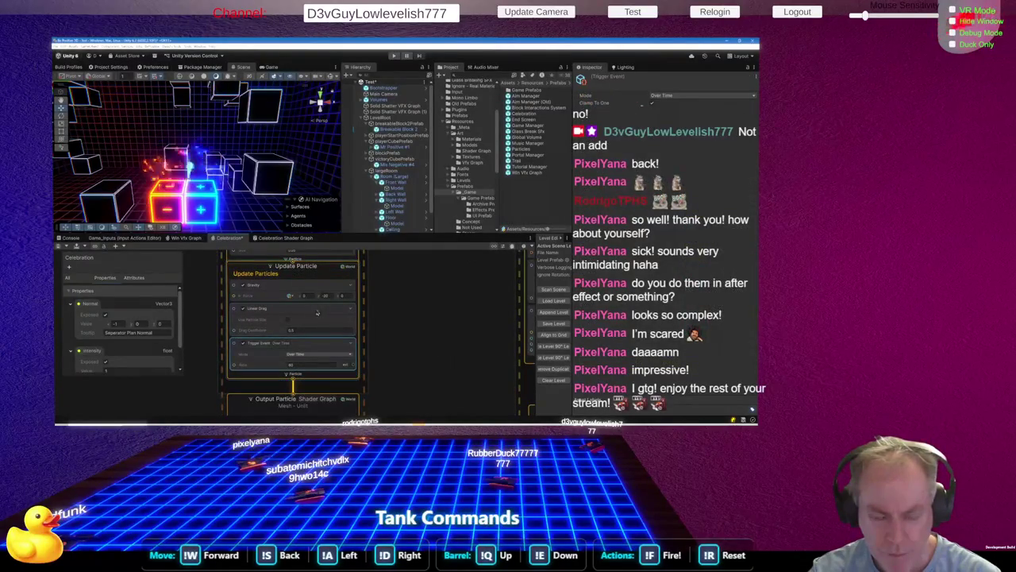
pyautogui.scroll(-3, 317, 313)
pyautogui.click(361, 365)
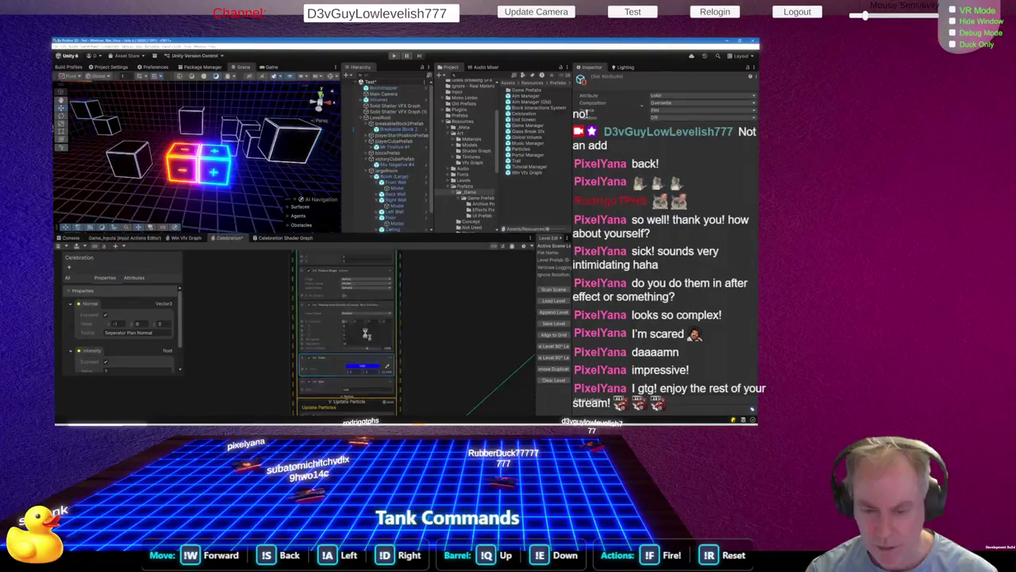
# Delete the Set Color block from Update Particle and check the Event node's OnPlay name
pyautogui.press('Delete')
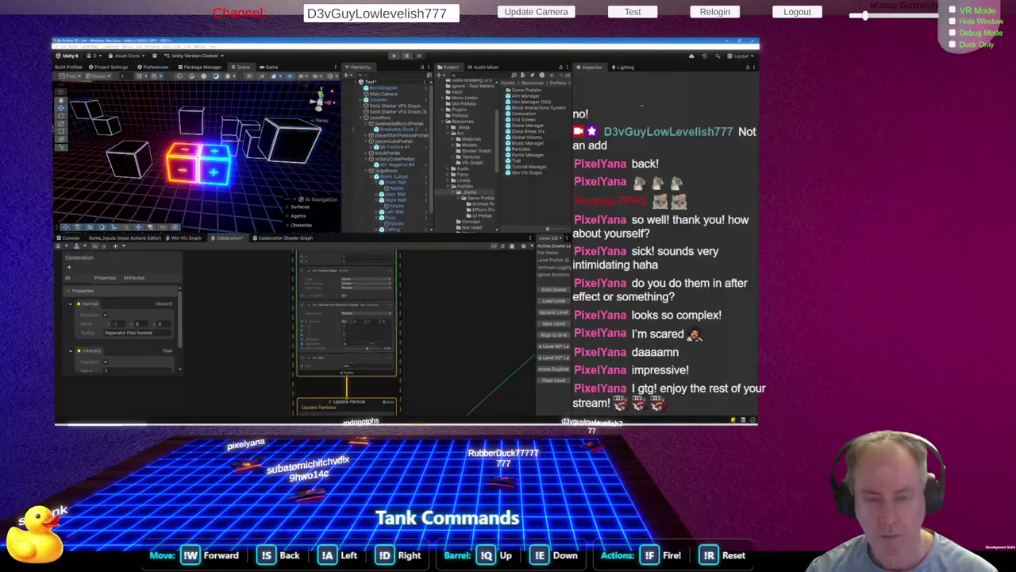
pyautogui.scroll(-5, 338, 284)
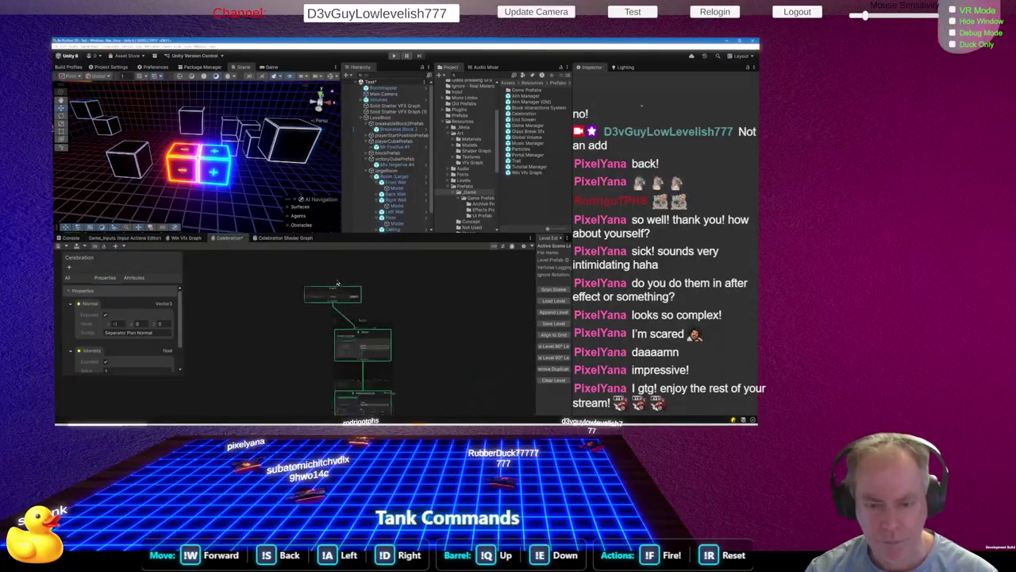
pyautogui.scroll(2, 338, 284)
pyautogui.click(361, 306)
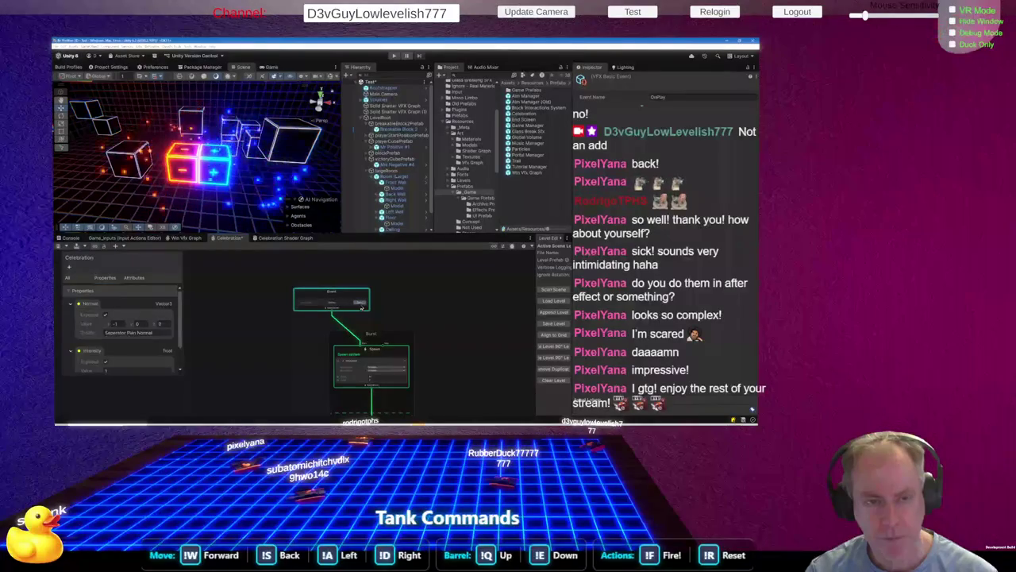
pyautogui.scroll(-3, 347, 281)
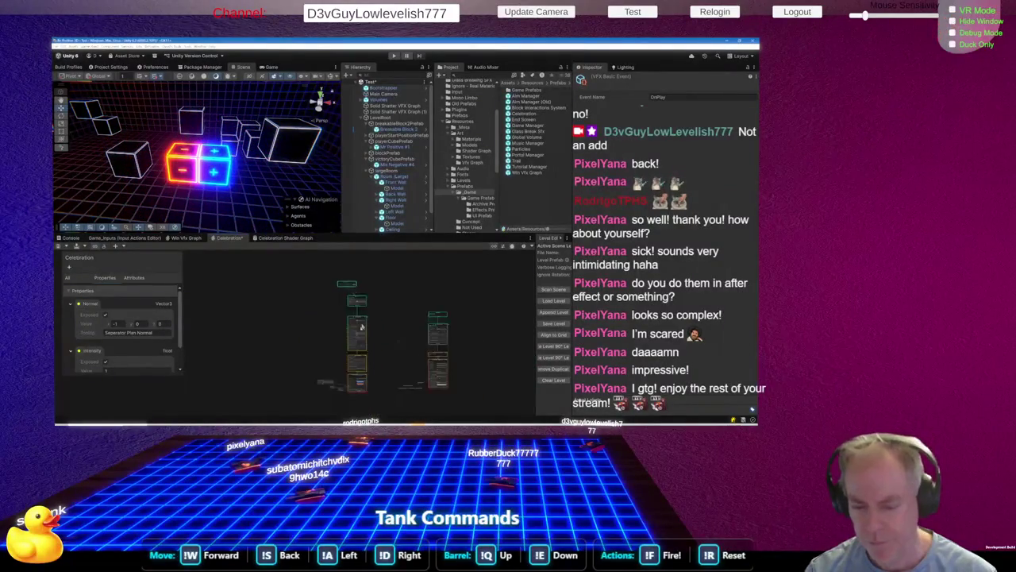
pyautogui.scroll(-1, 325, 346)
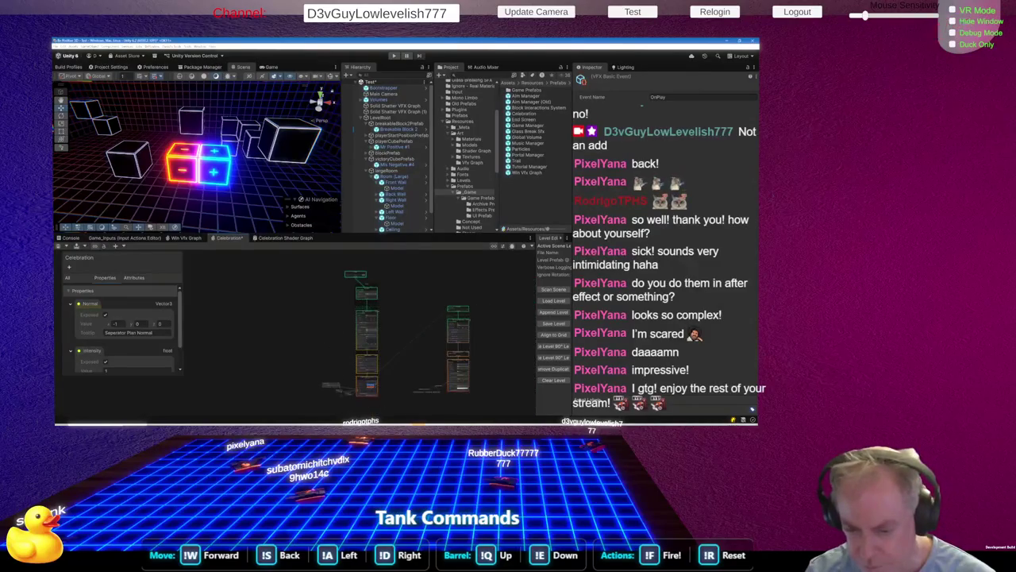
pyautogui.scroll(3, 336, 332)
pyautogui.scroll(4, 367, 366)
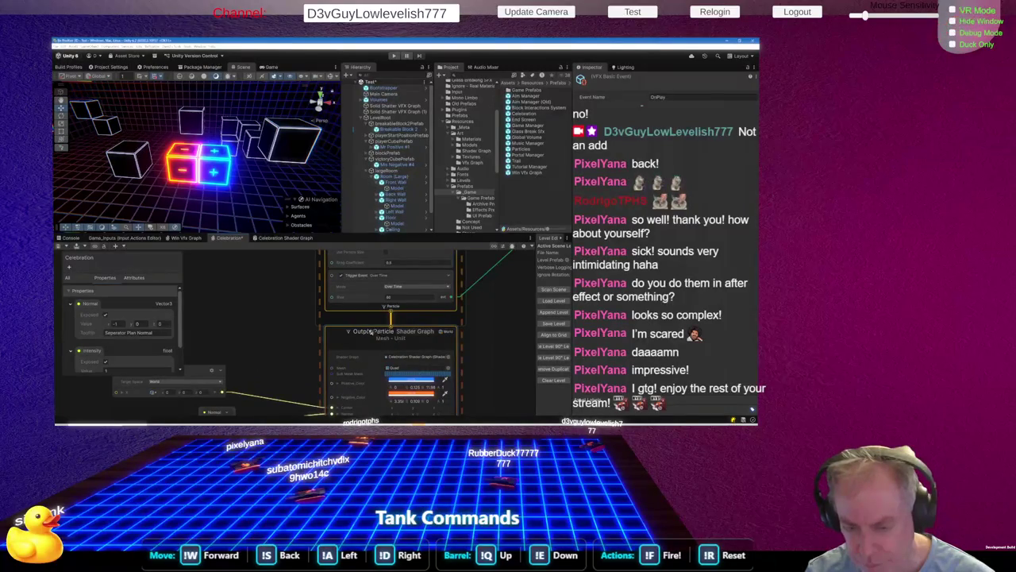
# Review the Output Particle Shader Graph settings, then switch to the Celebration Shader Graph
pyautogui.scroll(-3, 376, 332)
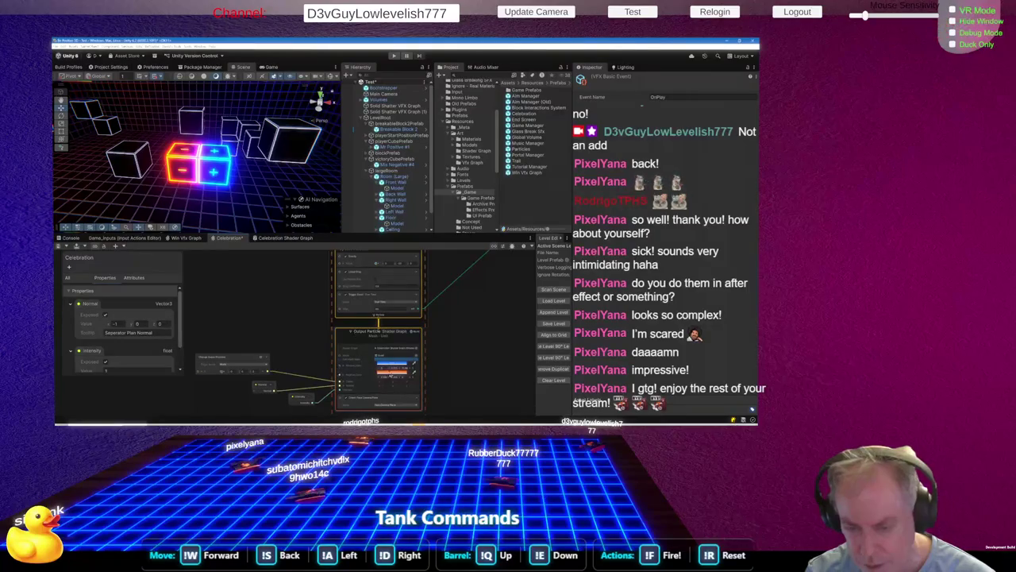
pyautogui.scroll(2, 392, 367)
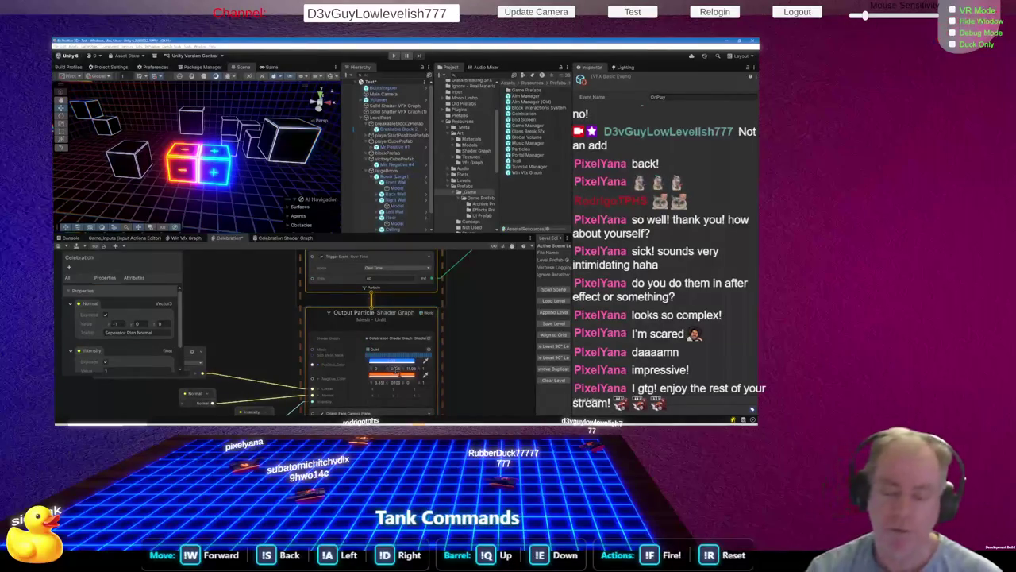
pyautogui.scroll(-4, 336, 353)
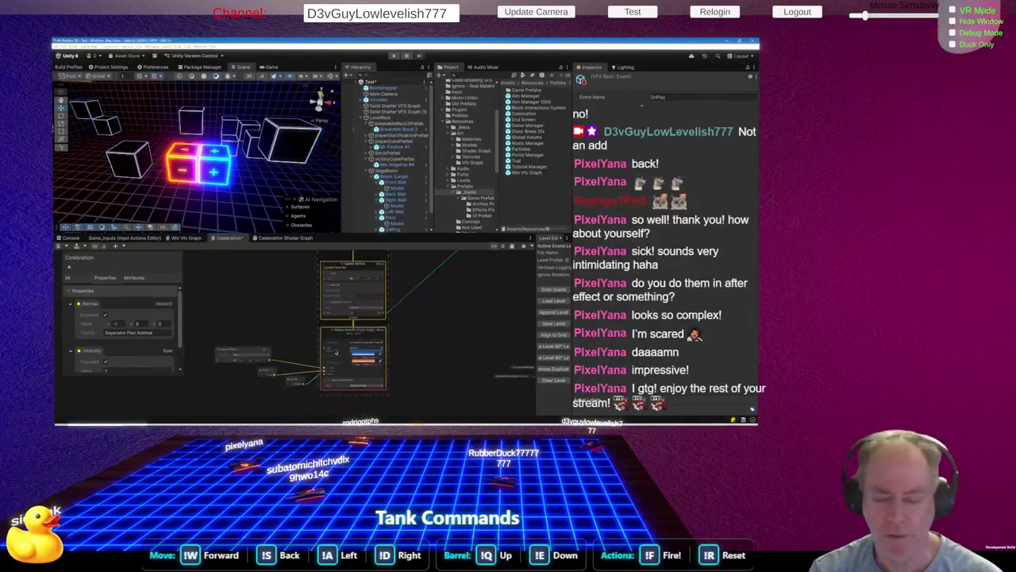
pyautogui.scroll(5, 373, 358)
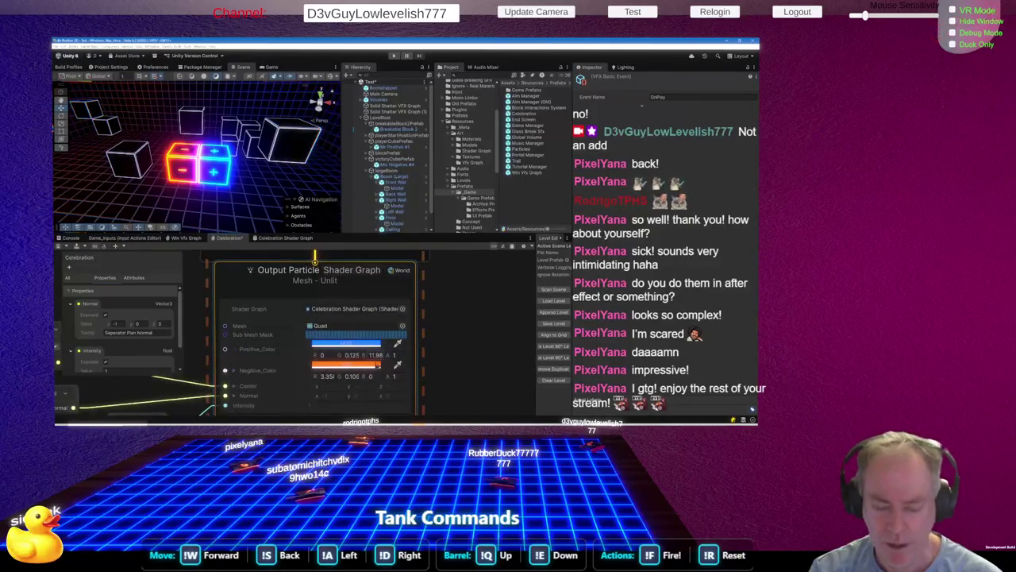
pyautogui.scroll(-4, 387, 346)
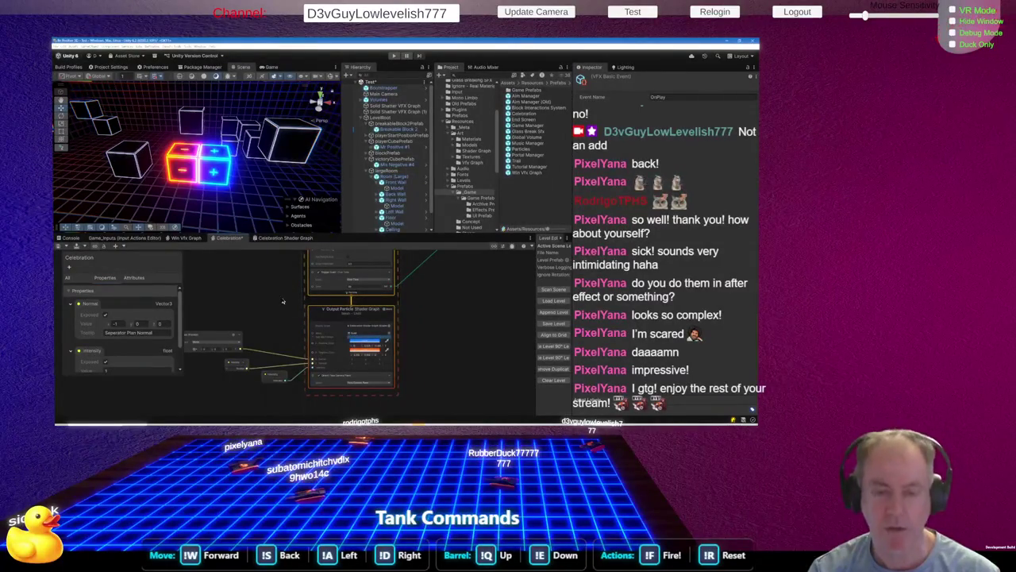
pyautogui.click(284, 241)
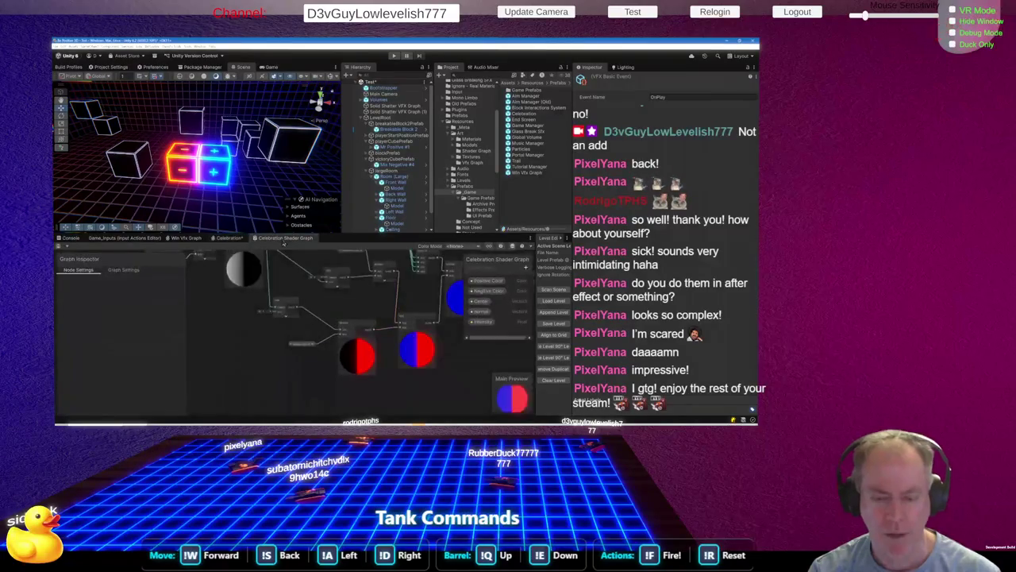
pyautogui.scroll(-3, 292, 343)
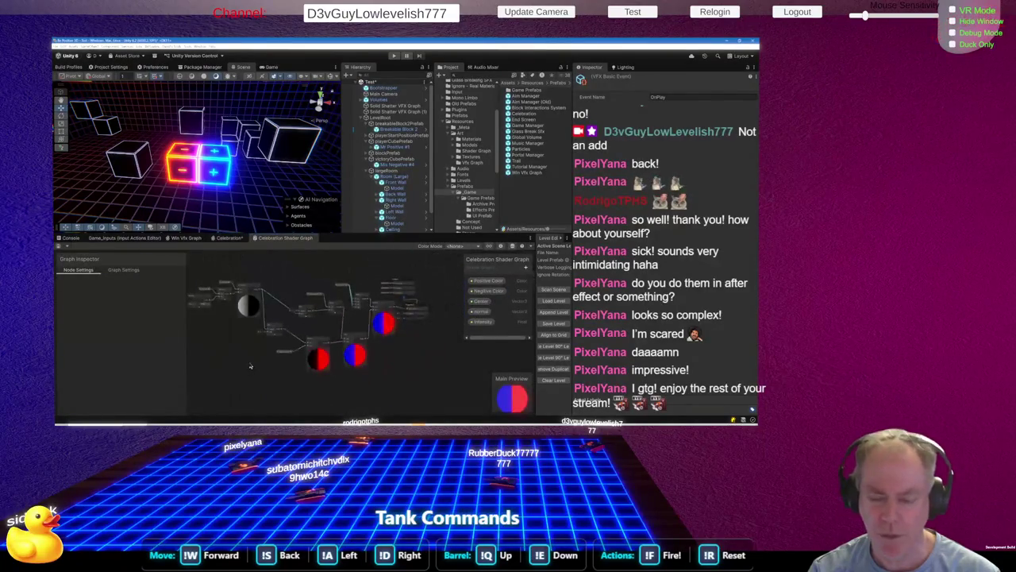
pyautogui.scroll(5, 323, 349)
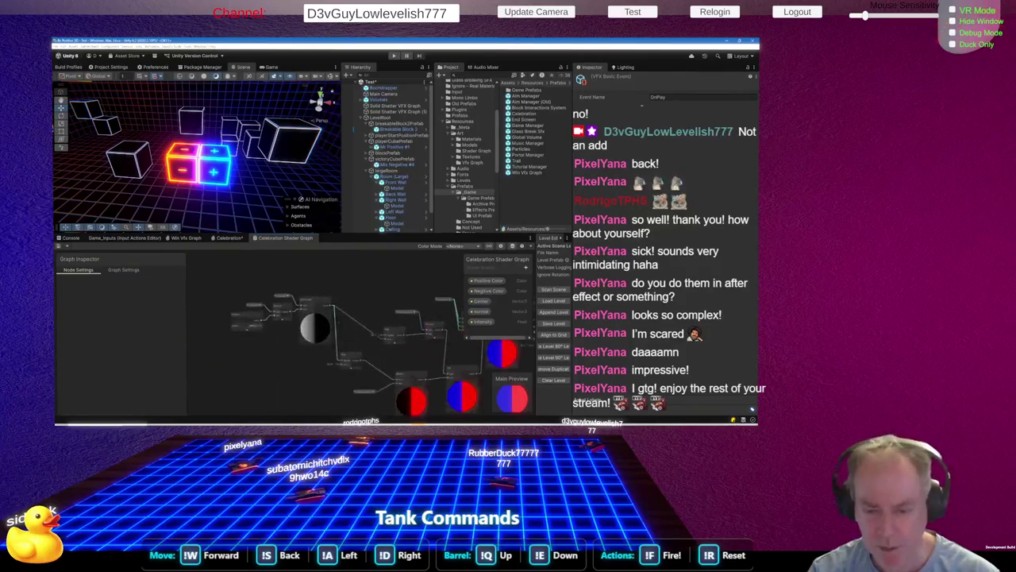
pyautogui.scroll(-3, 324, 350)
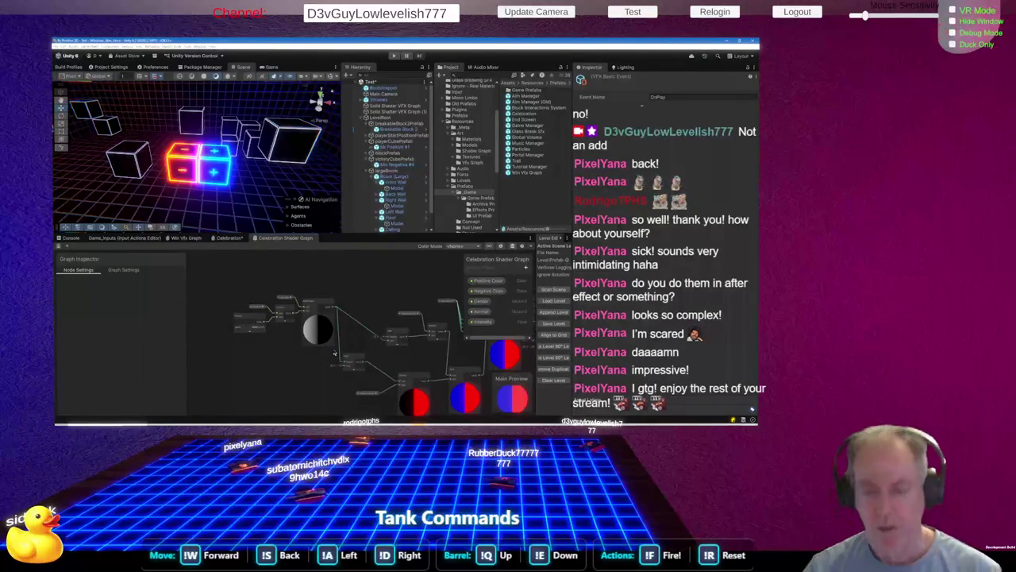
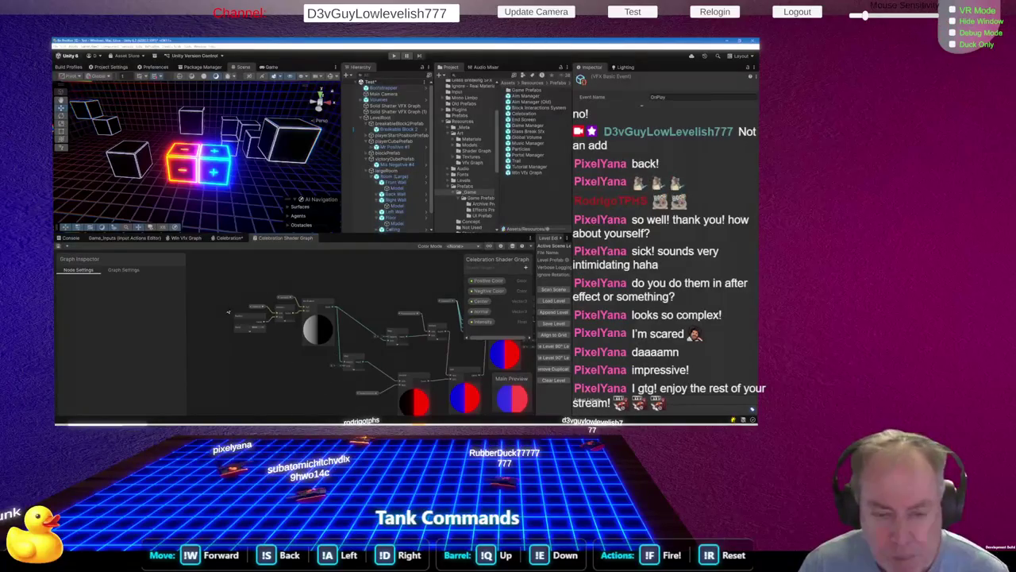
# Bring up the Celebration VFX graph, centred on its Output Particle Shader Graph node fed by Normal and Intensity
pyautogui.scroll(5, 272, 323)
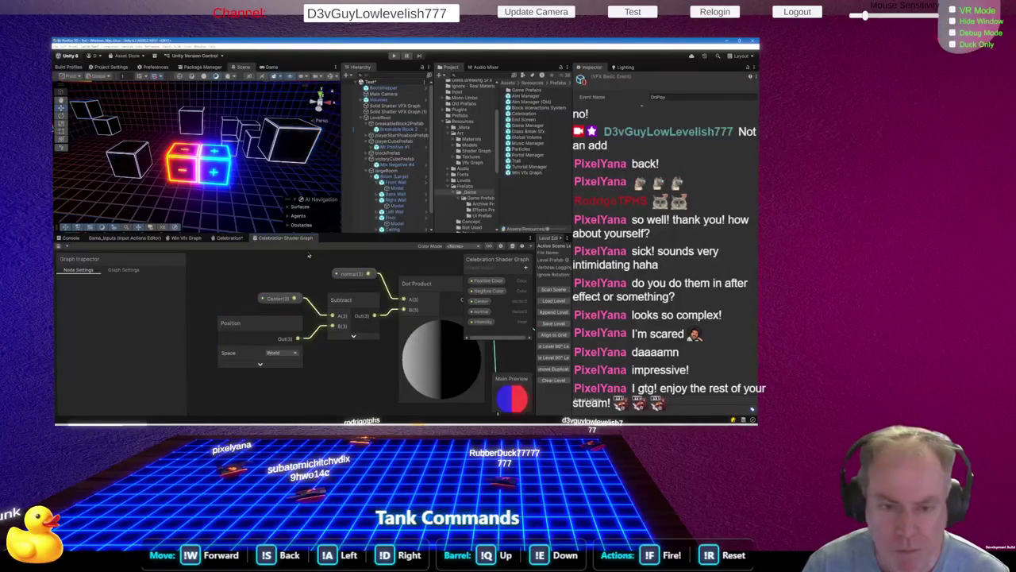
pyautogui.click(228, 237)
pyautogui.scroll(-3, 342, 325)
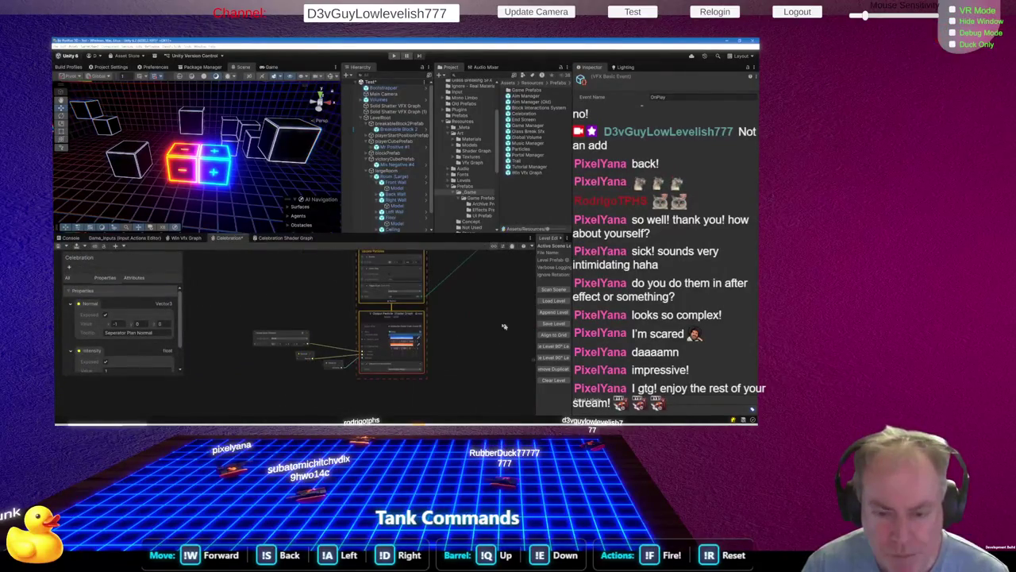
pyautogui.scroll(2, 370, 358)
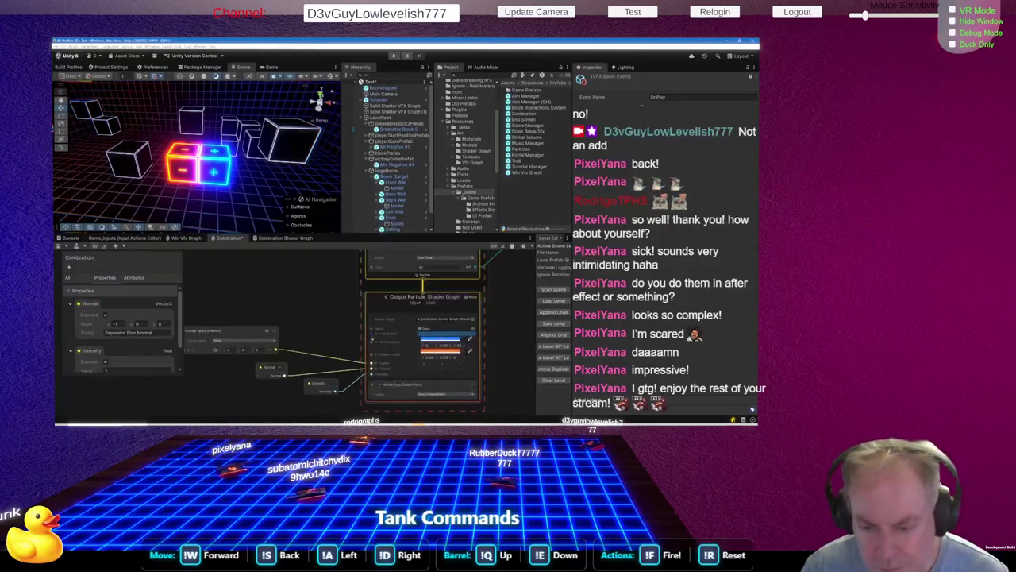